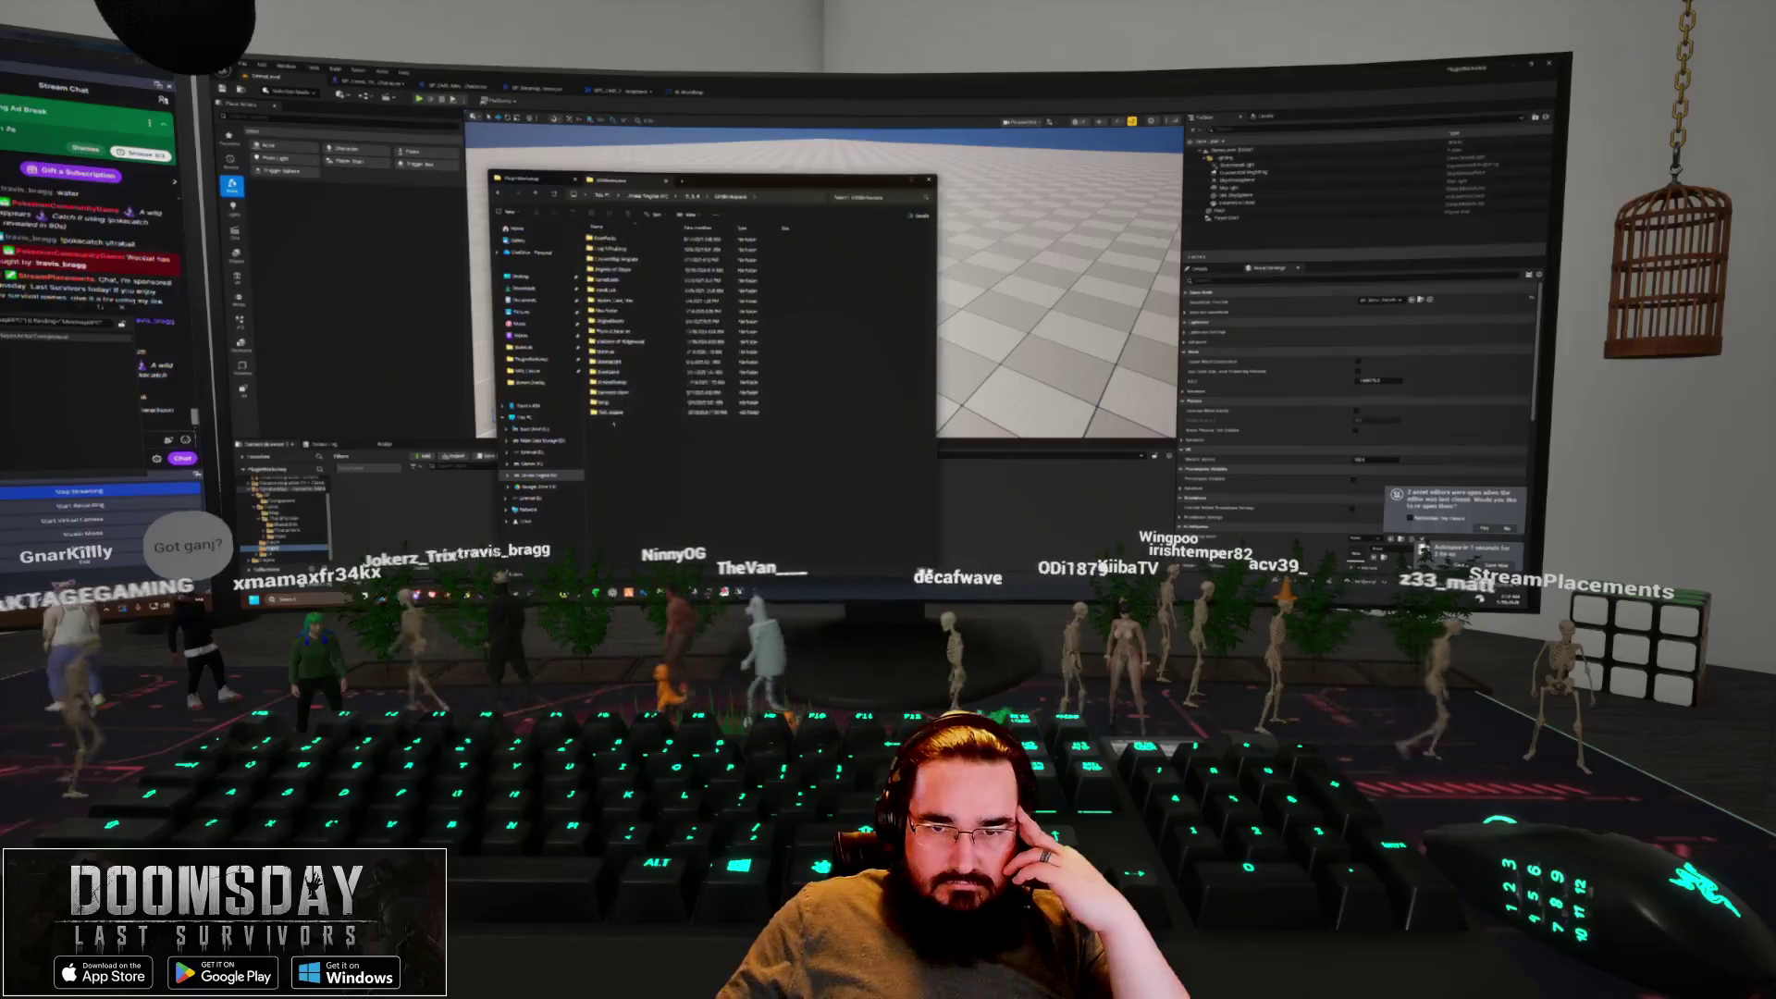
Find the four gamepad asset files in the project's Content folder, then return to the project root
{"action": "double_click", "coordinate": [611, 381]}
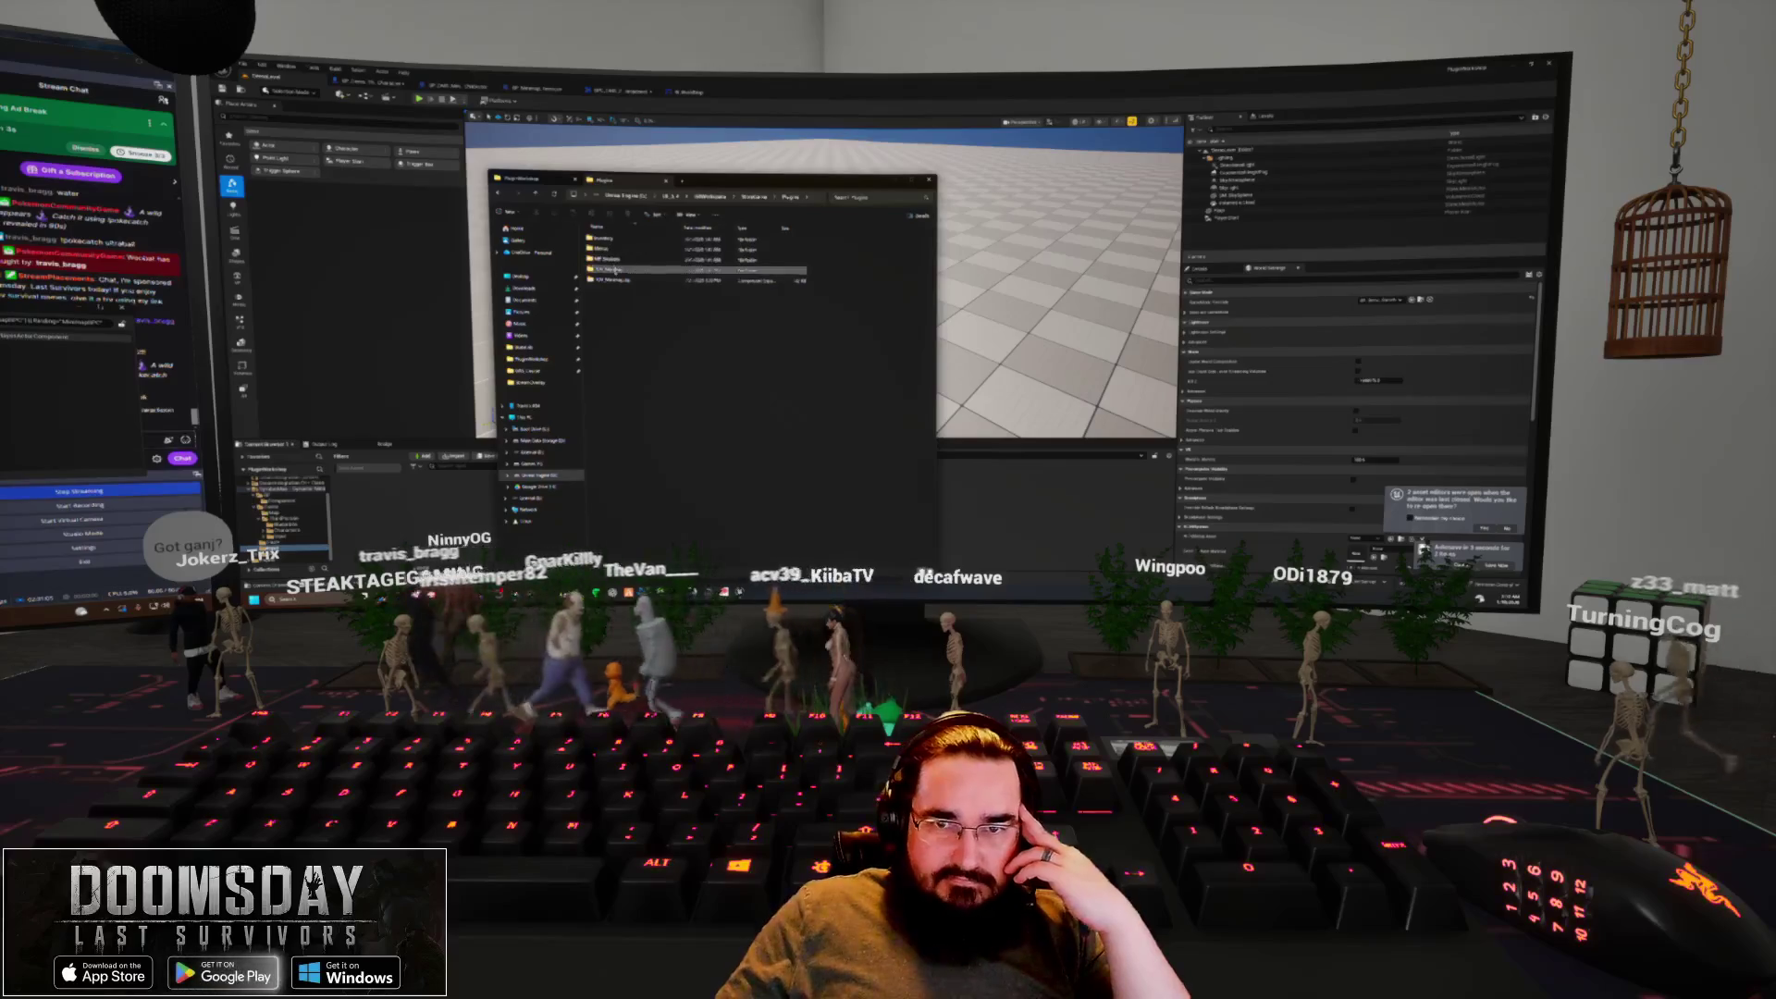
{"action": "double_click", "coordinate": [614, 279]}
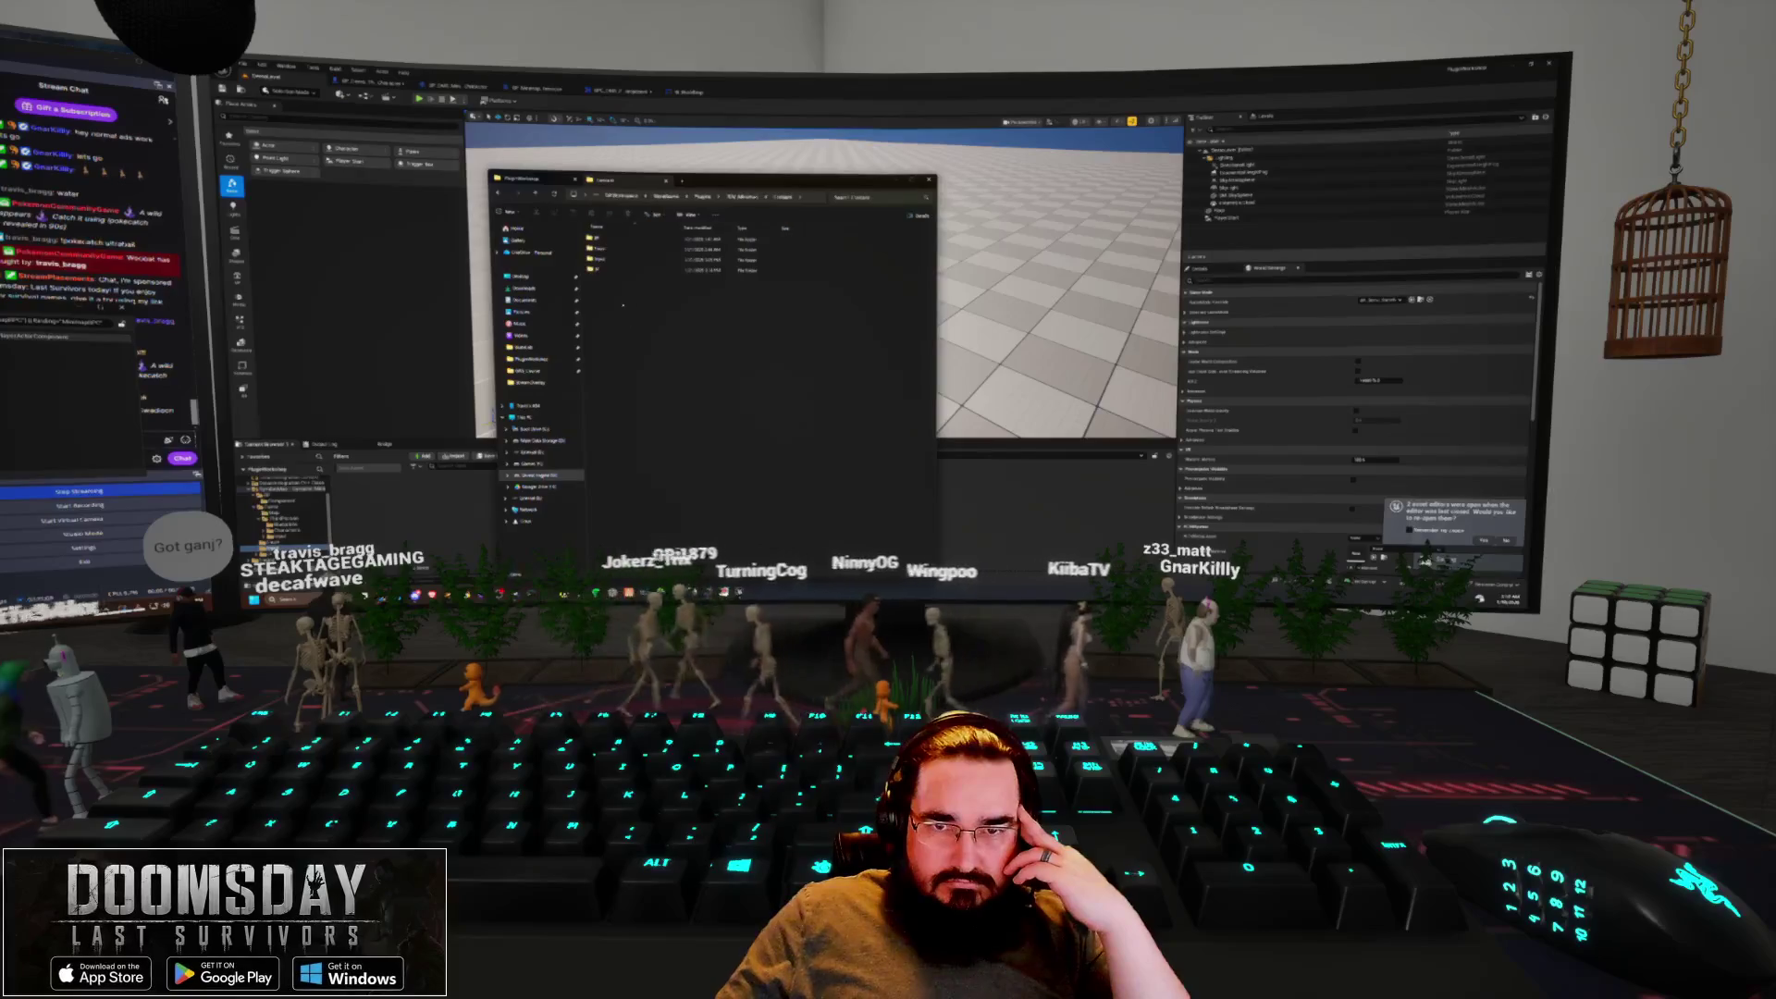
{"action": "double_click", "coordinate": [610, 269]}
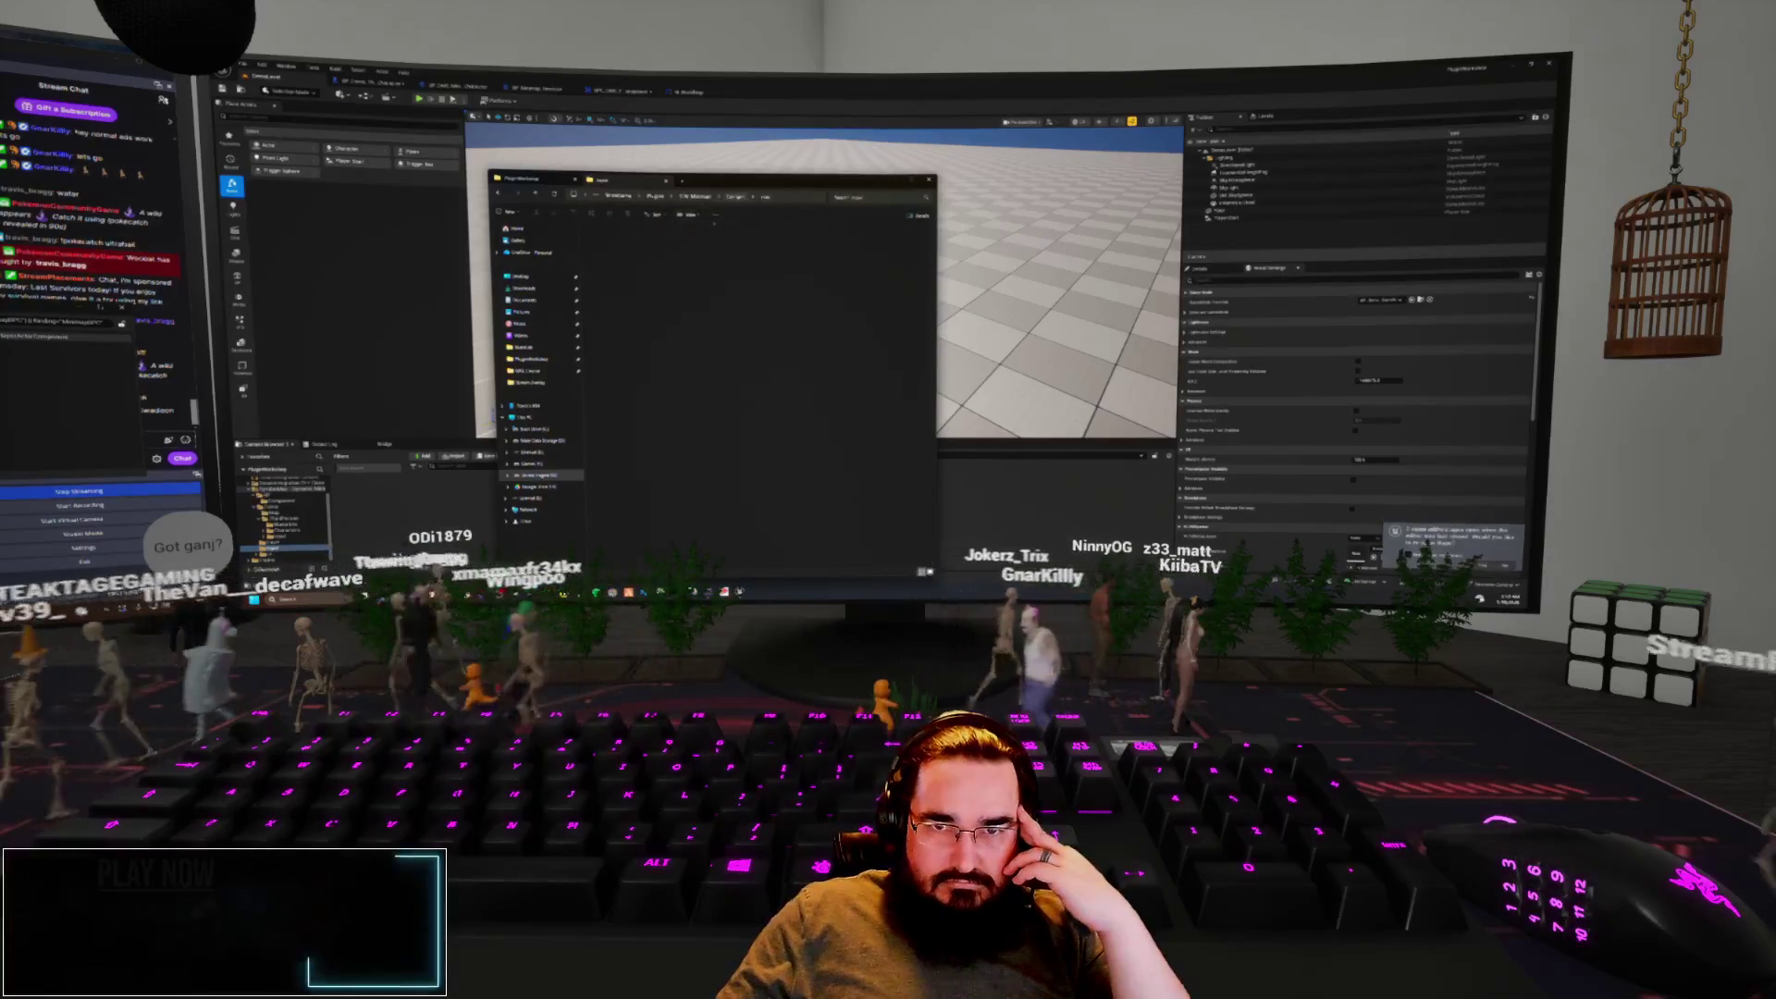
{"action": "key", "text": "alt+Left"}
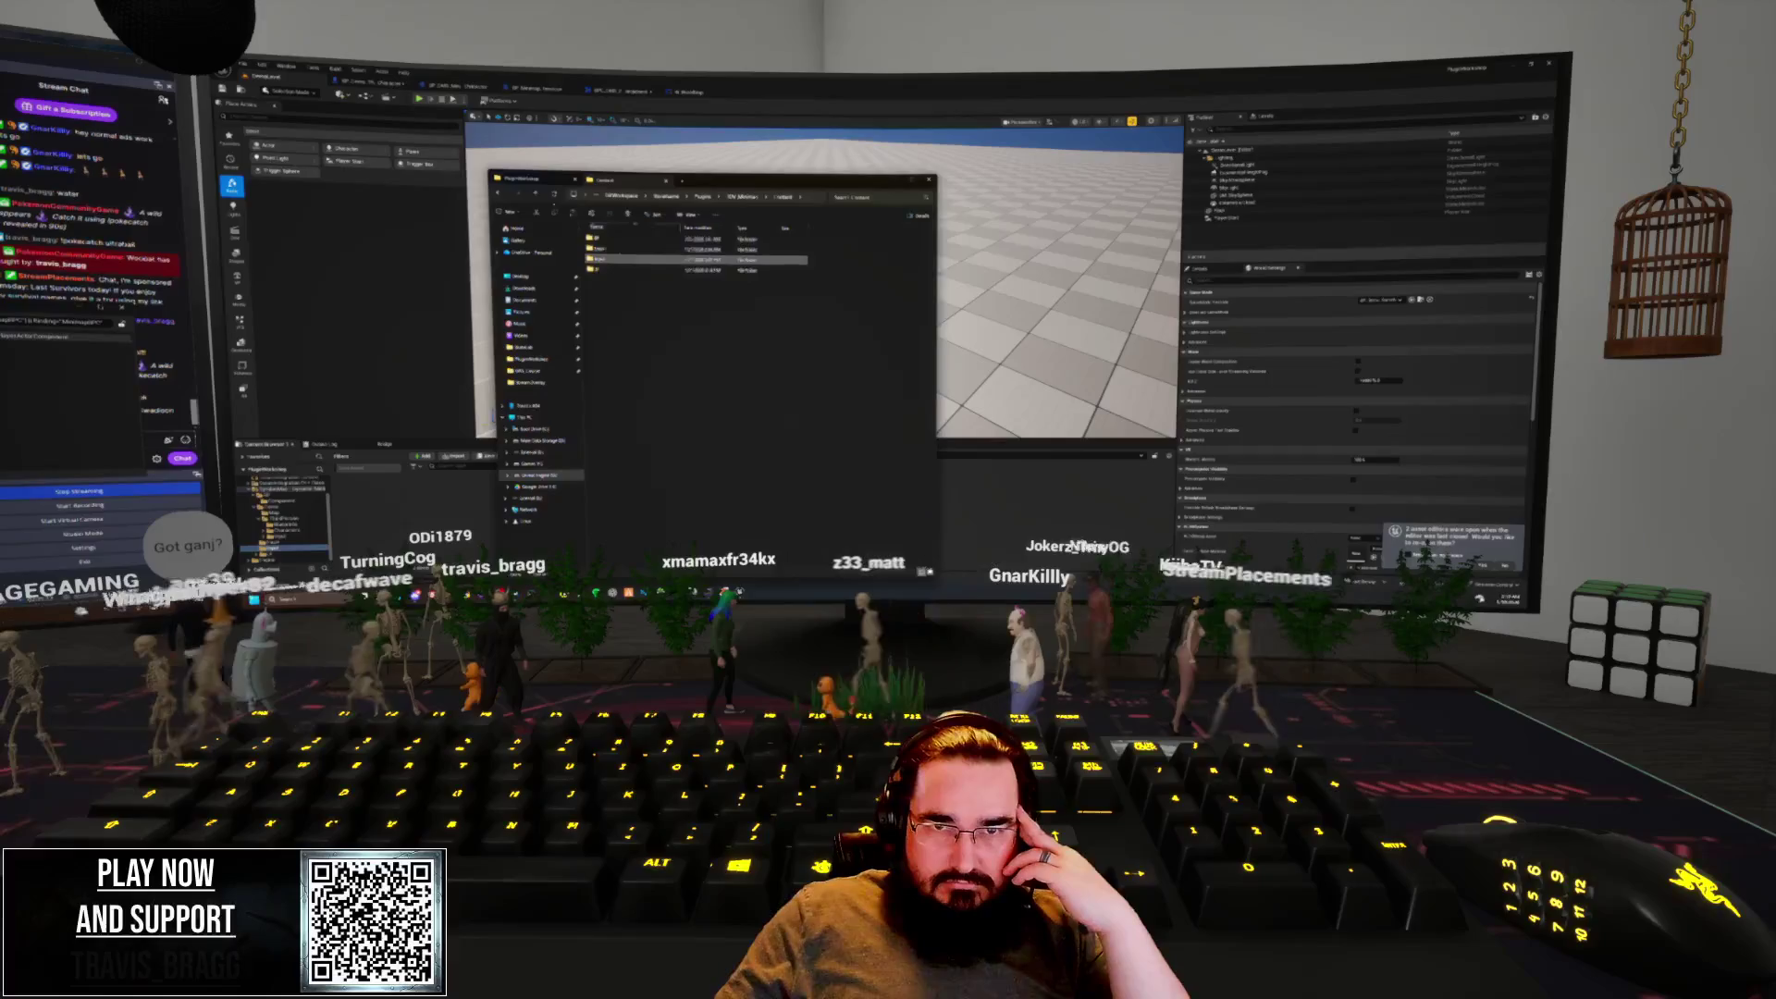
{"action": "key", "text": "alt+Left"}
Paste the four files into the plugin's inner folder under Plugins and close File Explorer
{"action": "double_click", "coordinate": [606, 321]}
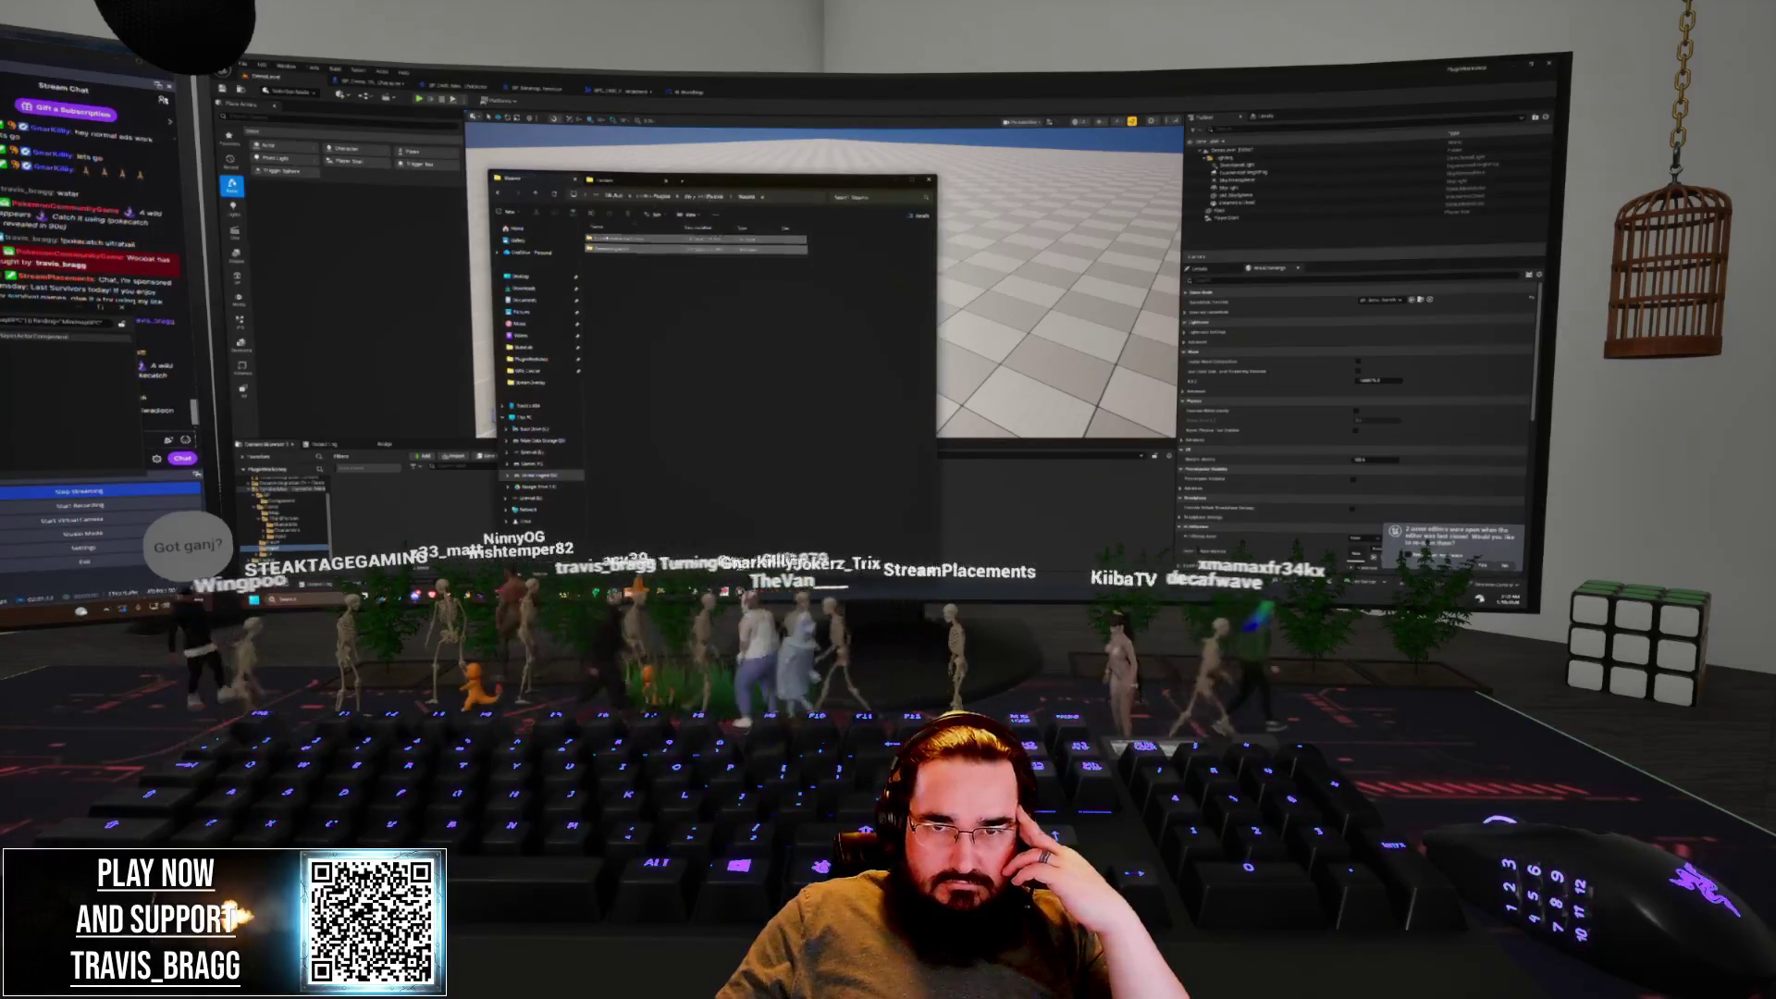
{"action": "double_click", "coordinate": [608, 250]}
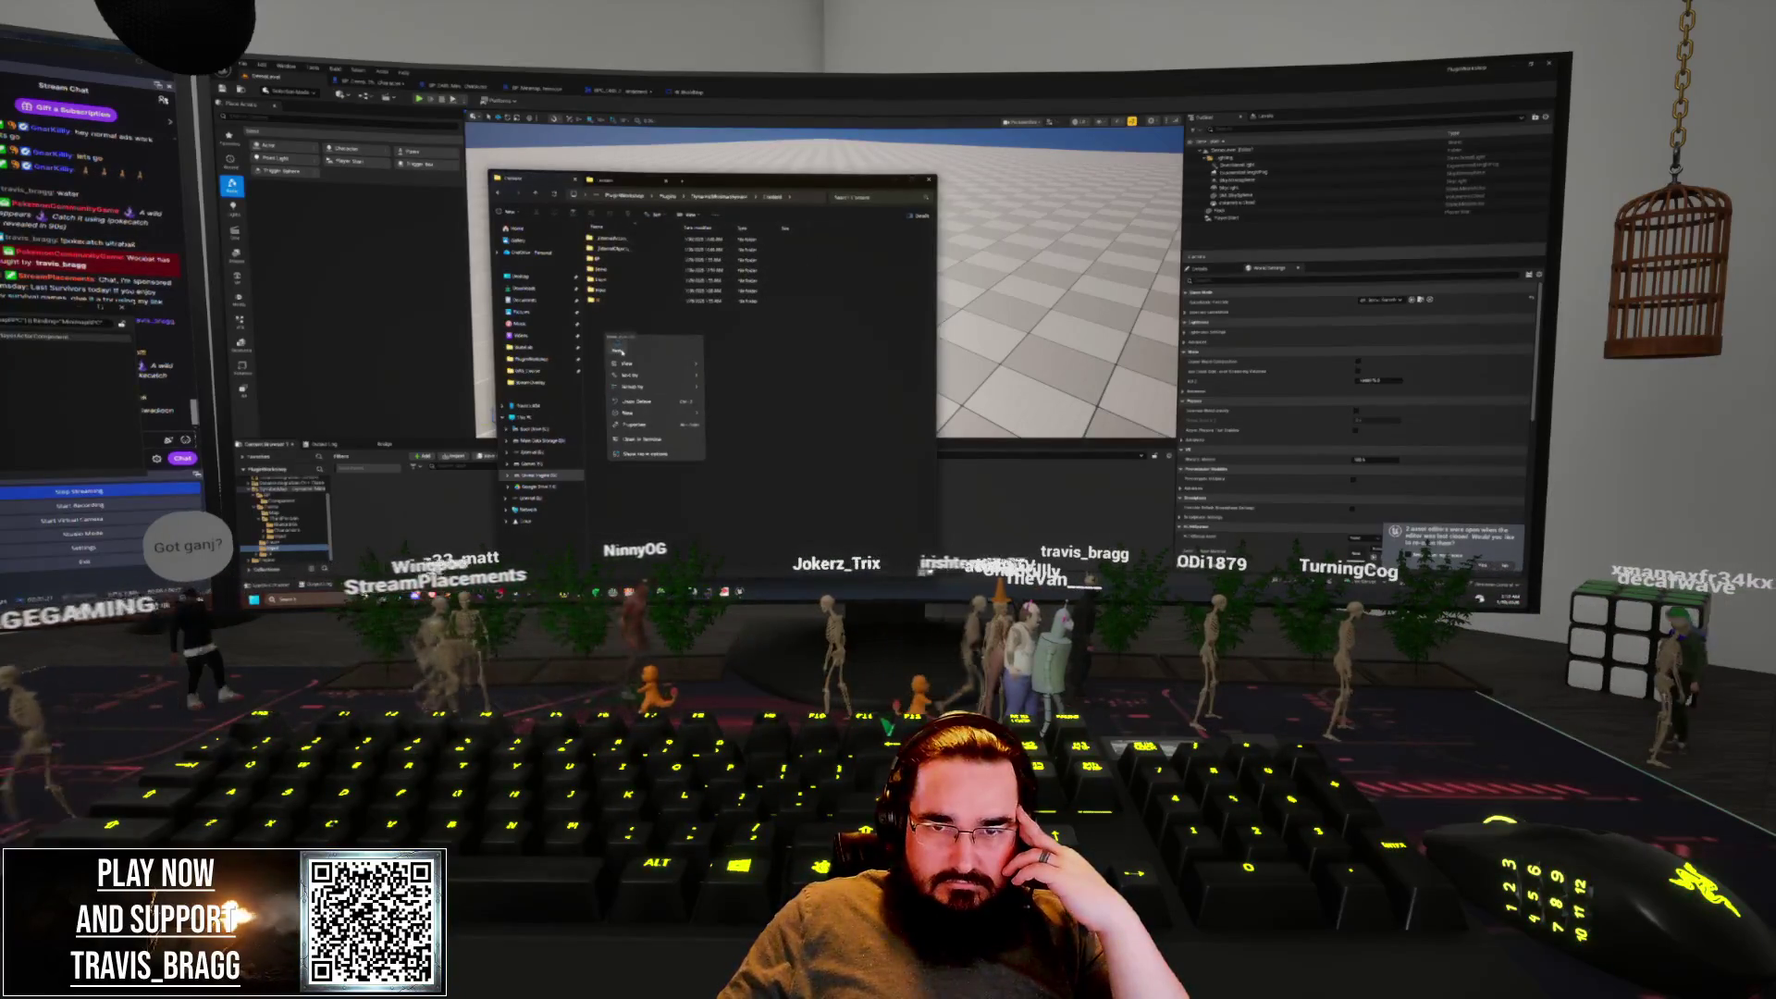
{"action": "left_click", "coordinate": [622, 351]}
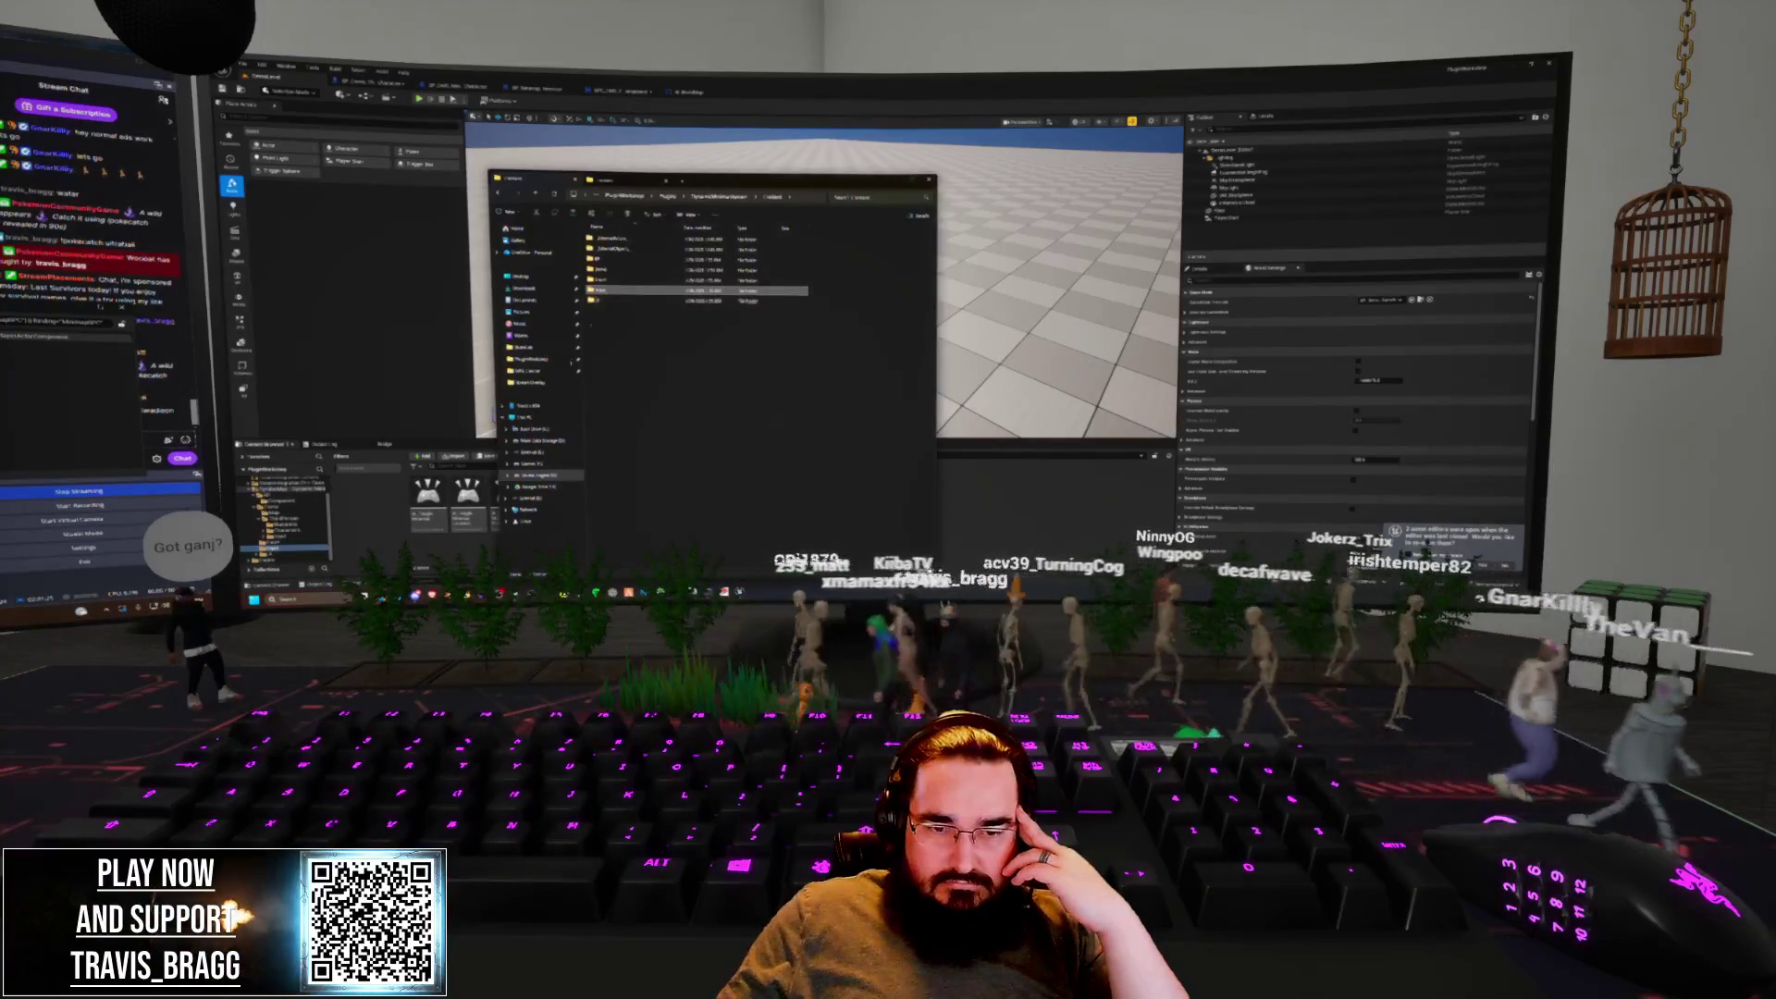
{"action": "key", "text": "alt+Tab"}
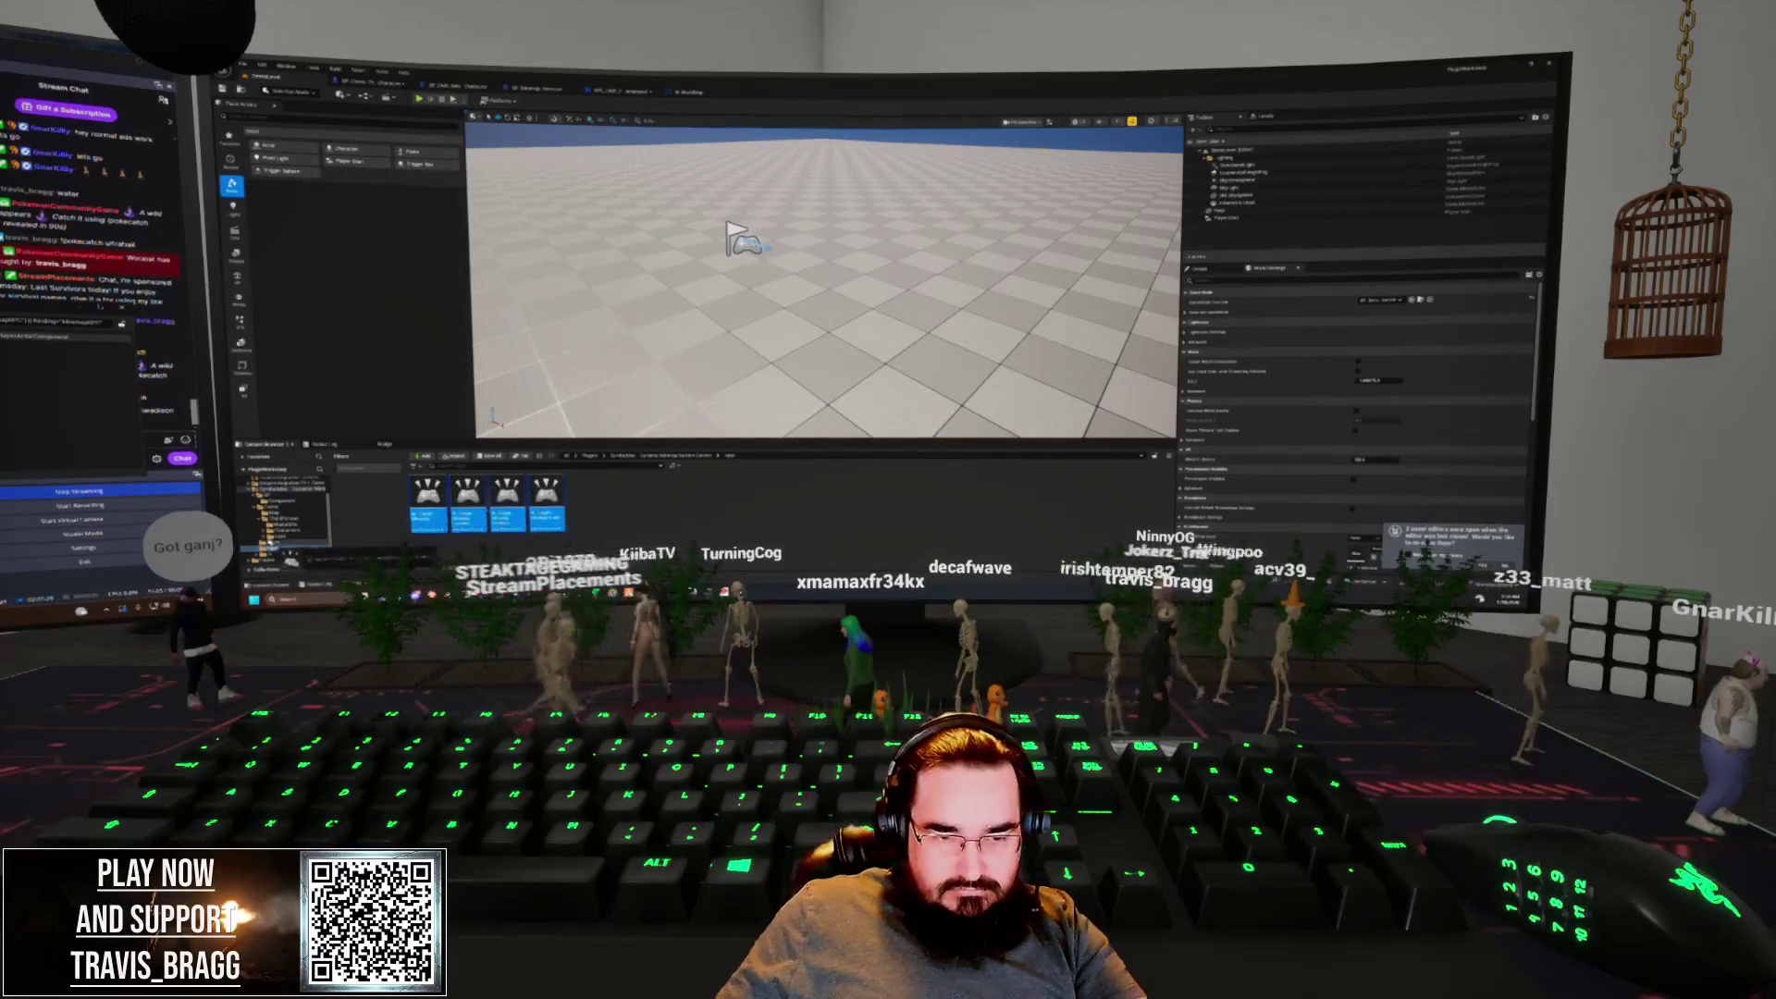
Move the four gamepad assets into the target folder, then open the input mapping context for editing
{"action": "left_click_drag", "start_coordinate": [298, 552], "coordinate": [277, 548]}
{"action": "left_click", "coordinate": [305, 560]}
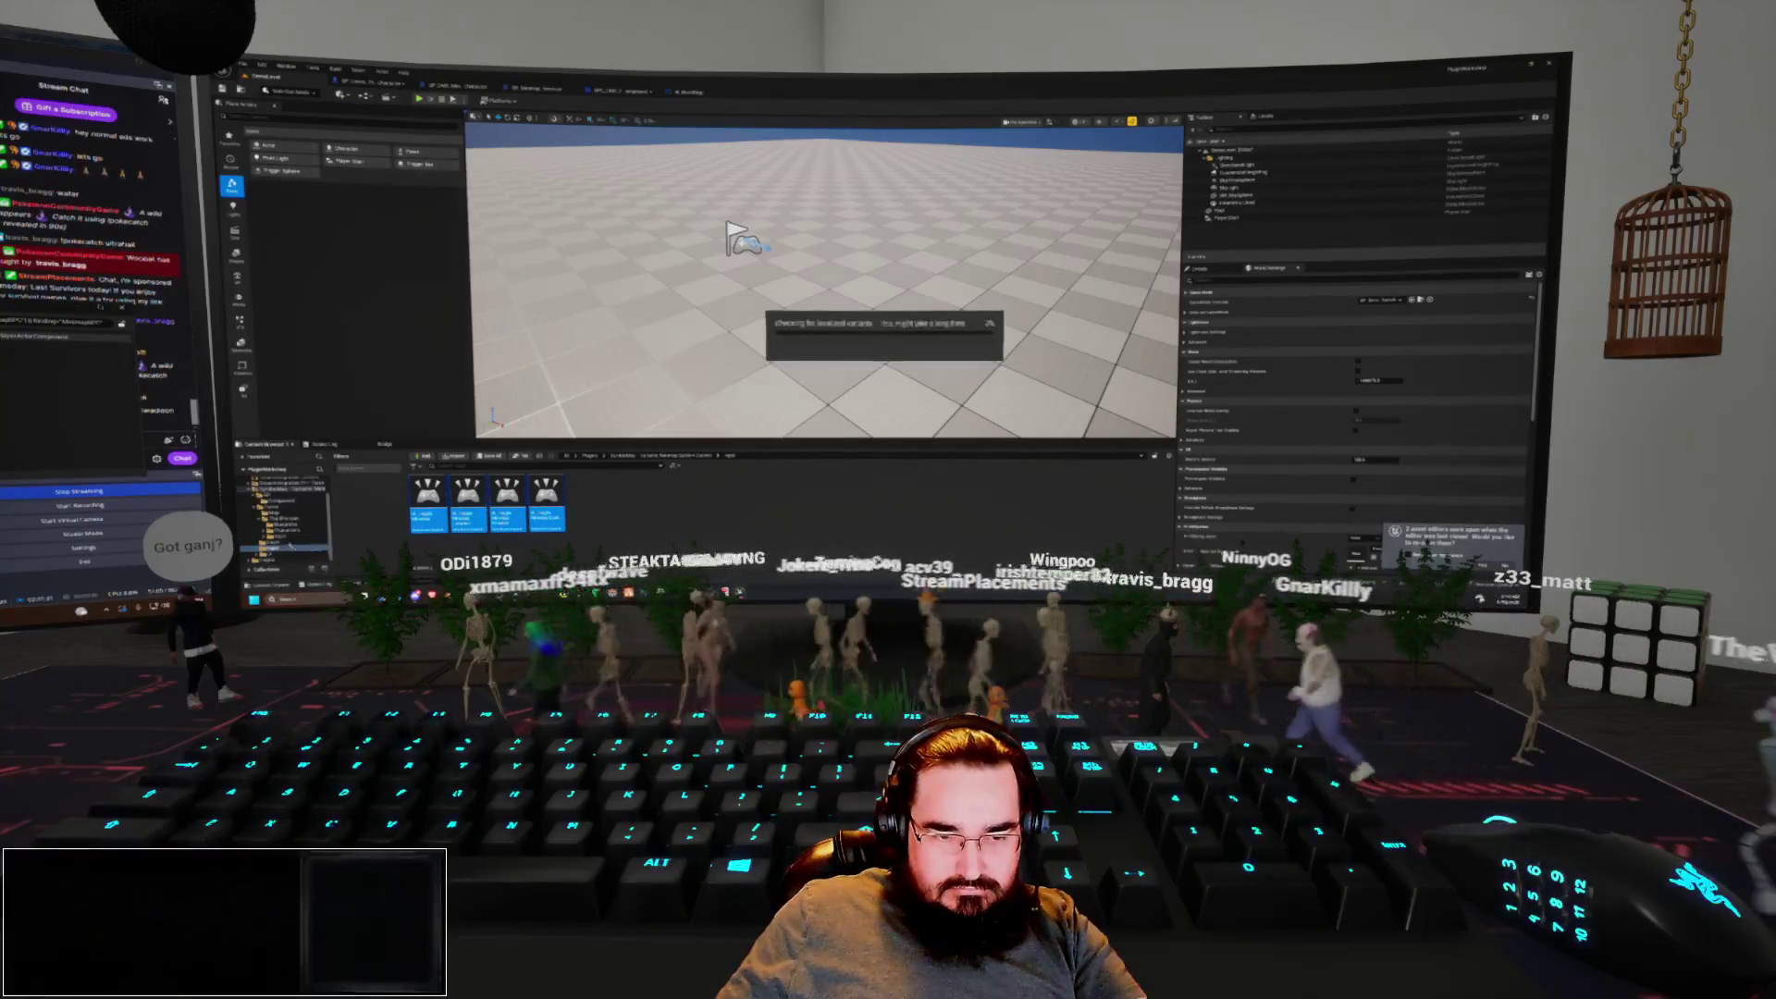
{"action": "left_click", "coordinate": [277, 536]}
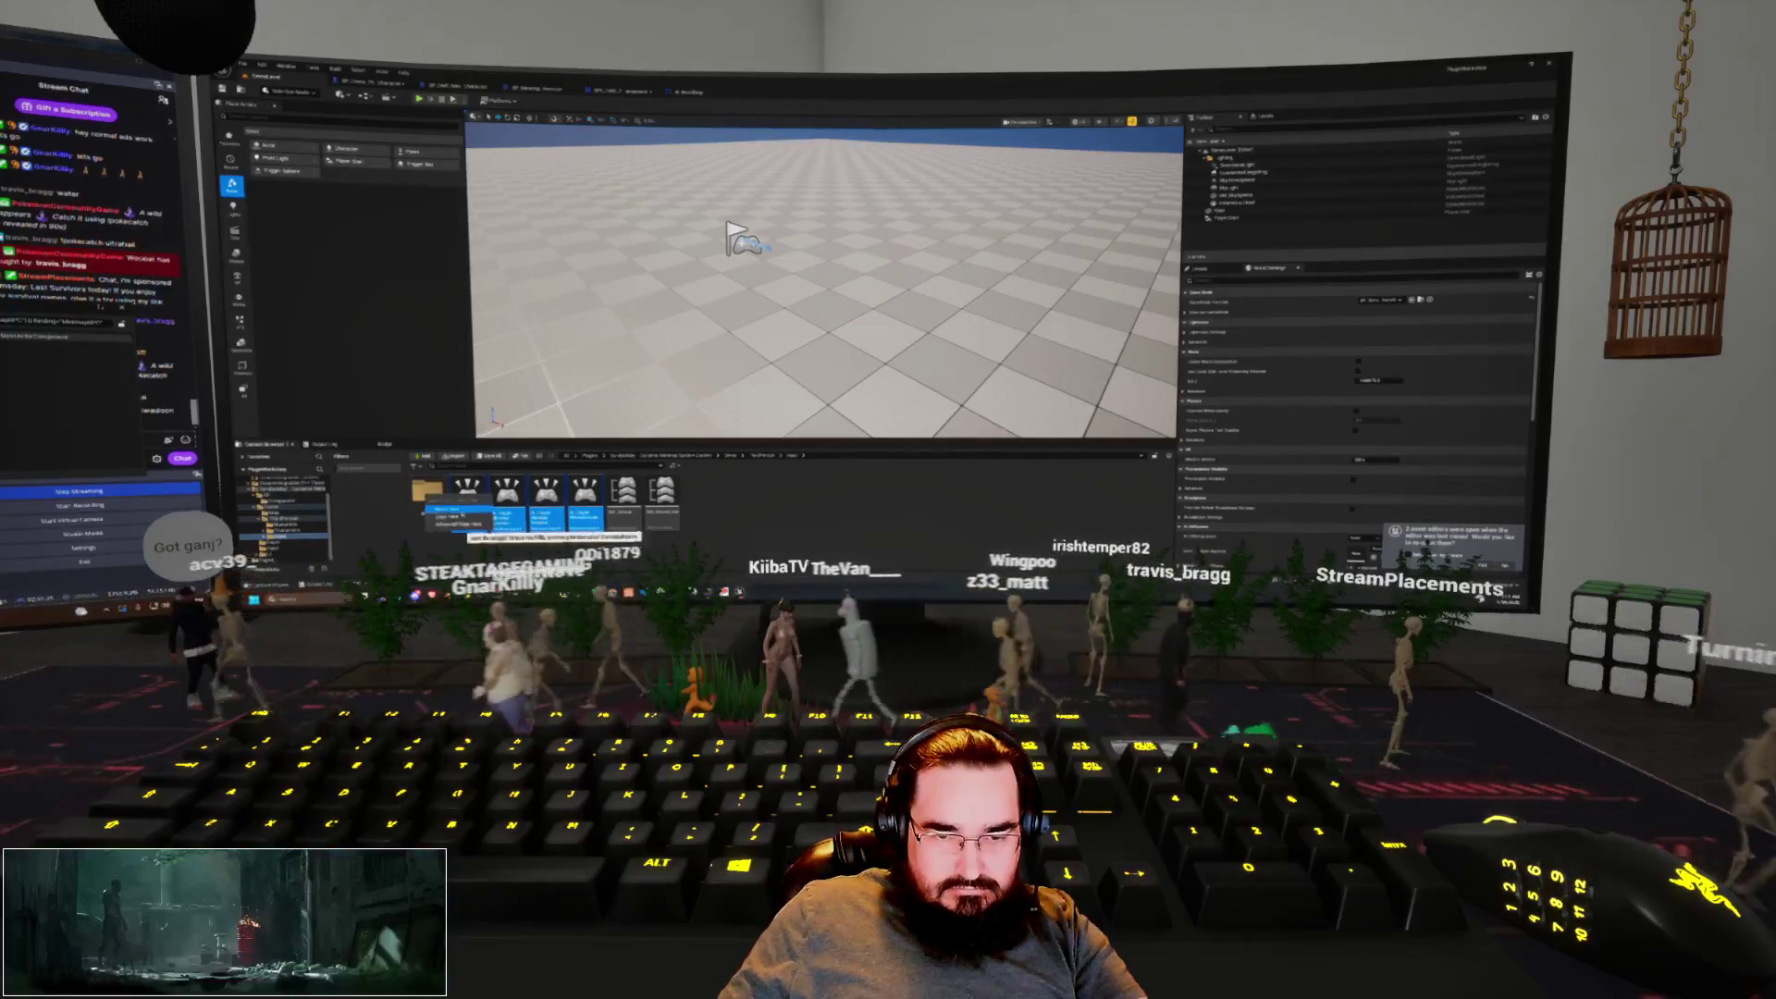
{"action": "double_click", "coordinate": [472, 527]}
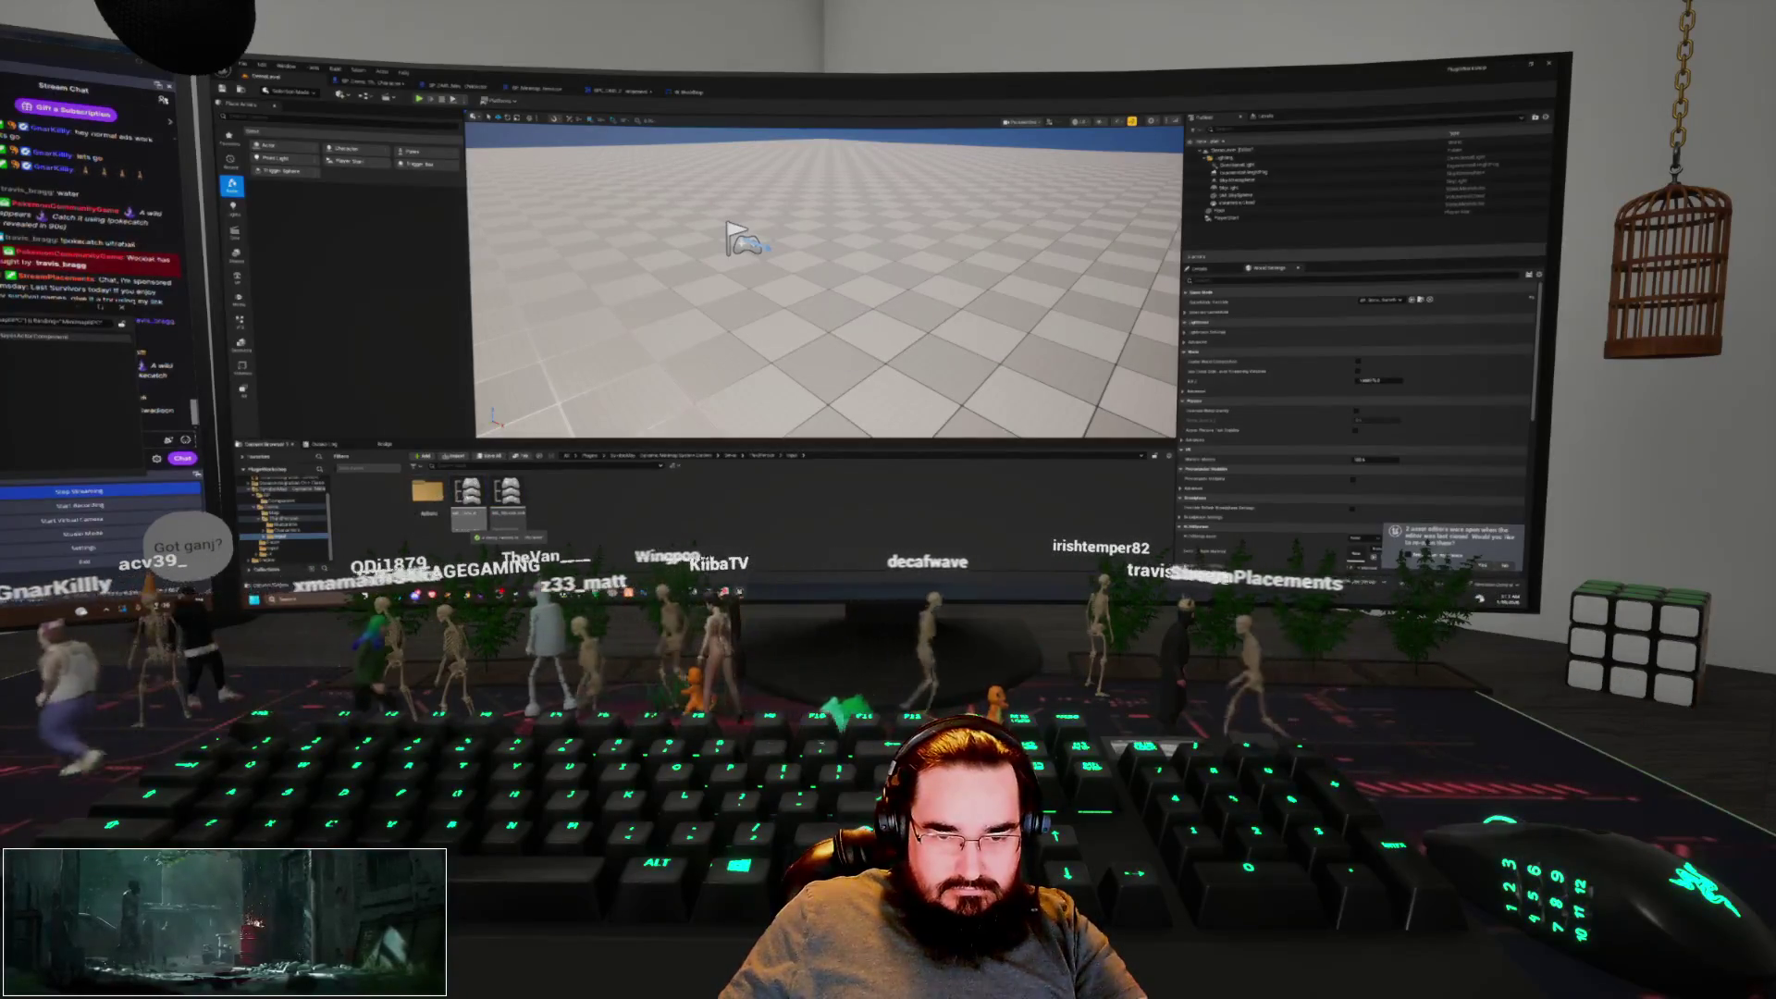
{"action": "double_click", "coordinate": [469, 499]}
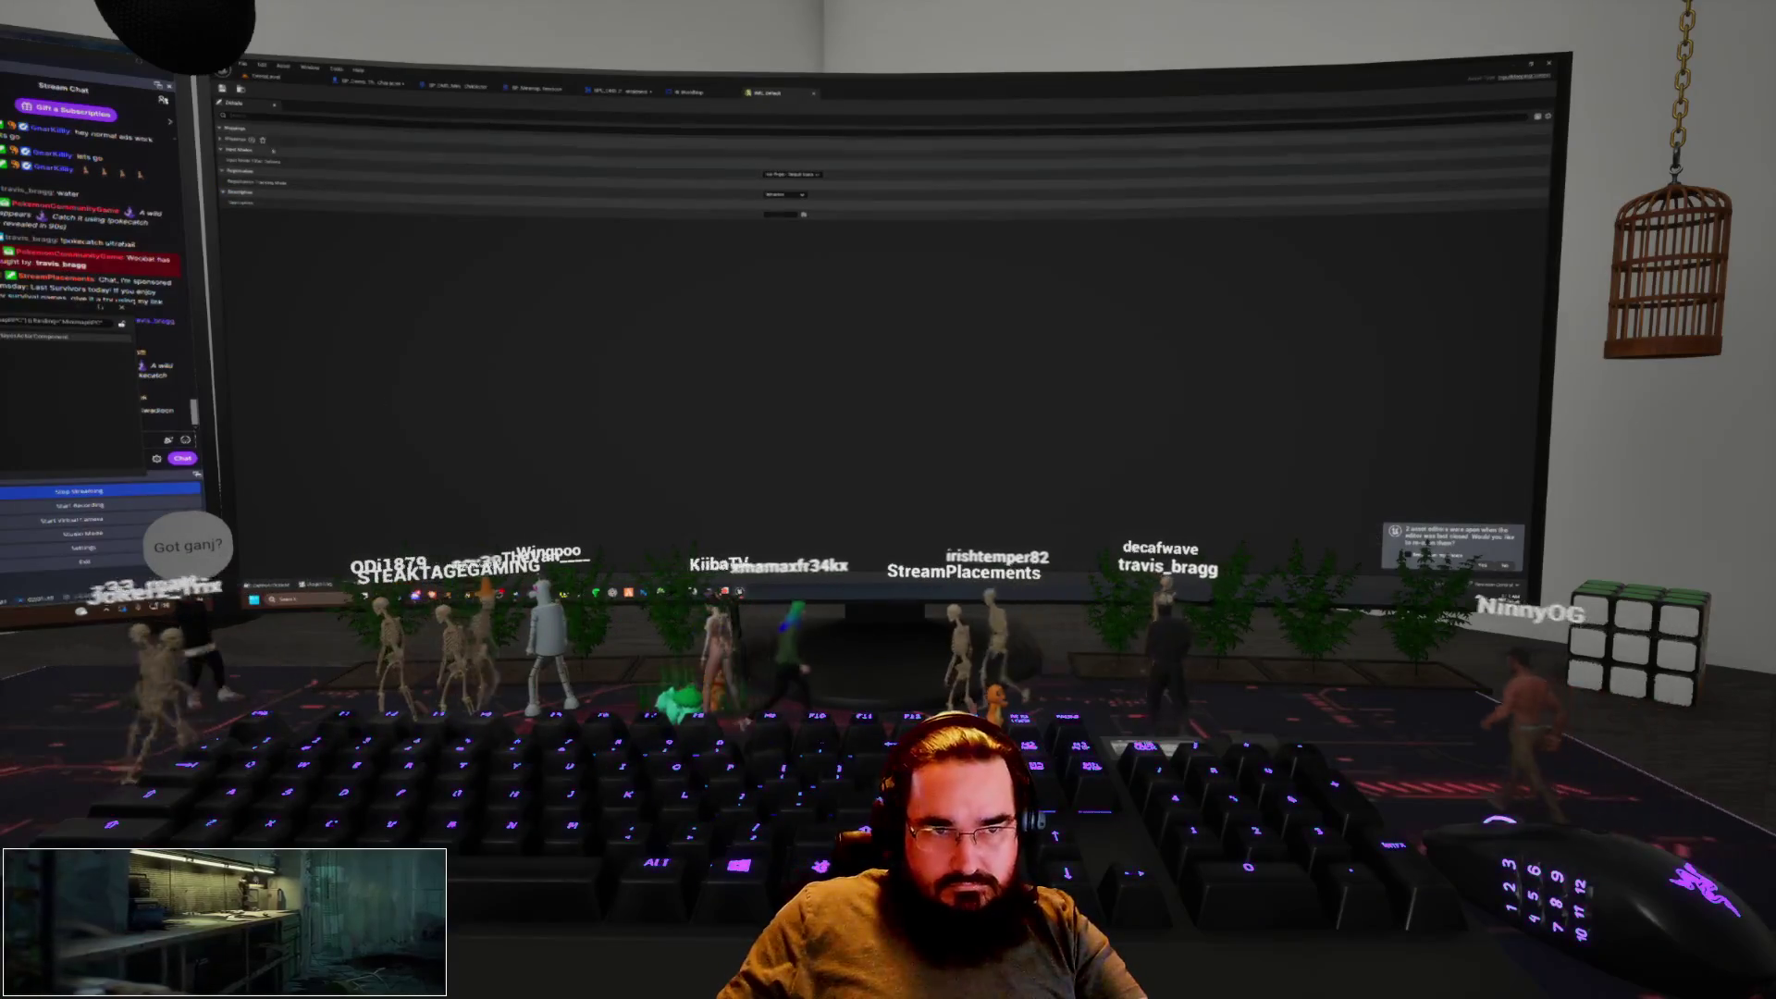
Clear the old Mappings entries and add new IA_ action mappings, ending with IA_ToggleMinimap
{"action": "left_click", "coordinate": [253, 140]}
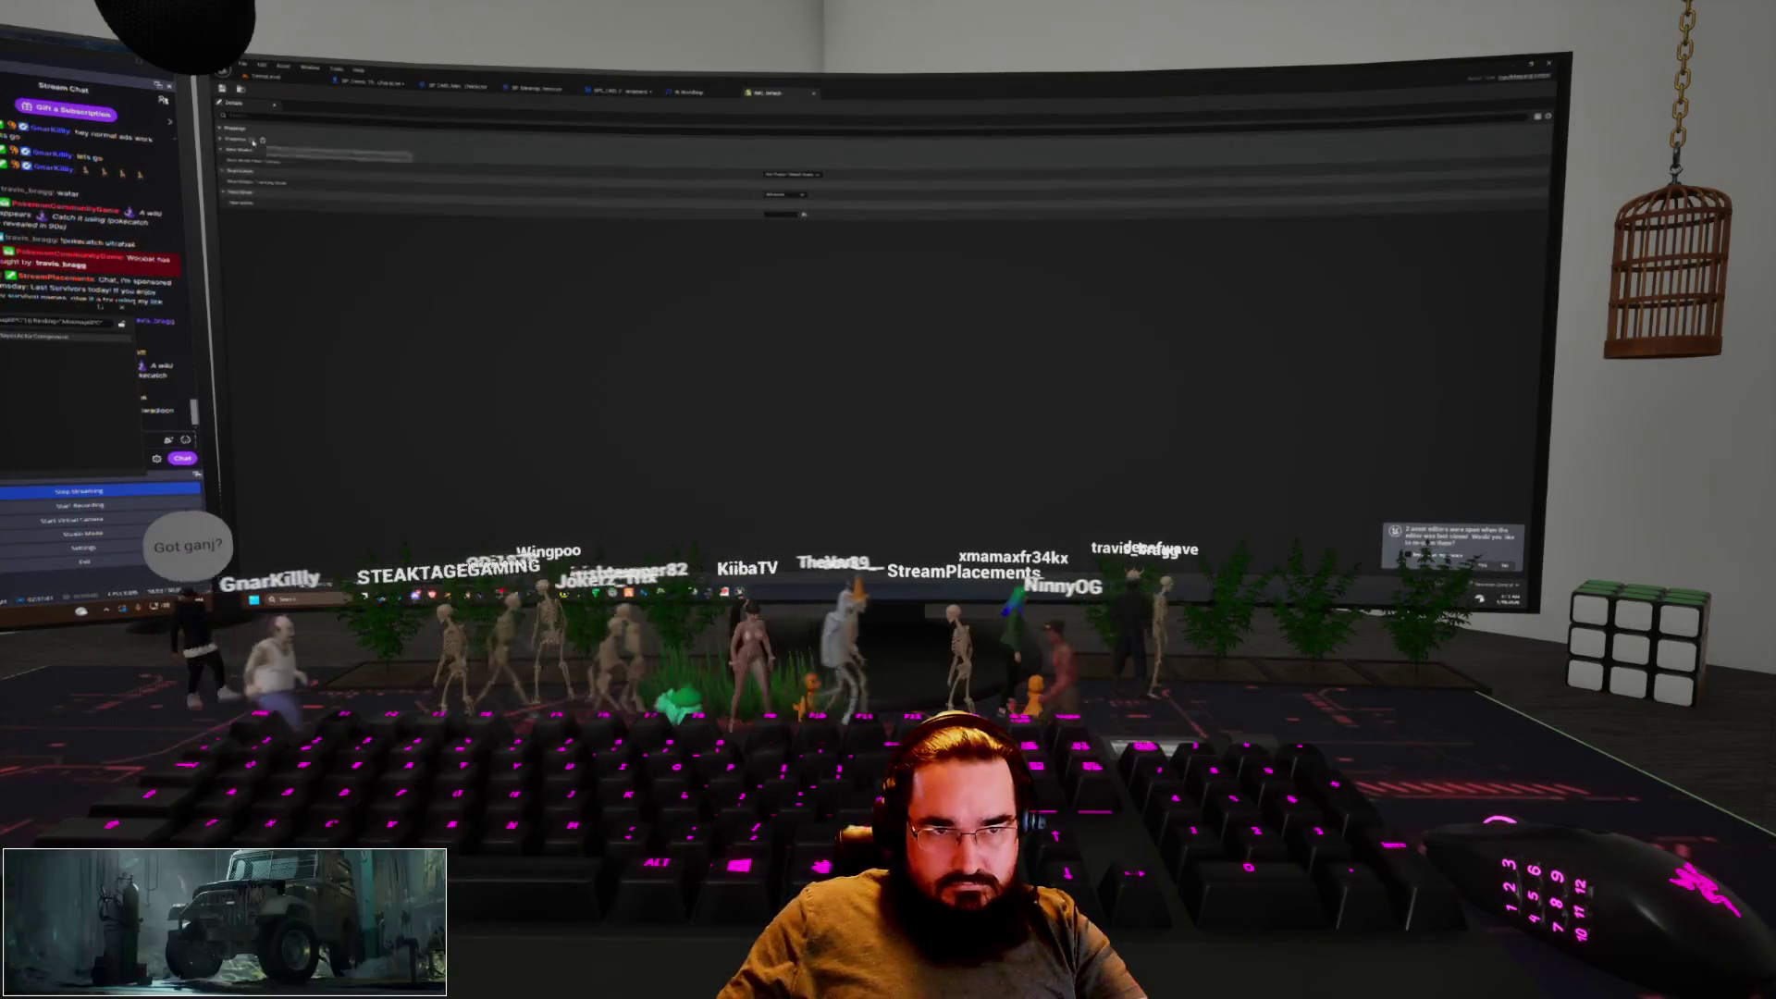
{"action": "left_click", "coordinate": [252, 139]}
{"action": "left_click", "coordinate": [277, 181]}
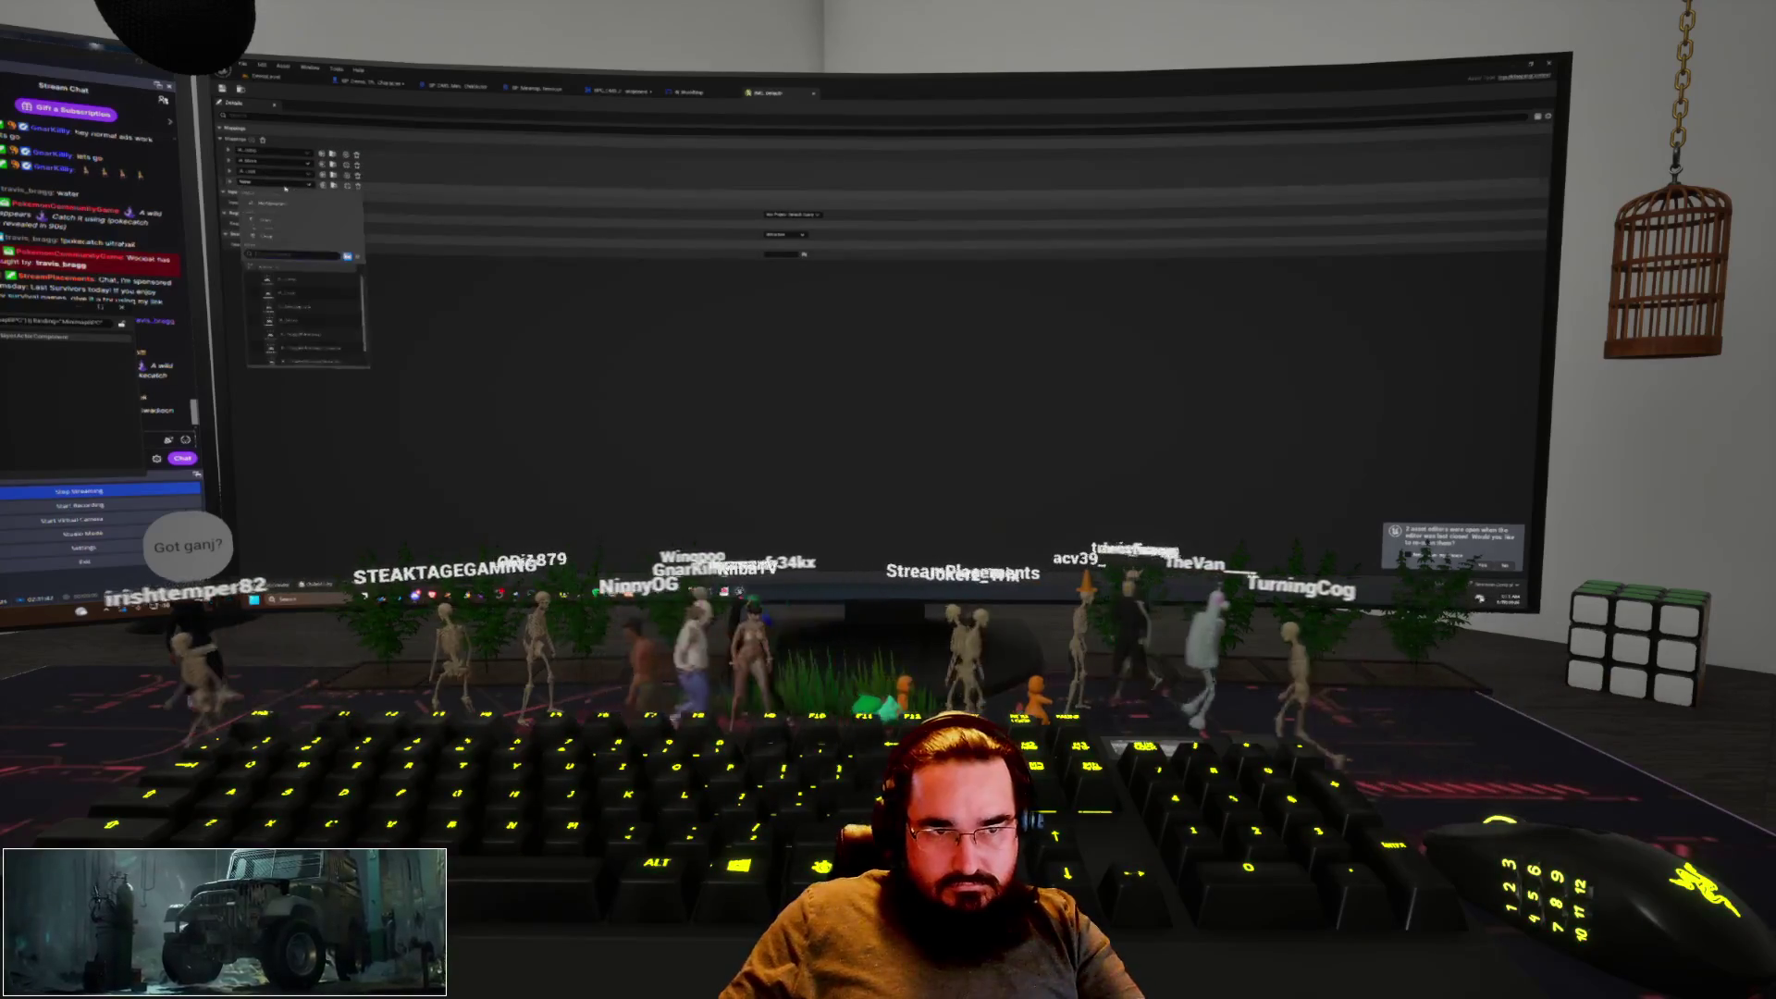
{"action": "left_click", "coordinate": [325, 340]}
{"action": "left_click", "coordinate": [252, 140]}
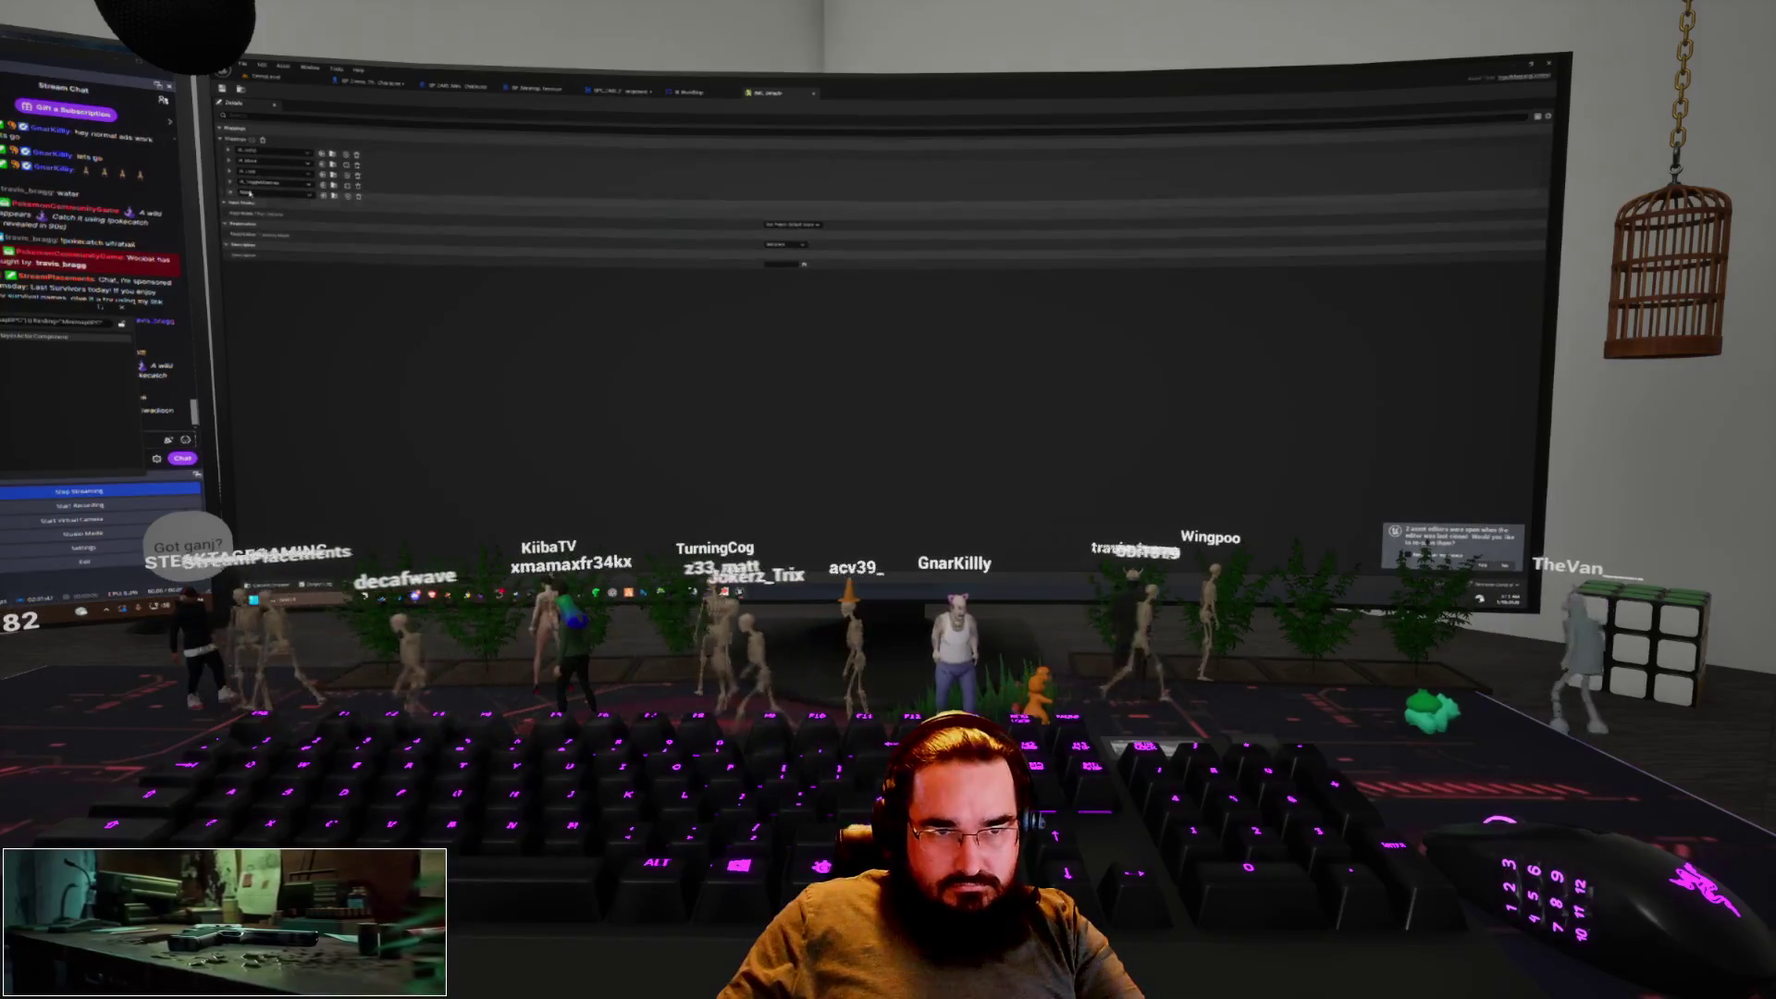
{"action": "left_click", "coordinate": [277, 193]}
{"action": "left_click", "coordinate": [330, 360]}
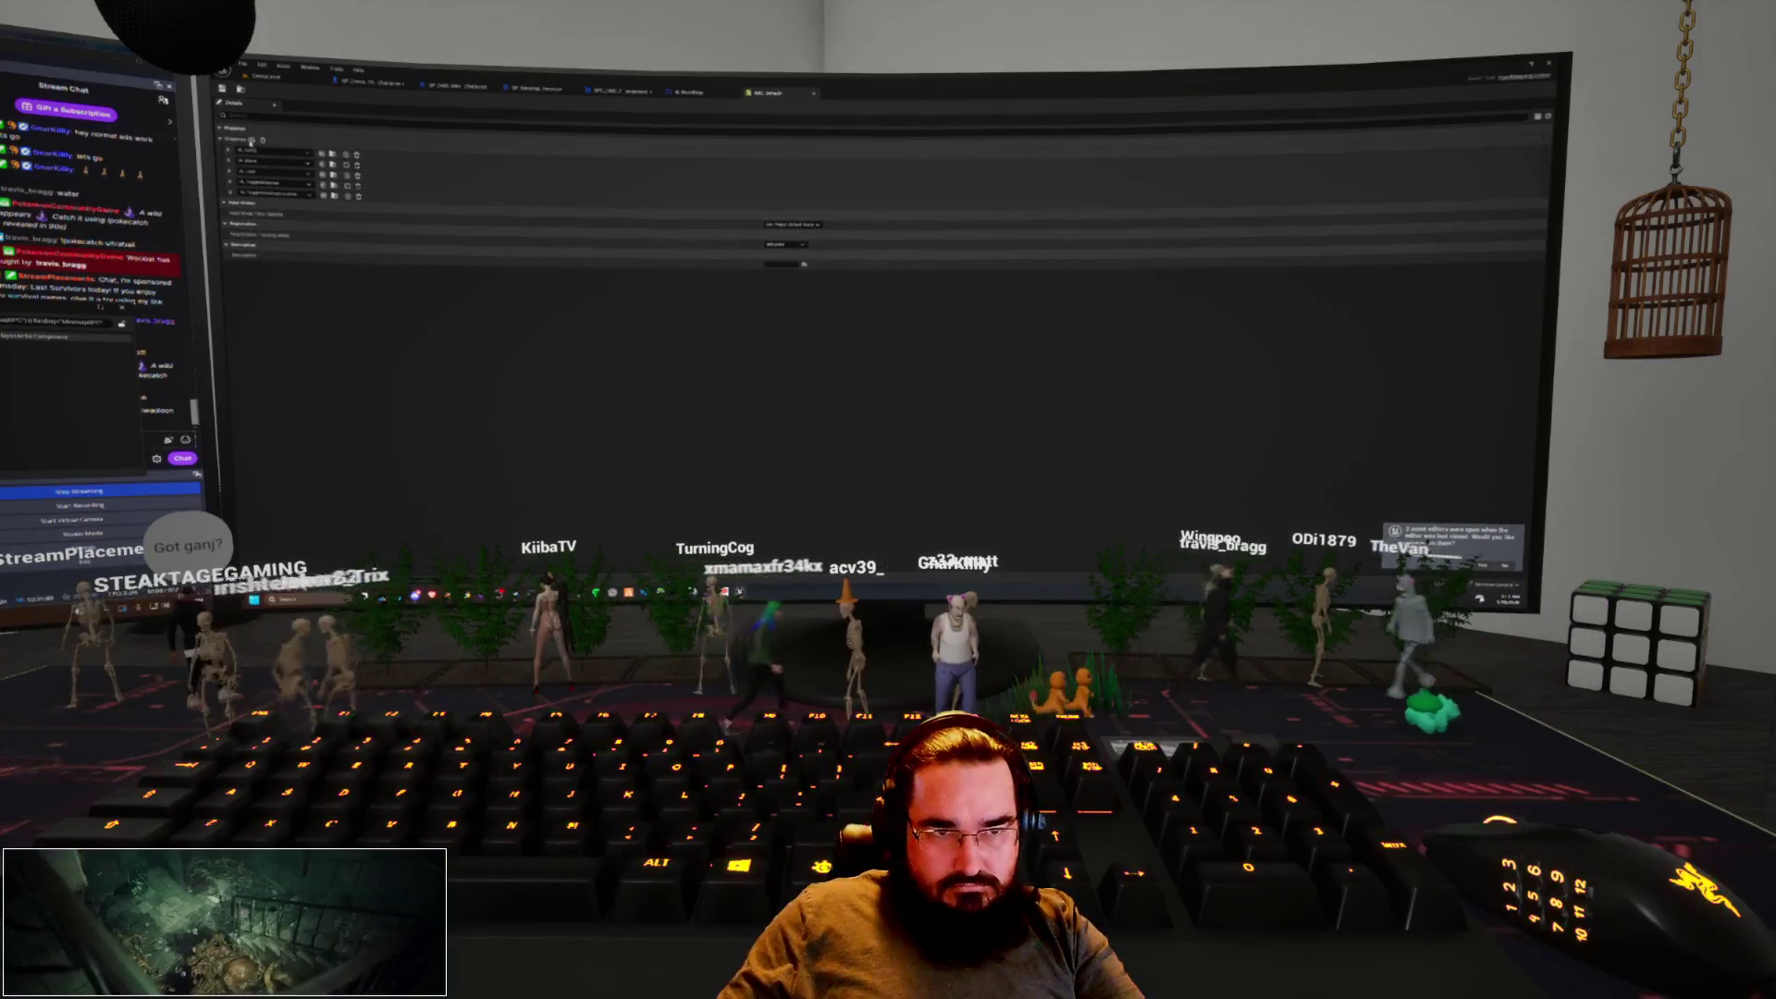
{"action": "left_click", "coordinate": [252, 140]}
{"action": "left_click", "coordinate": [278, 203]}
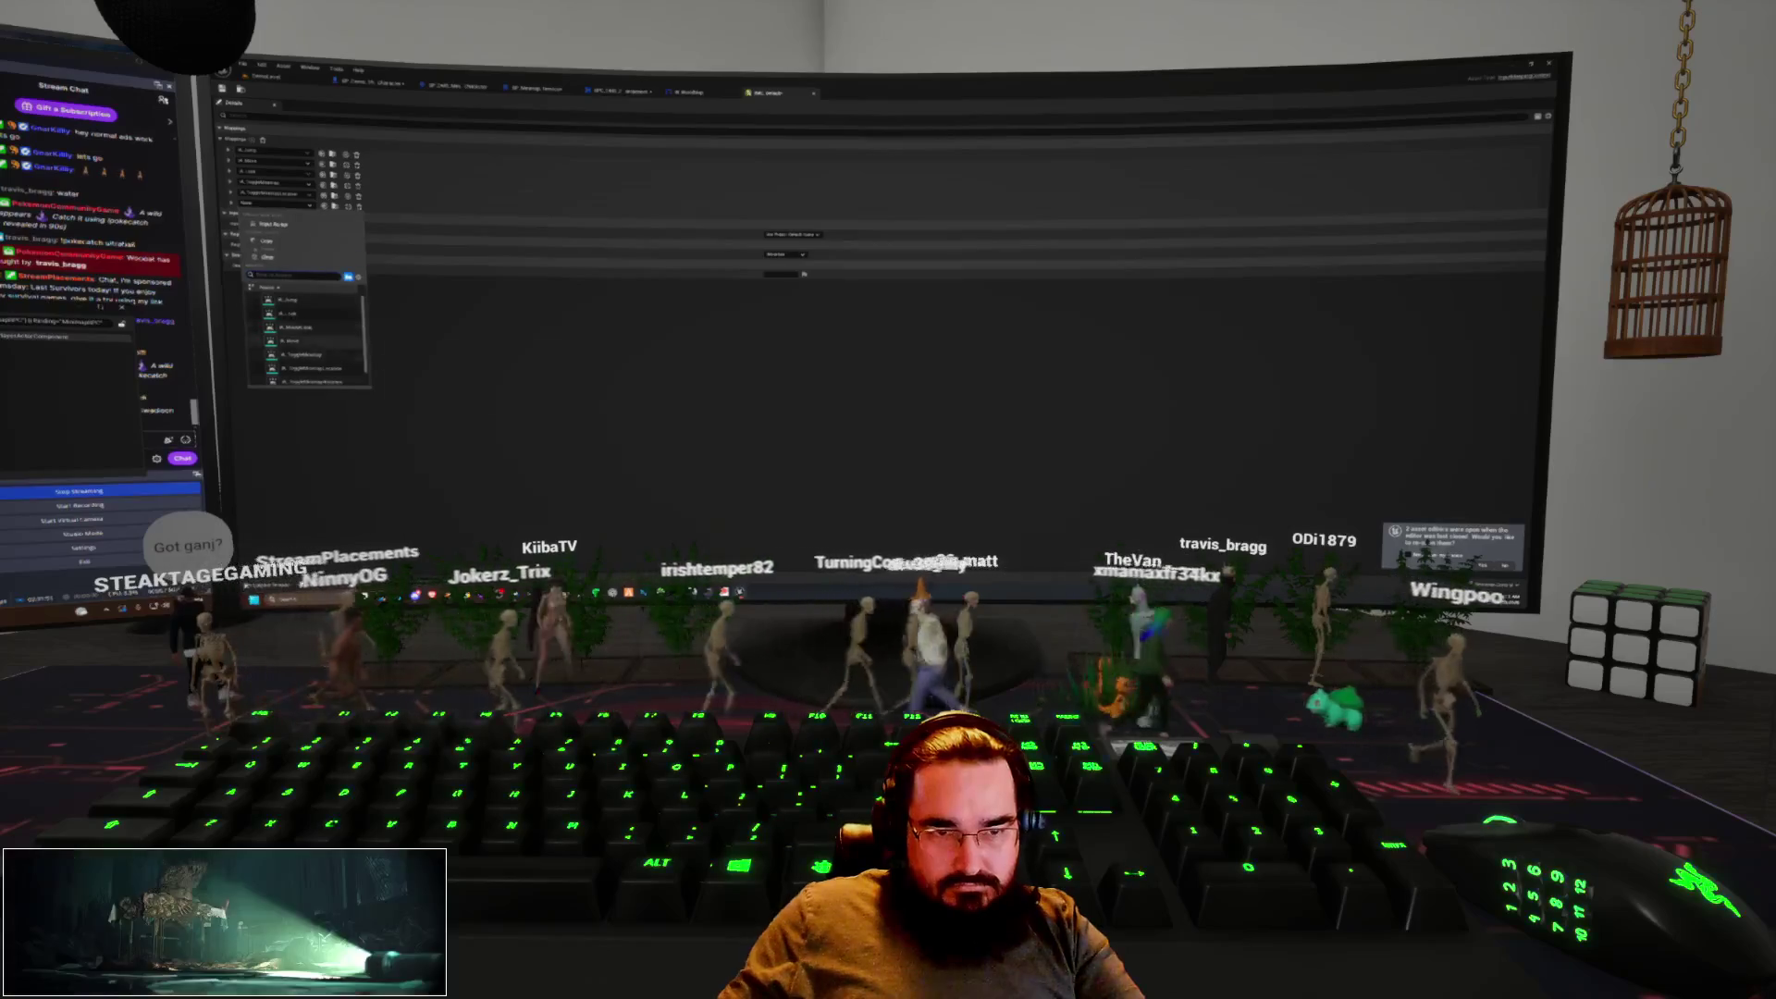
{"action": "left_click", "coordinate": [320, 354]}
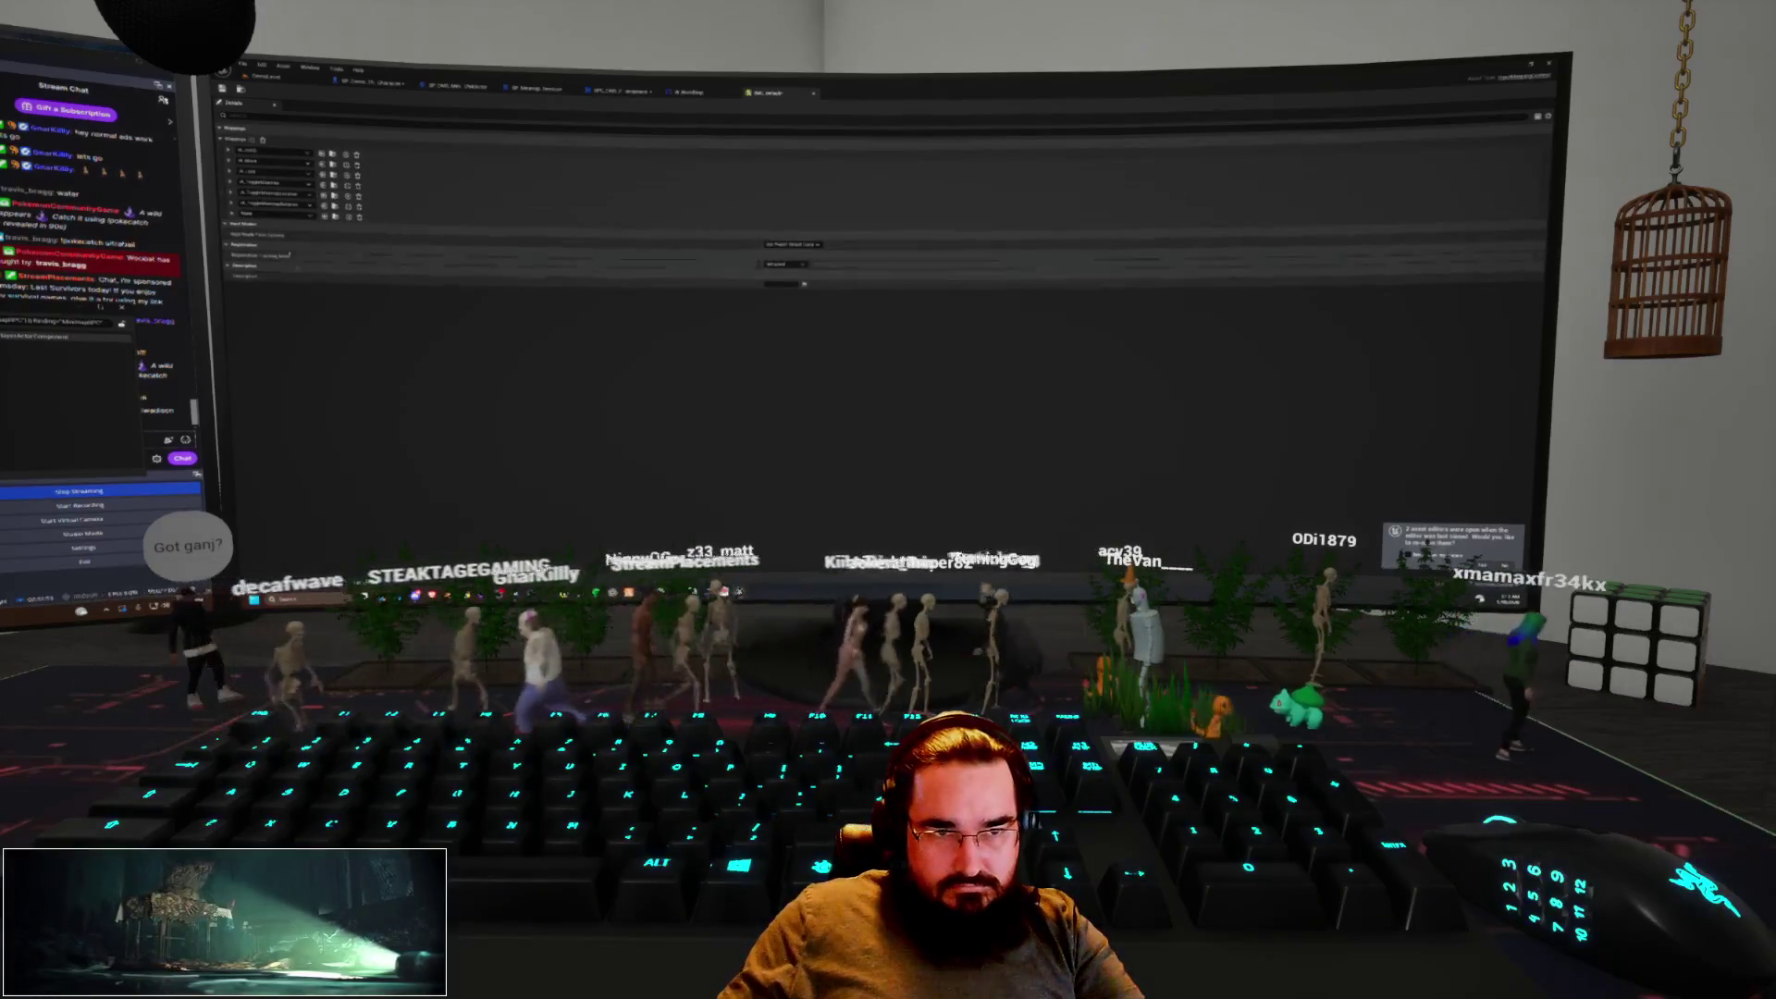
{"action": "left_click", "coordinate": [277, 214]}
{"action": "left_click", "coordinate": [305, 388]}
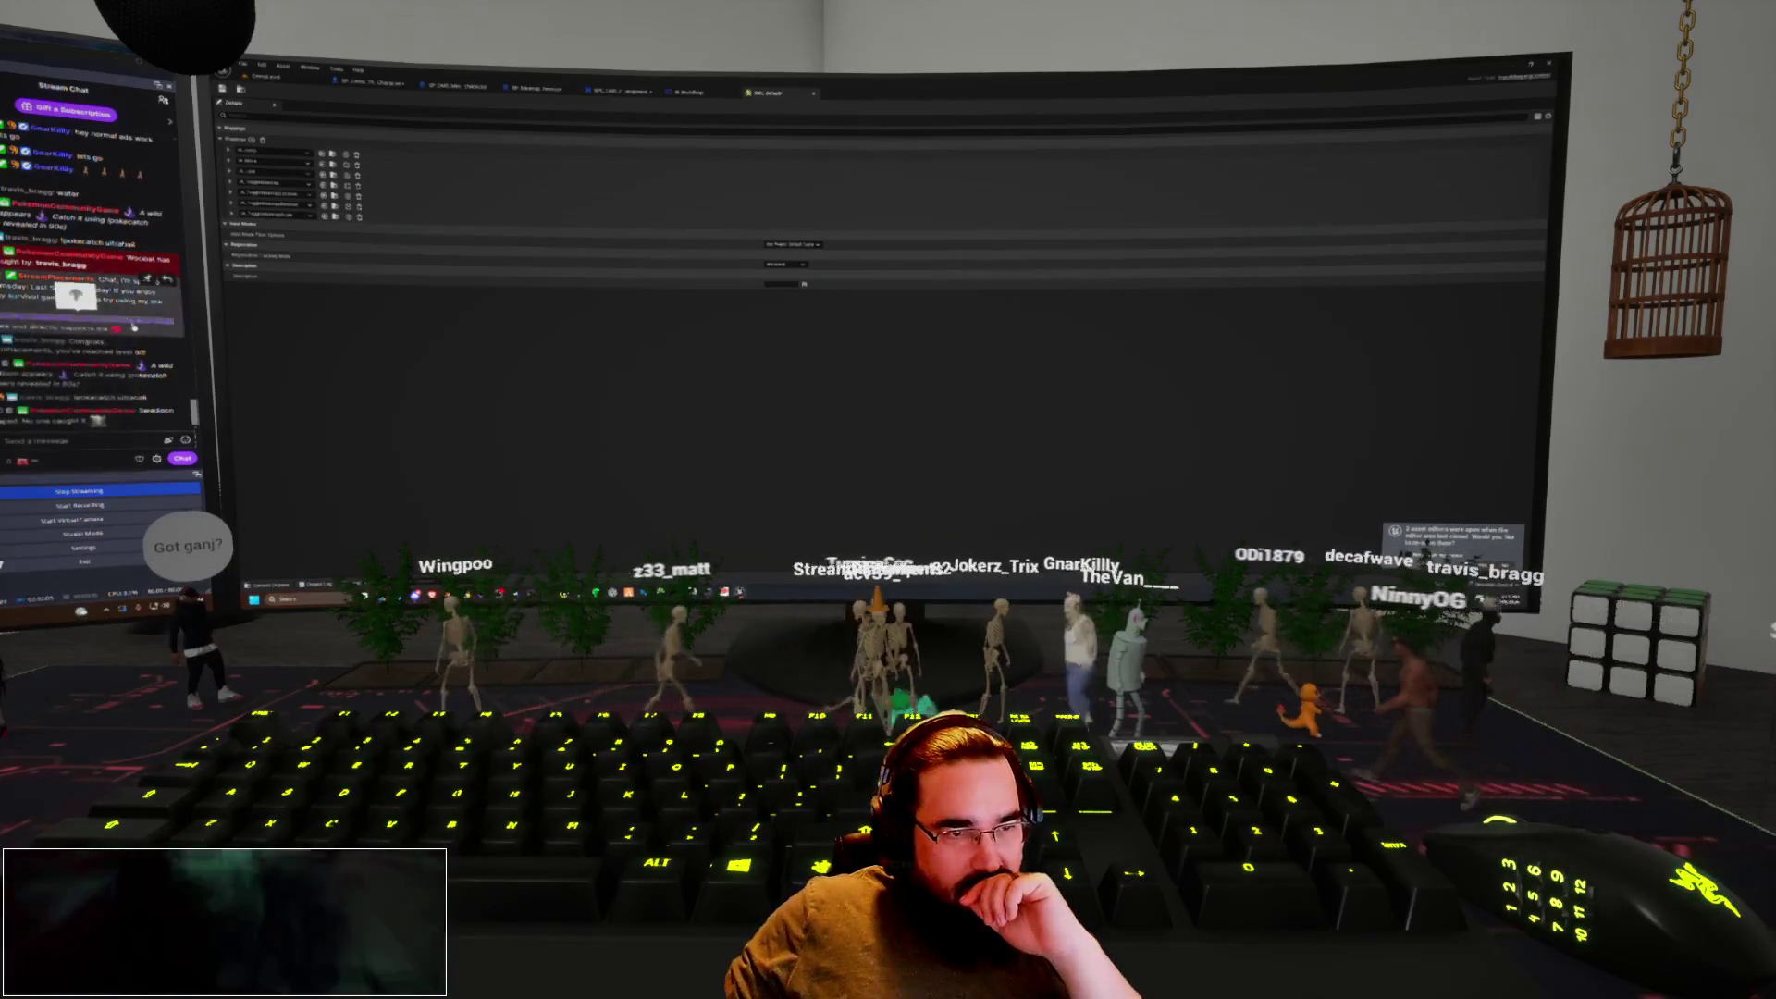
Expand the four mapping rows to review their key bindings, collapse them, and close the editor
{"action": "left_click", "coordinate": [232, 183]}
{"action": "left_click", "coordinate": [231, 204]}
{"action": "left_click", "coordinate": [232, 226]}
{"action": "left_click", "coordinate": [233, 248]}
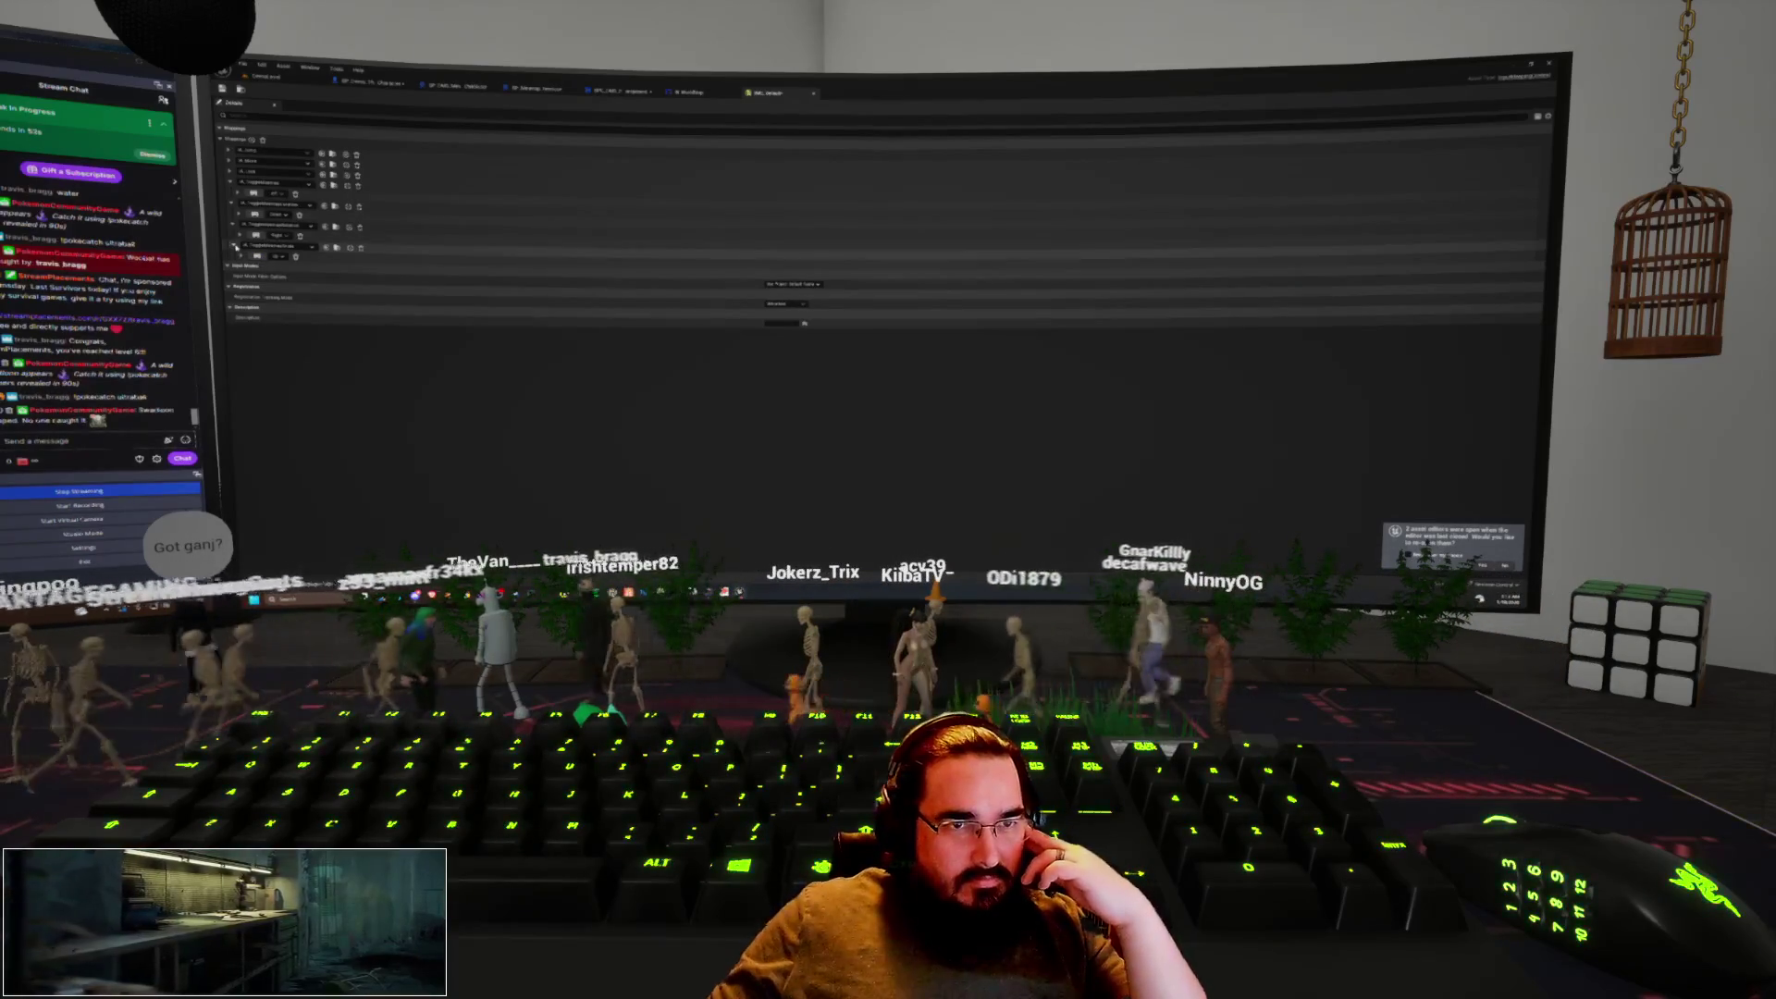
{"action": "left_click", "coordinate": [233, 183]}
{"action": "left_click", "coordinate": [232, 193]}
{"action": "left_click", "coordinate": [232, 204]}
{"action": "left_click", "coordinate": [233, 213]}
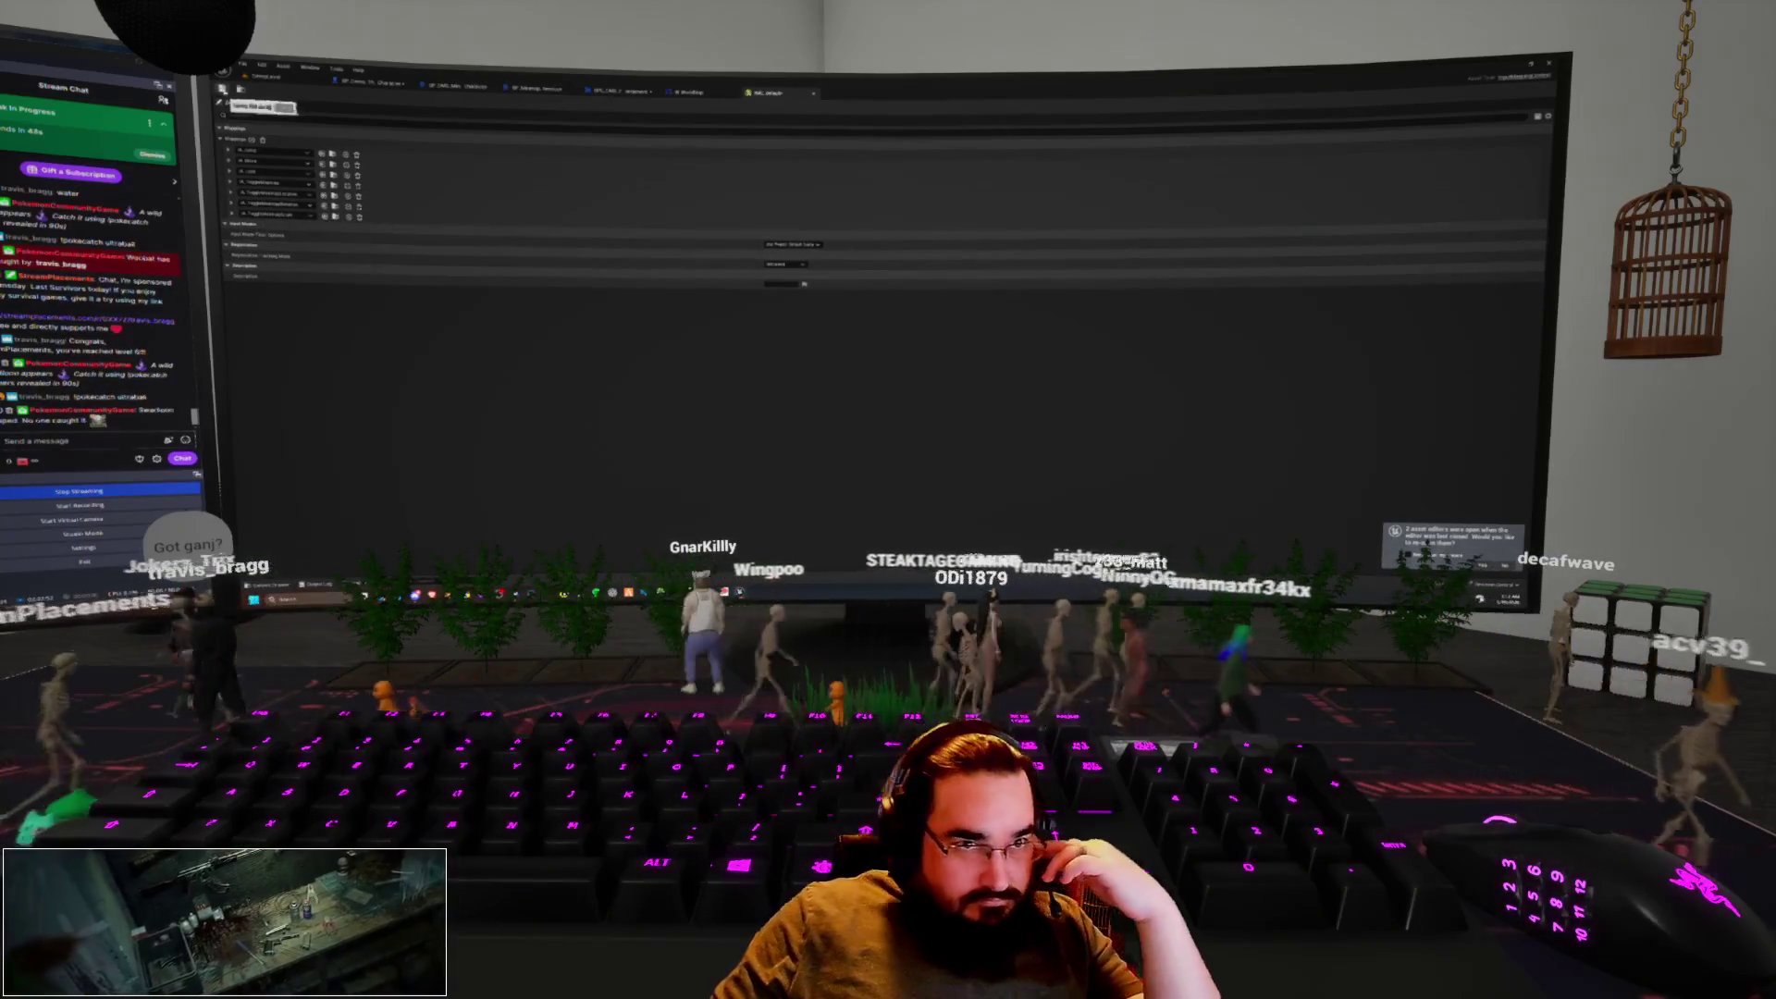
{"action": "left_click", "coordinate": [813, 93]}
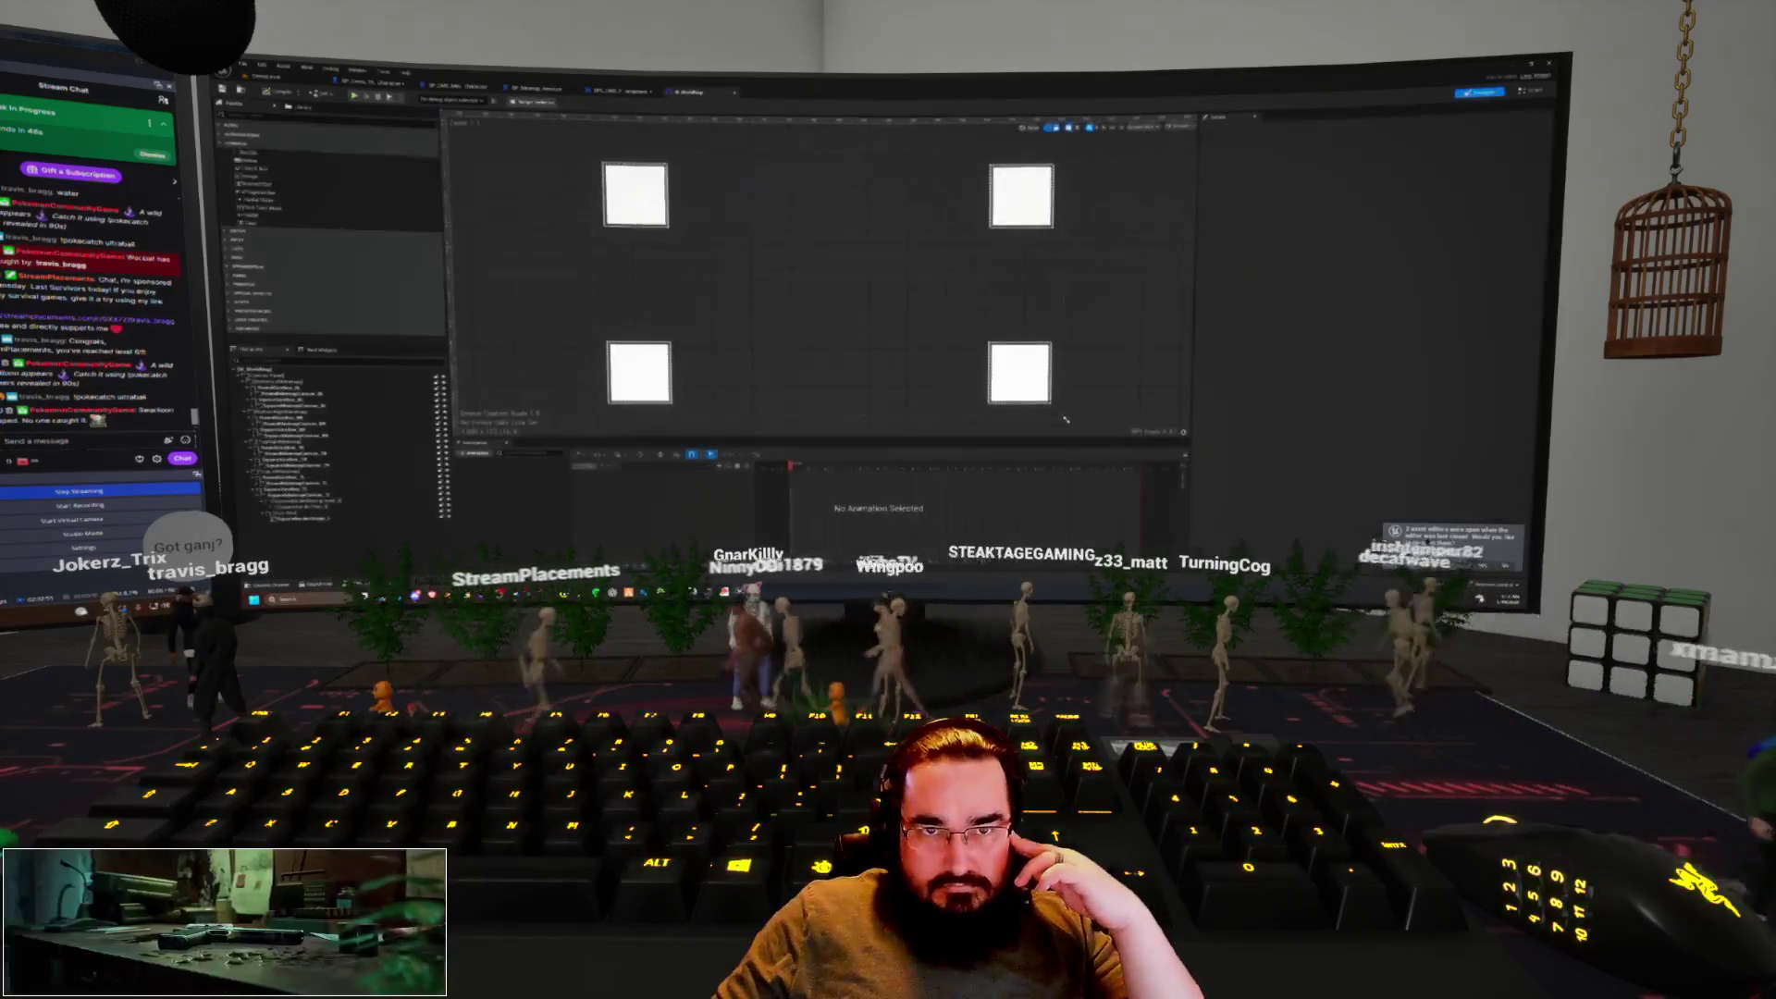
Add the IA_Toggle input action event to the player actor component's Event Graph
{"action": "left_click", "coordinate": [613, 91]}
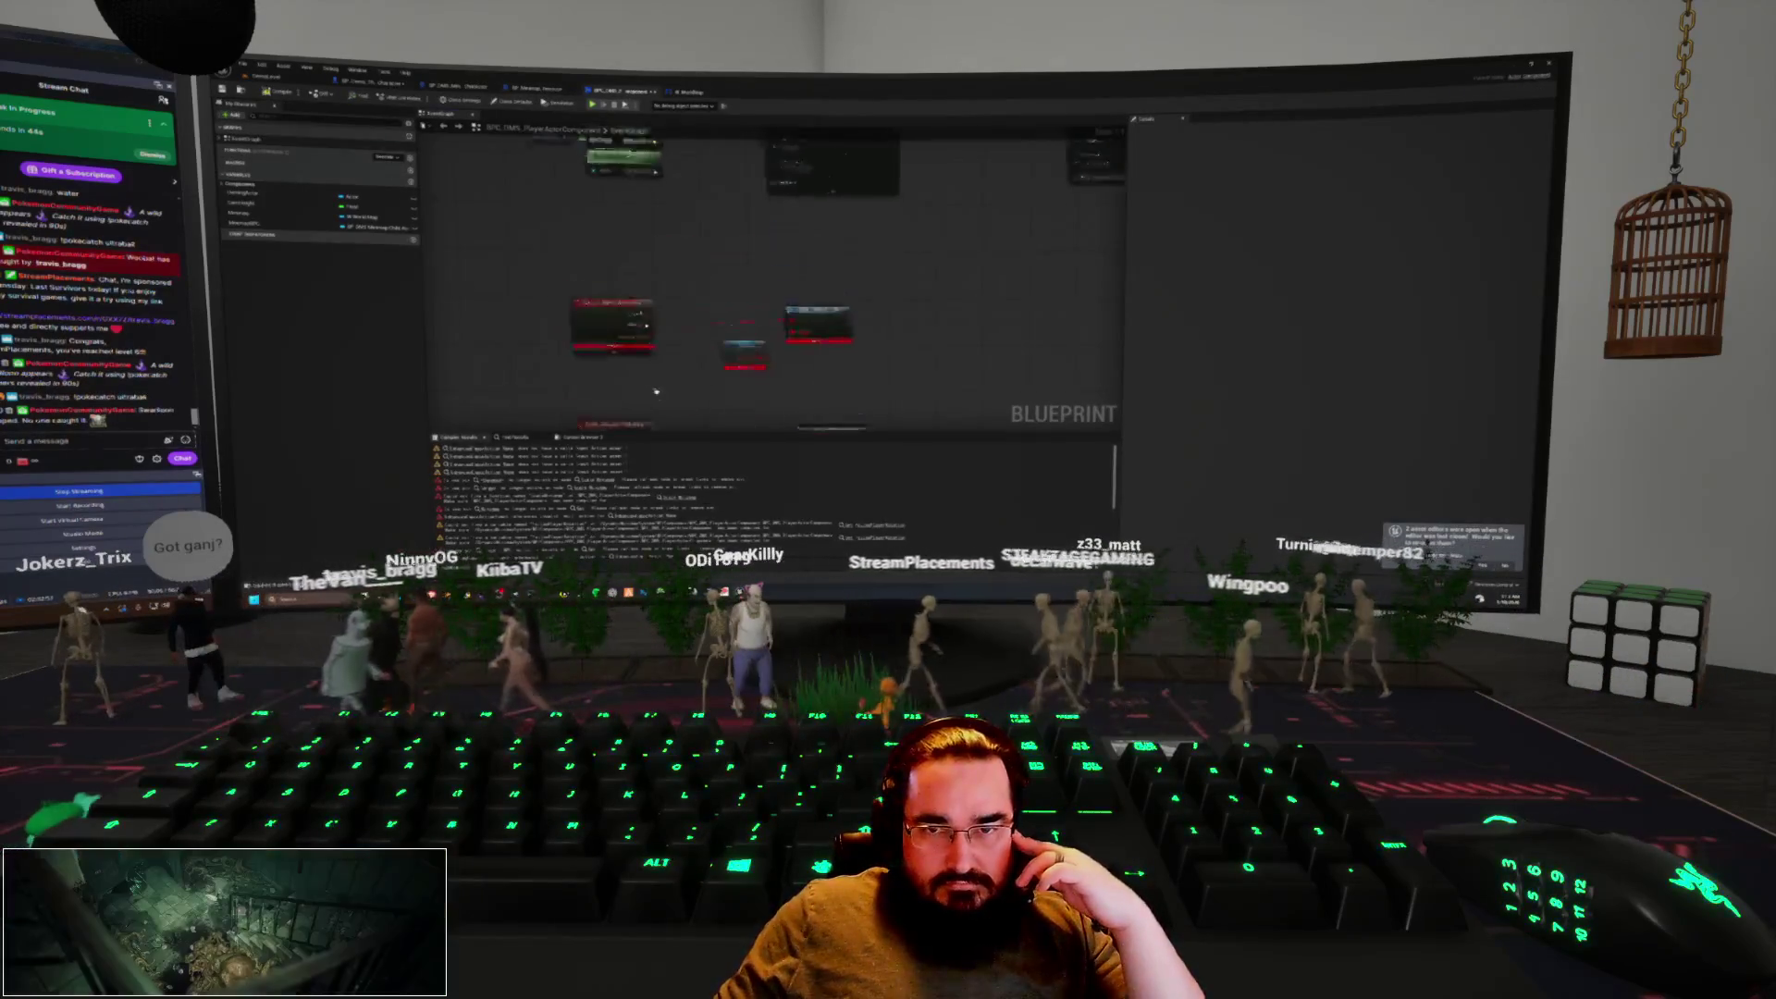
{"action": "scroll", "coordinate": [685, 410], "scroll_direction": "up", "scroll_amount": 2}
{"action": "right_click", "coordinate": [603, 342]}
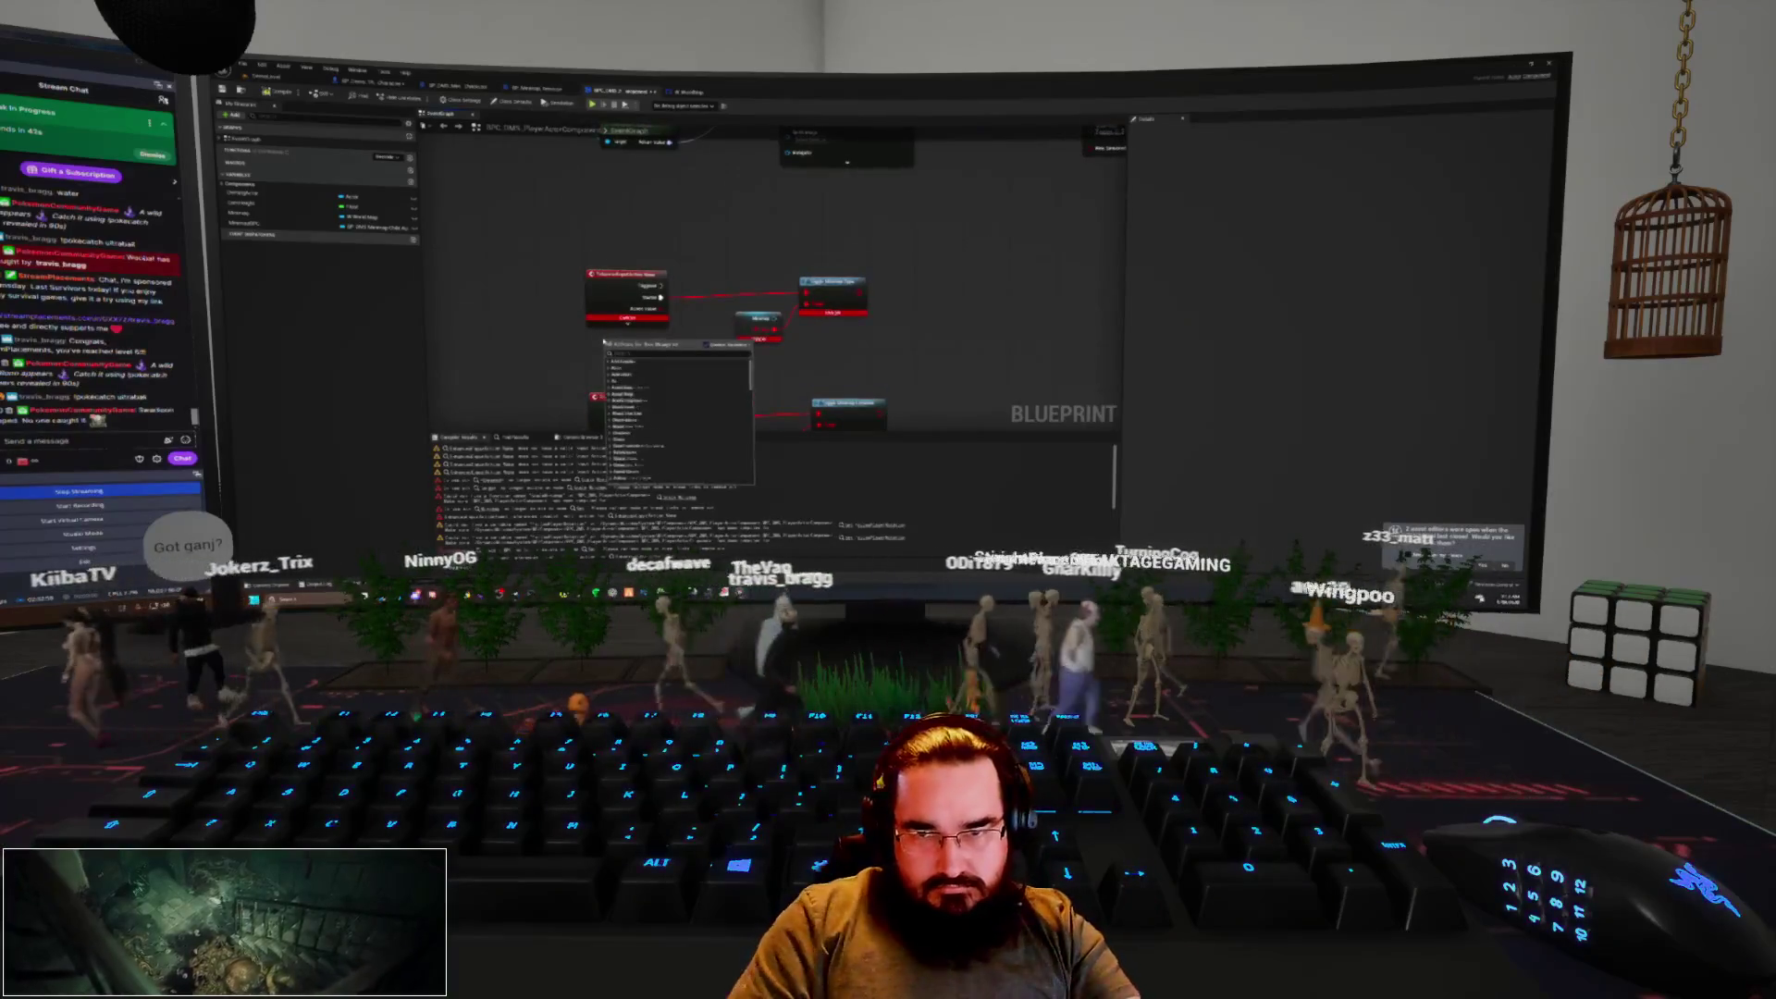
{"action": "type", "text": "toggle"}
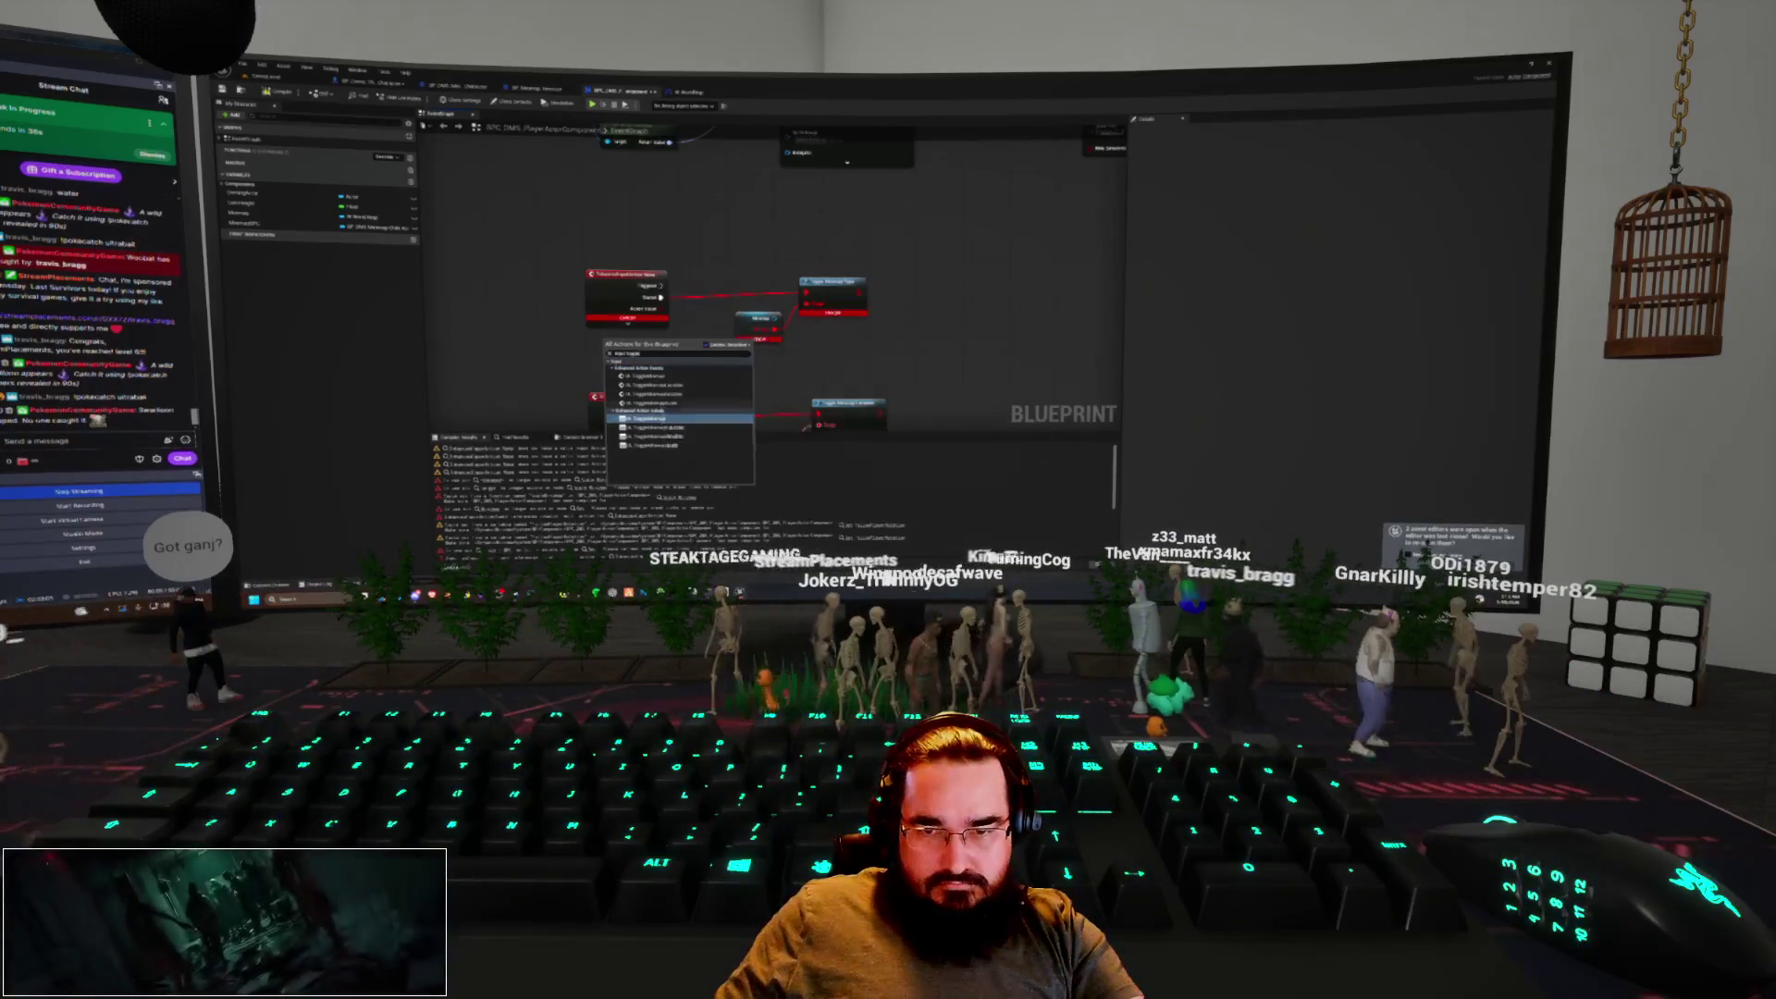
{"action": "left_click", "coordinate": [658, 379]}
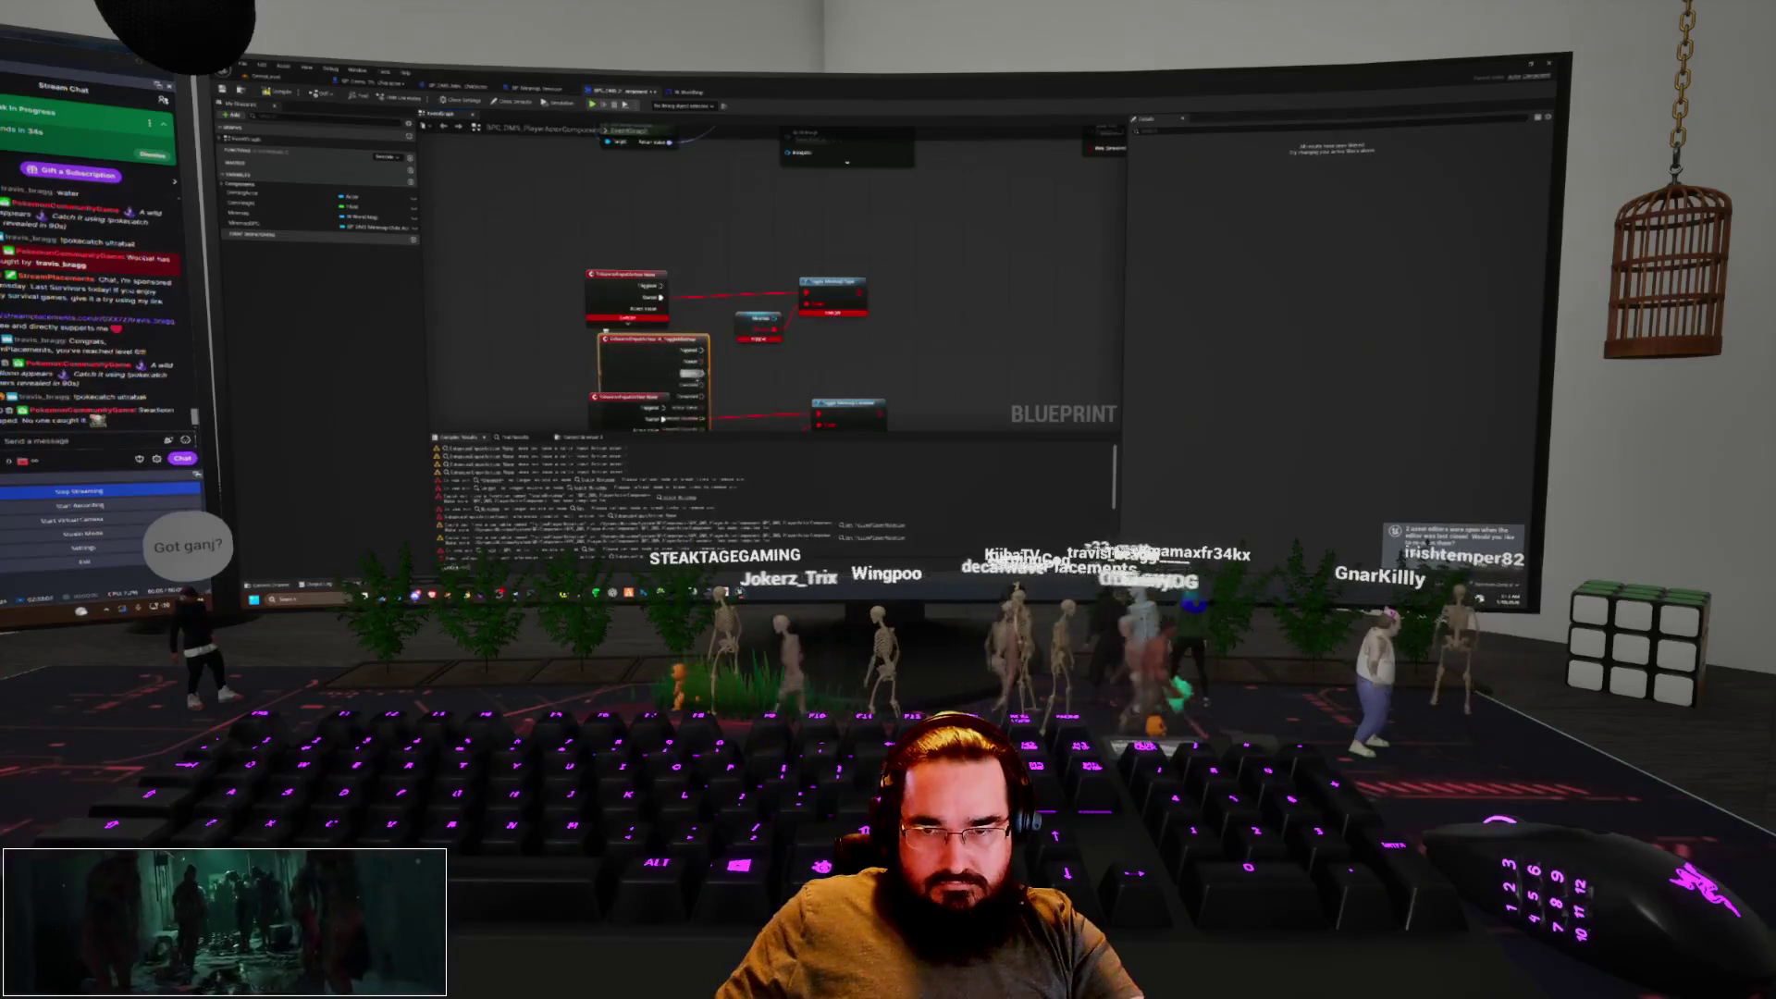
Wire a new toggle node from the event's pin, delete two old nodes, and align the three nodes
{"action": "mouse_move", "coordinate": [777, 294]}
{"action": "left_mouse_down"}
{"action": "mouse_move", "coordinate": [812, 296]}
{"action": "mouse_move", "coordinate": [816, 344]}
{"action": "left_mouse_up"}
{"action": "key", "text": "Escape"}
{"action": "key", "text": "Escape"}
{"action": "type", "text": "toggle"}
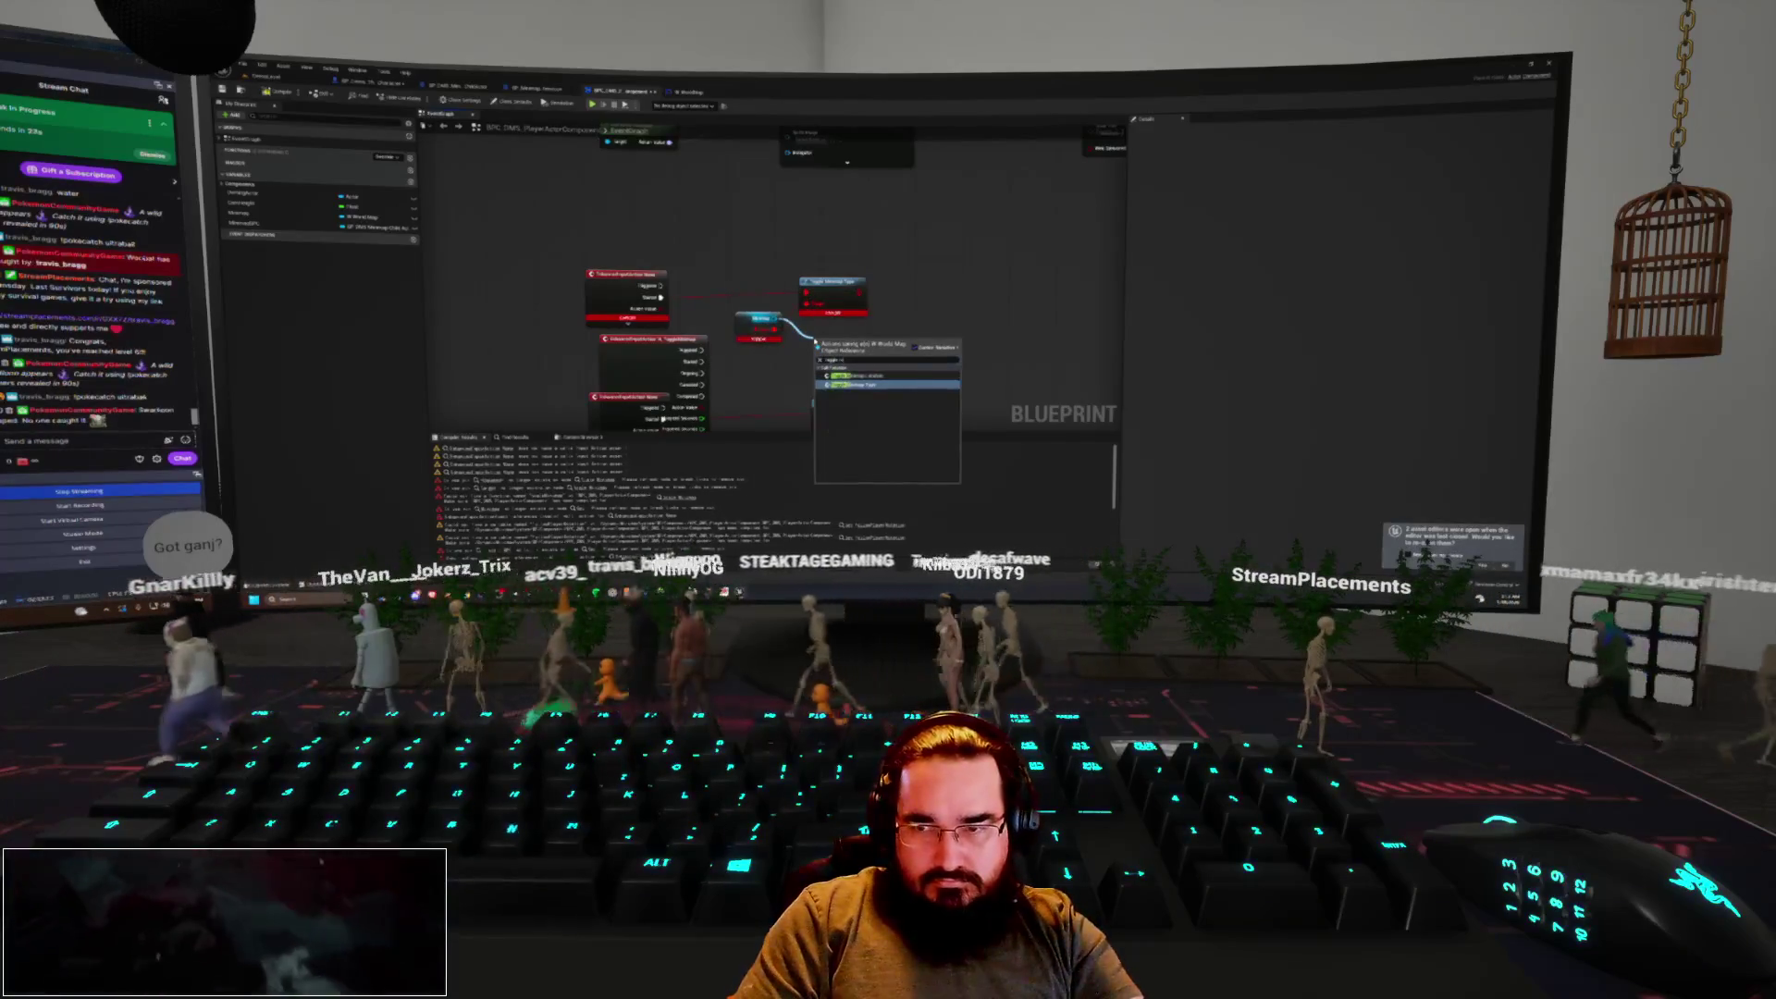
{"action": "key", "text": "Return"}
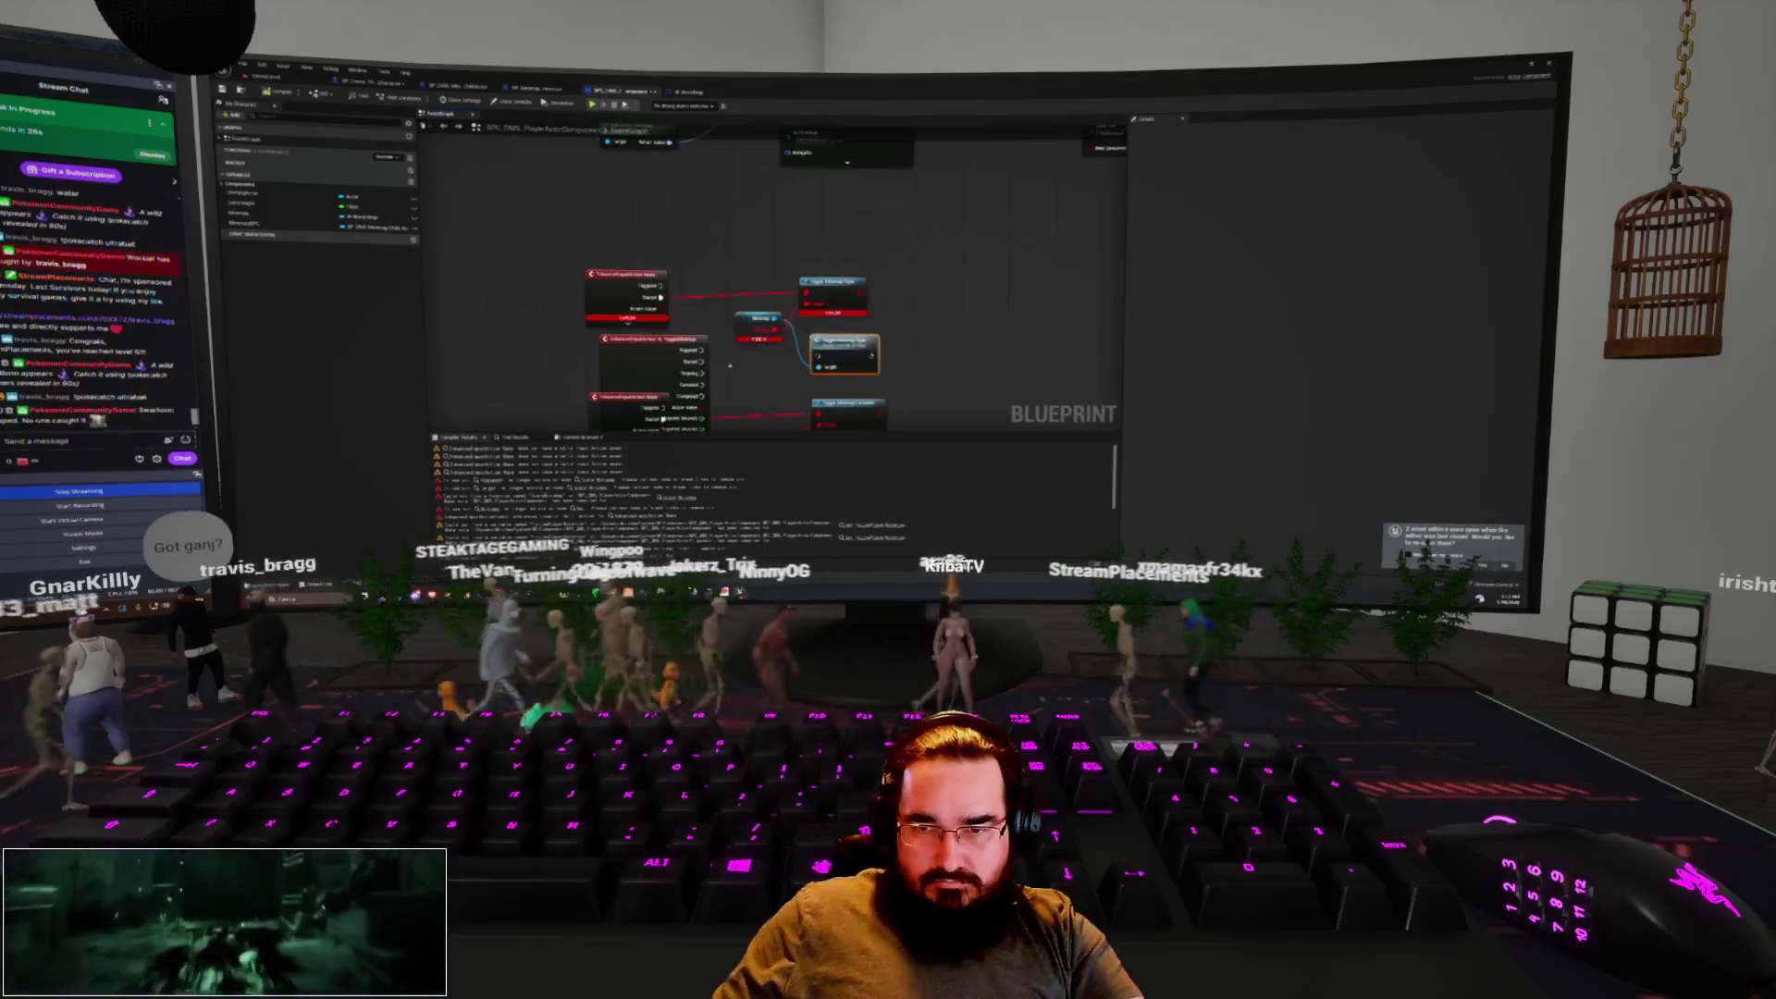
{"action": "mouse_move", "coordinate": [703, 361]}
{"action": "left_mouse_down"}
{"action": "mouse_move", "coordinate": [814, 355]}
{"action": "mouse_move", "coordinate": [648, 286]}
{"action": "left_mouse_up"}
{"action": "key", "text": "Delete"}
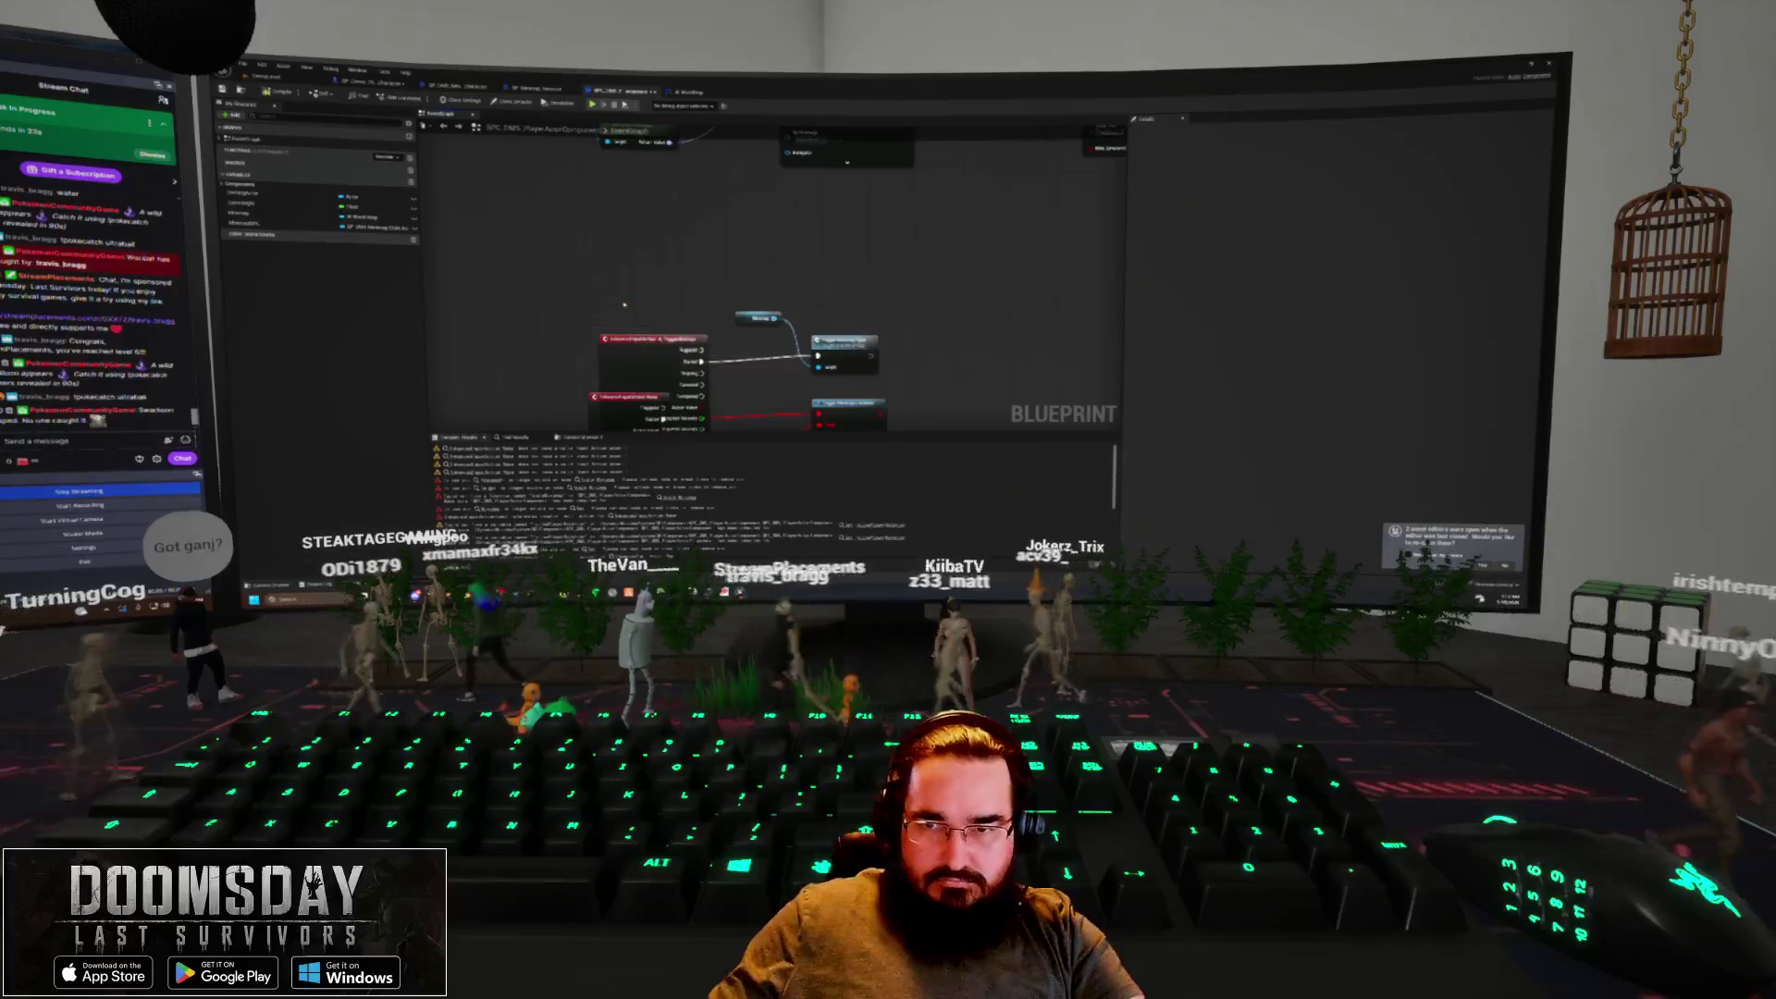
{"action": "mouse_move", "coordinate": [925, 310]}
{"action": "left_mouse_down"}
{"action": "mouse_move", "coordinate": [606, 330]}
{"action": "mouse_move", "coordinate": [648, 289]}
{"action": "left_mouse_up"}
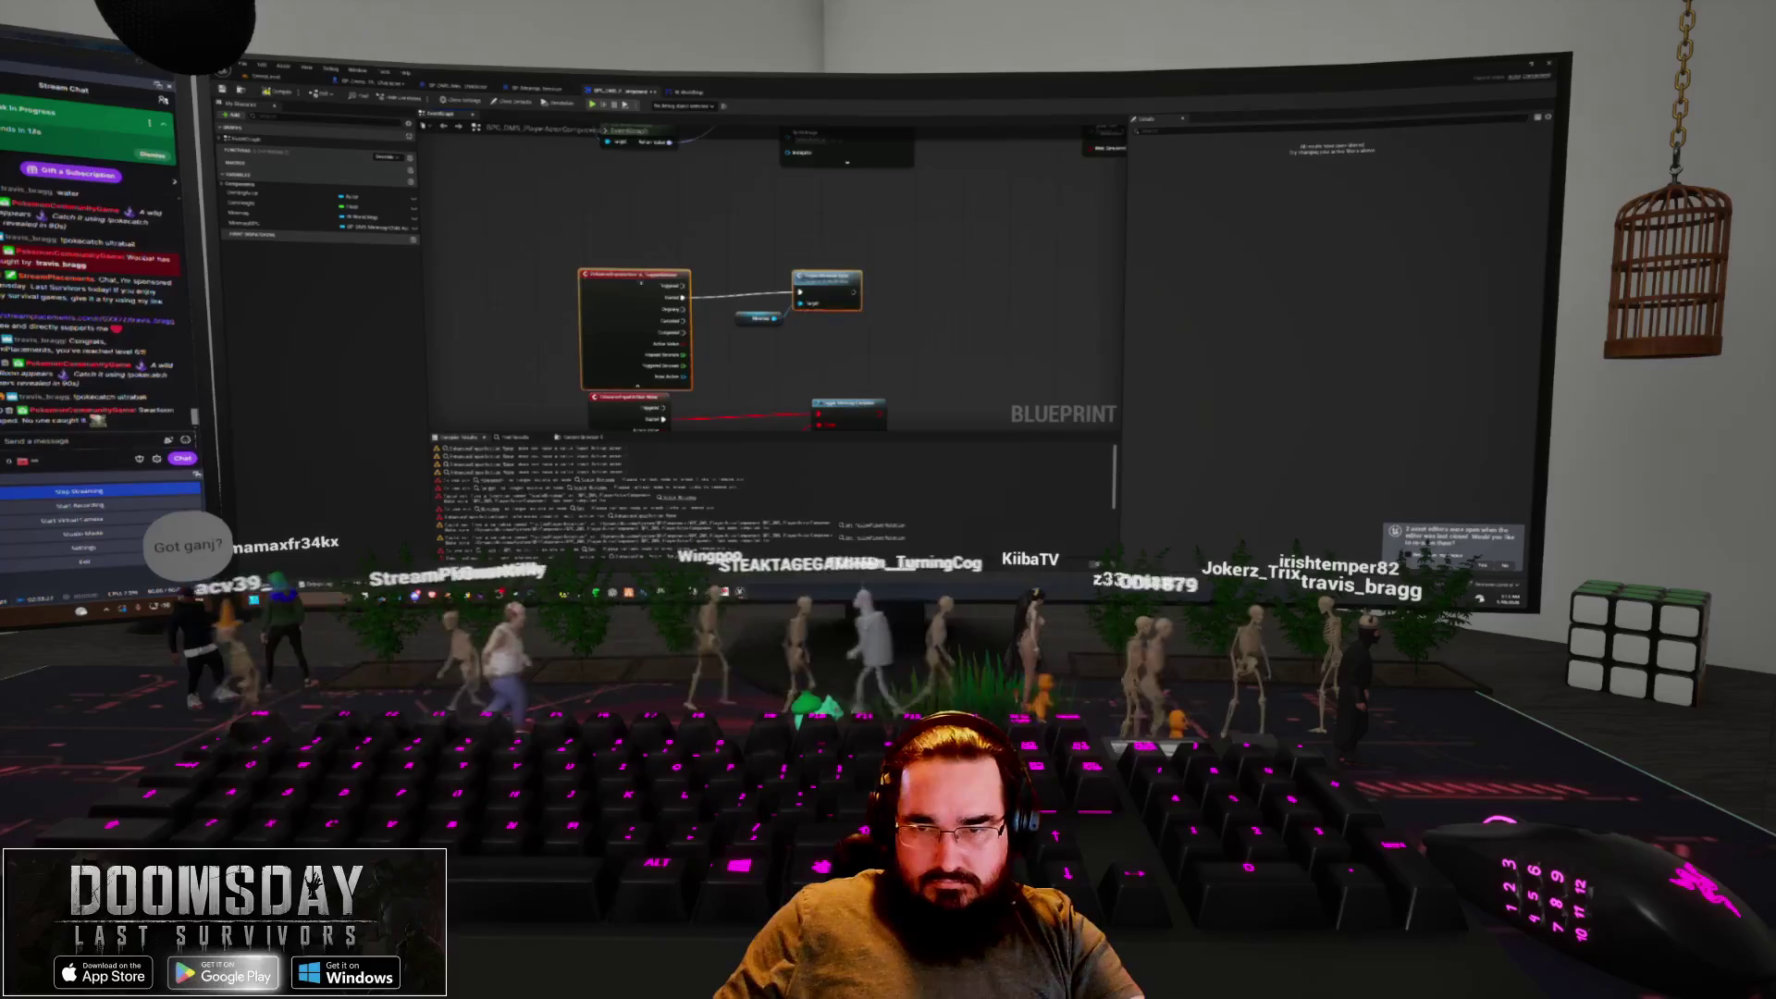
{"action": "left_click_drag", "start_coordinate": [826, 277], "coordinate": [826, 283]}
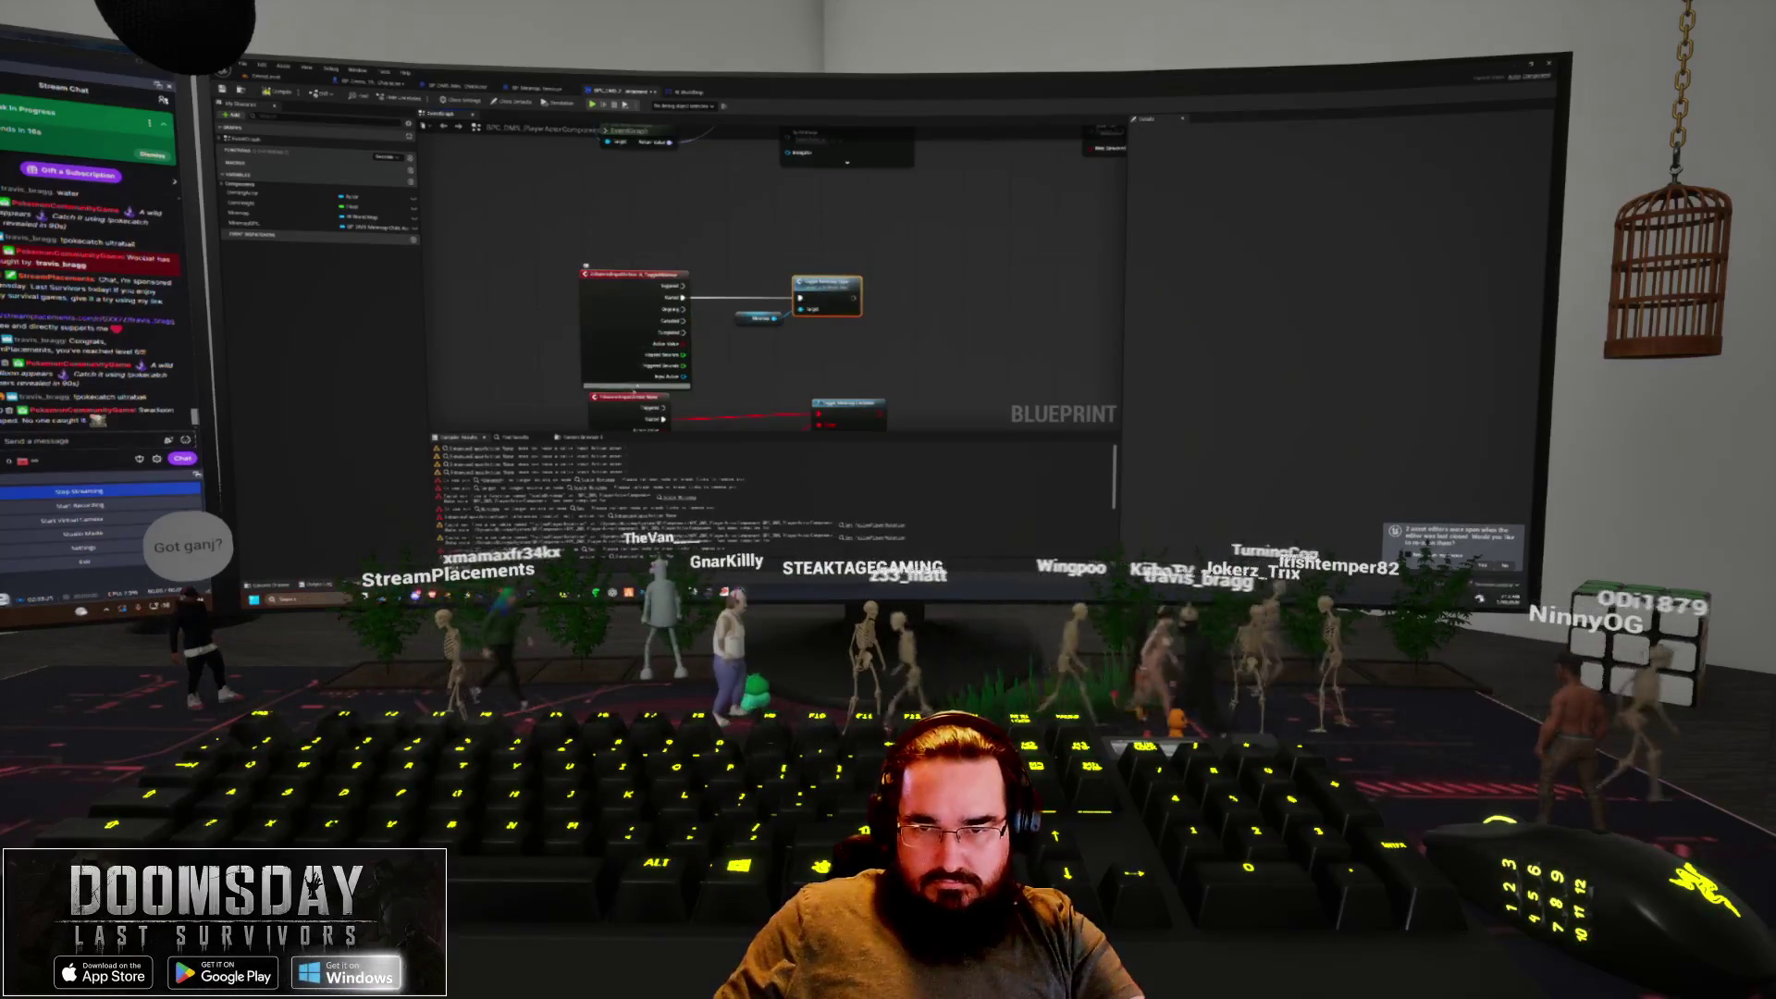
{"action": "scroll", "coordinate": [592, 315], "scroll_direction": "down", "scroll_amount": 3}
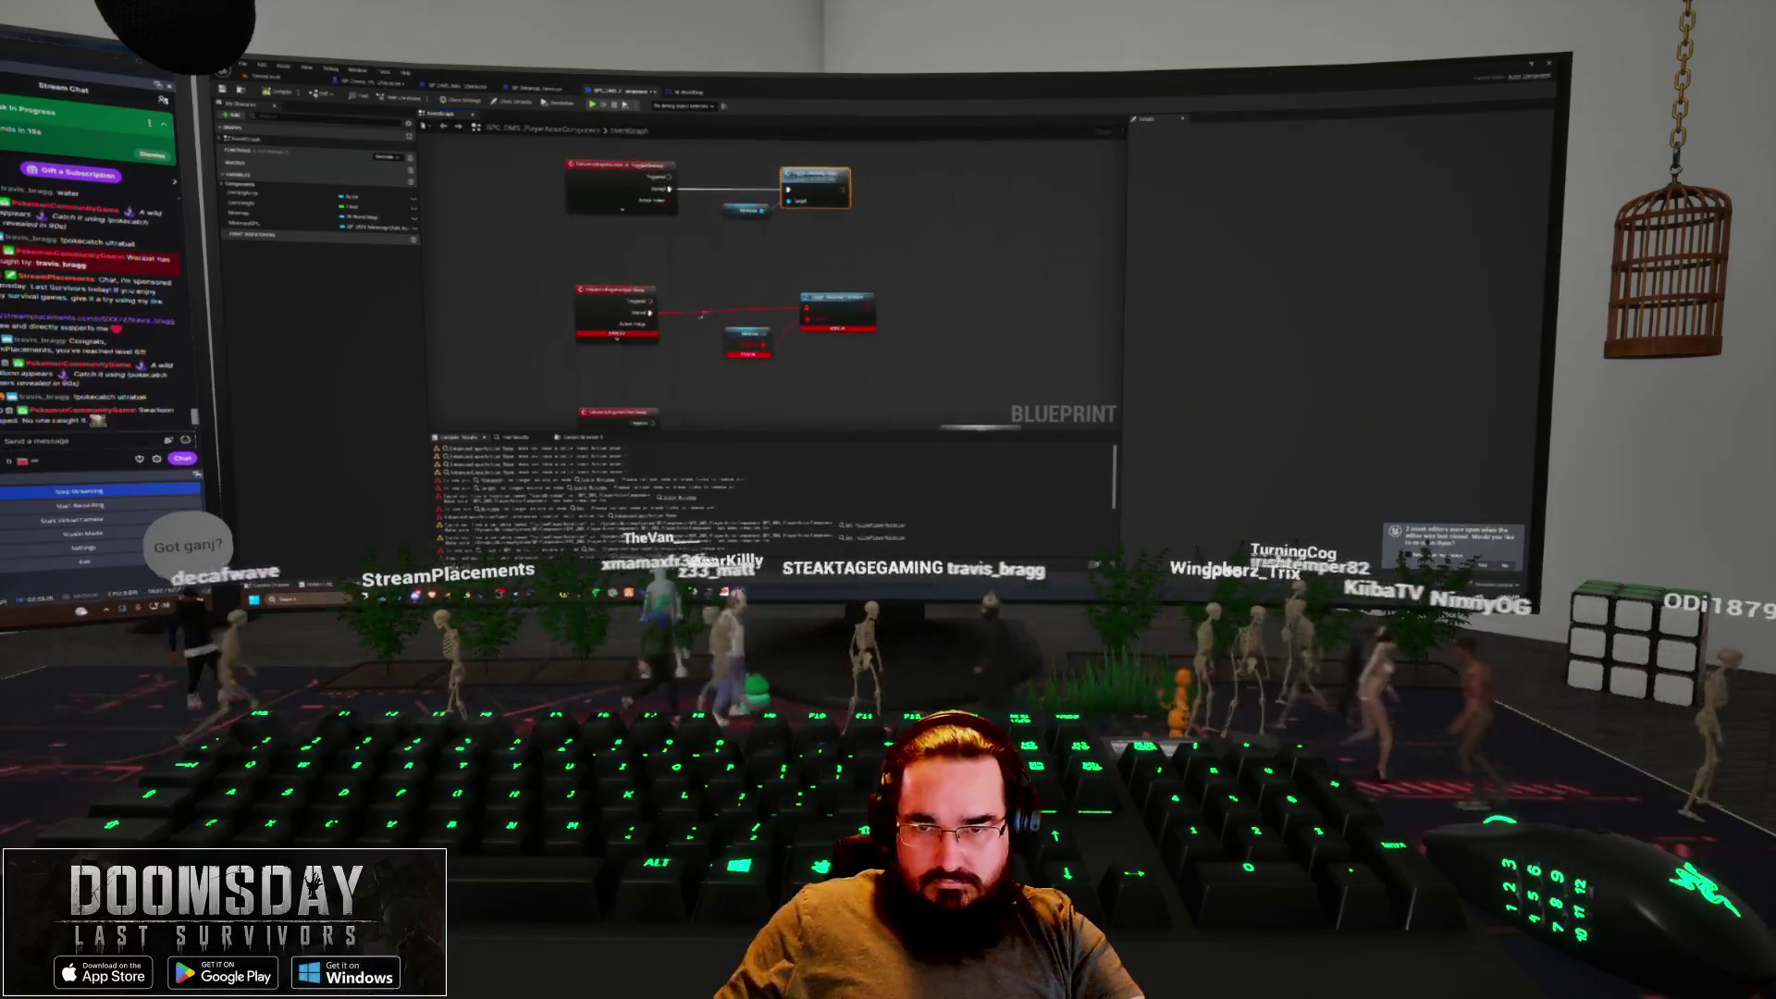
Add a 'set vislocation' node and a node wired from the small node, linked to the lower event
{"action": "right_click", "coordinate": [598, 365]}
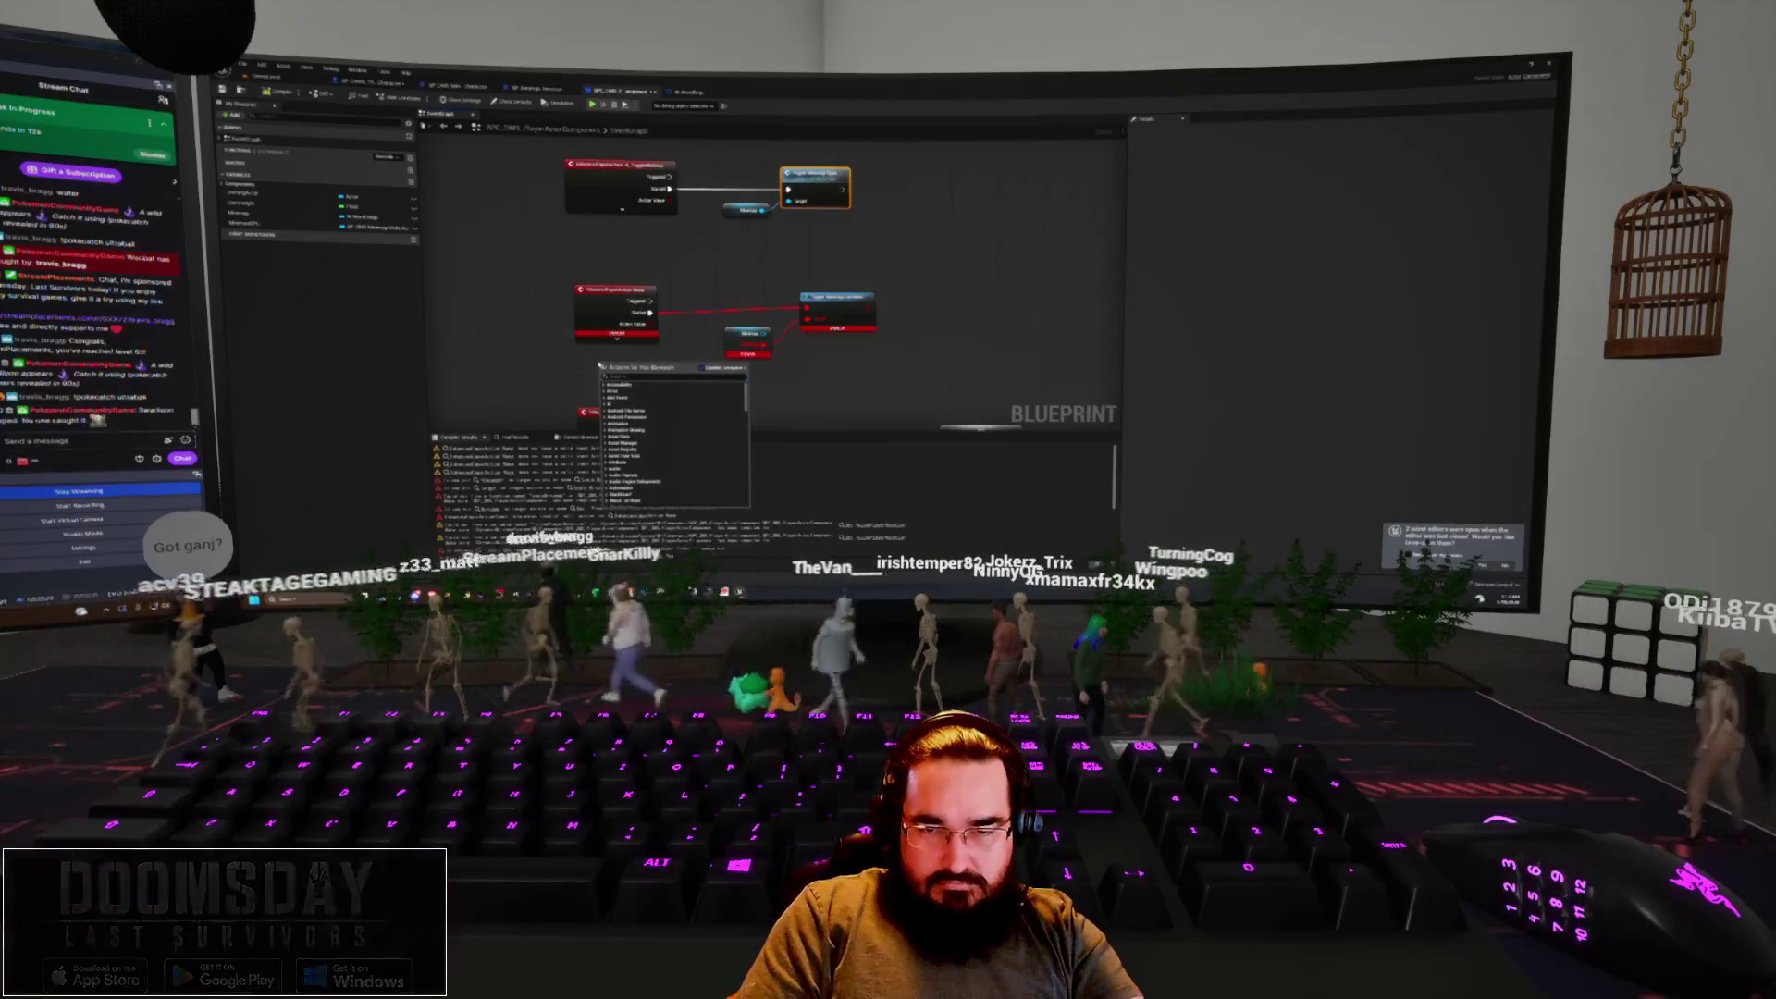
{"action": "type", "text": "set vis"}
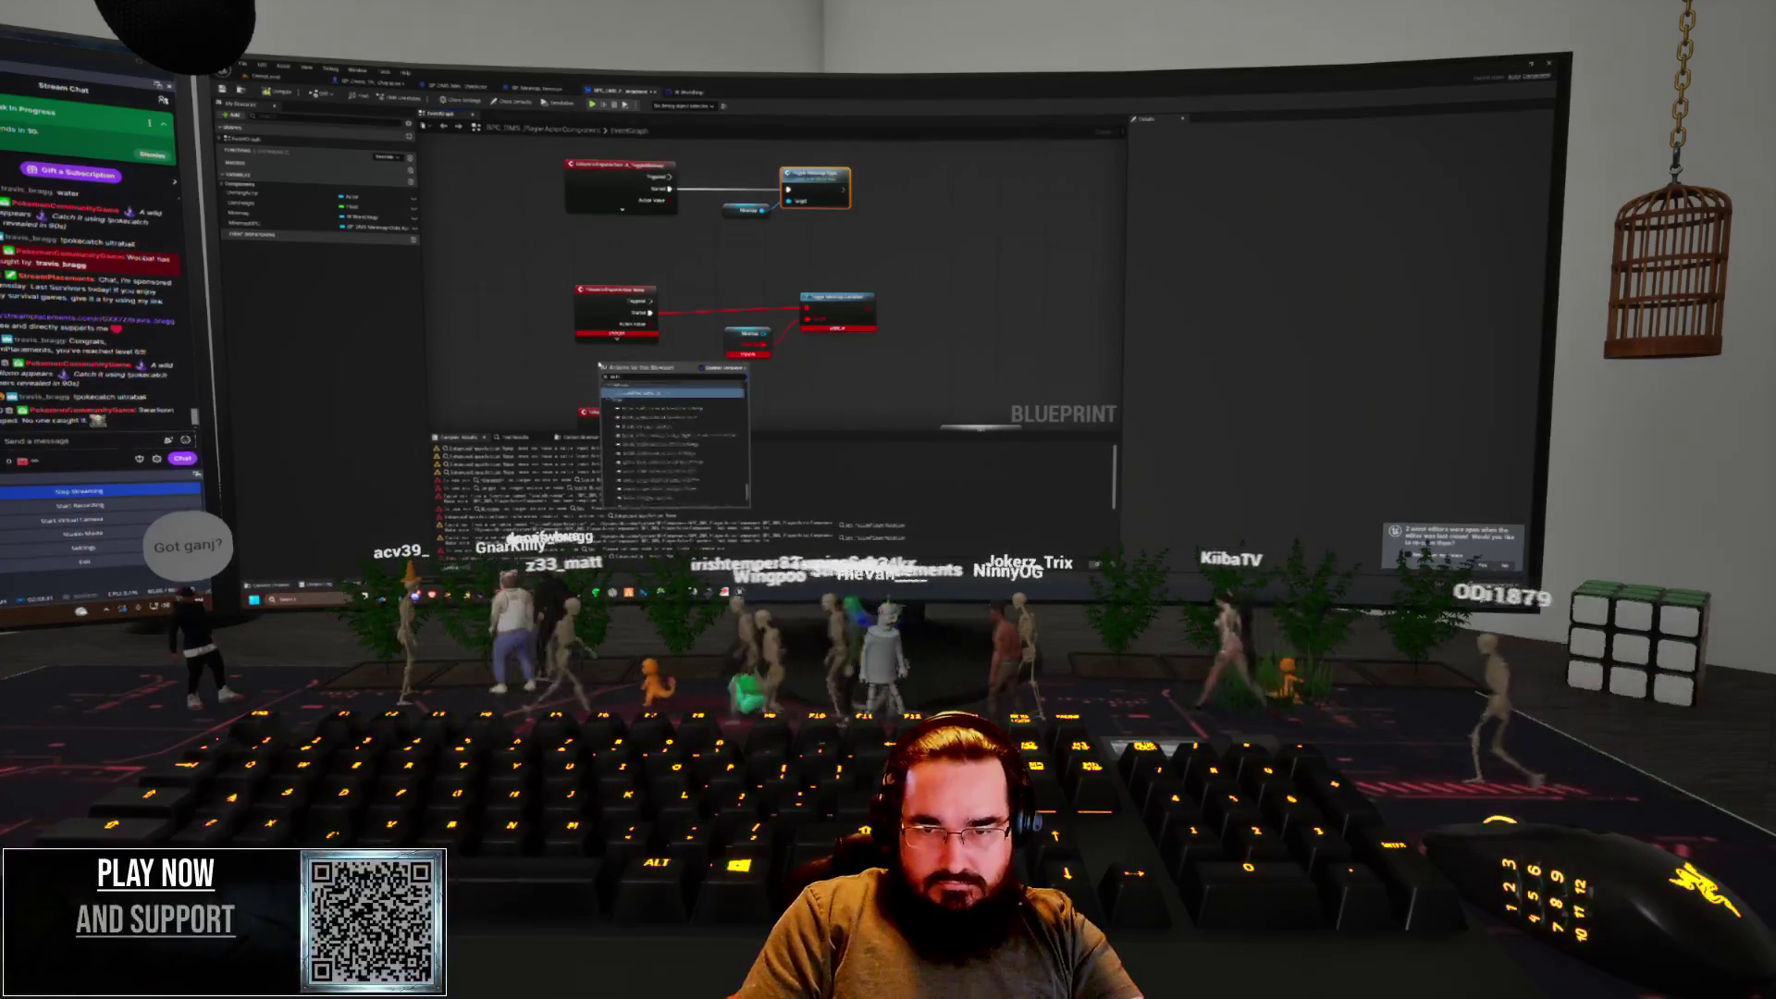
{"action": "type", "text": "location"}
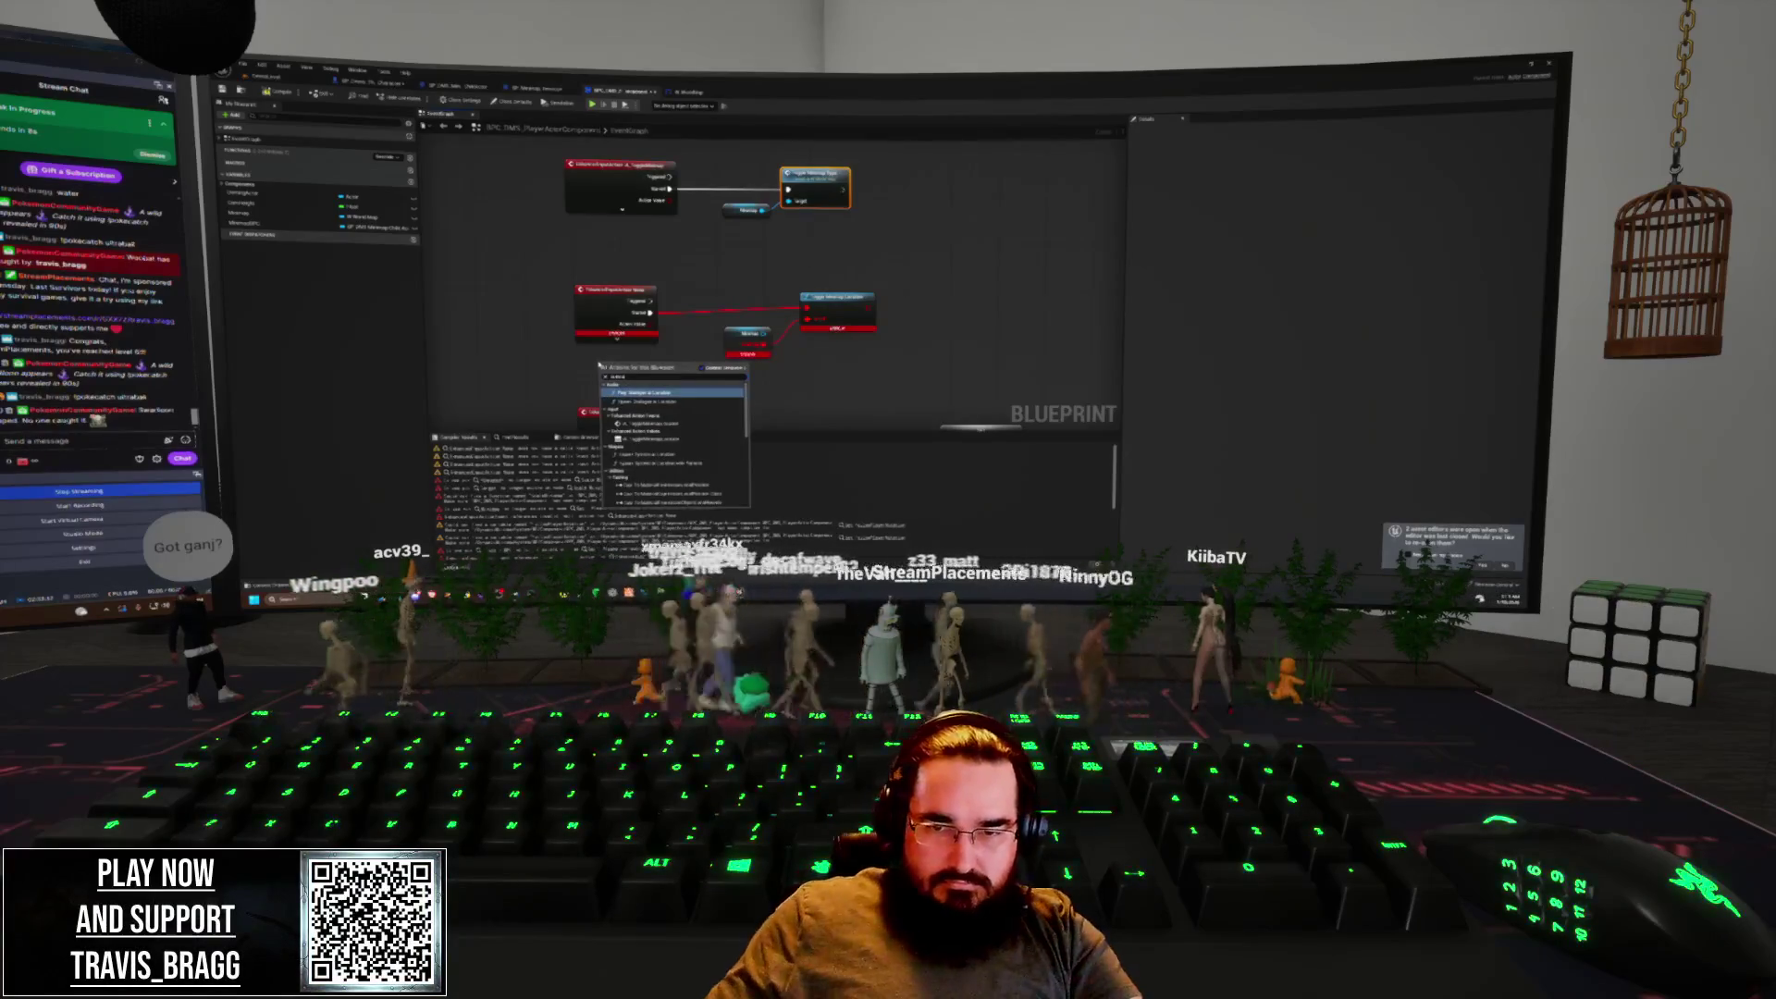
{"action": "key", "text": "Return"}
{"action": "left_click_drag", "start_coordinate": [659, 367], "coordinate": [640, 356]}
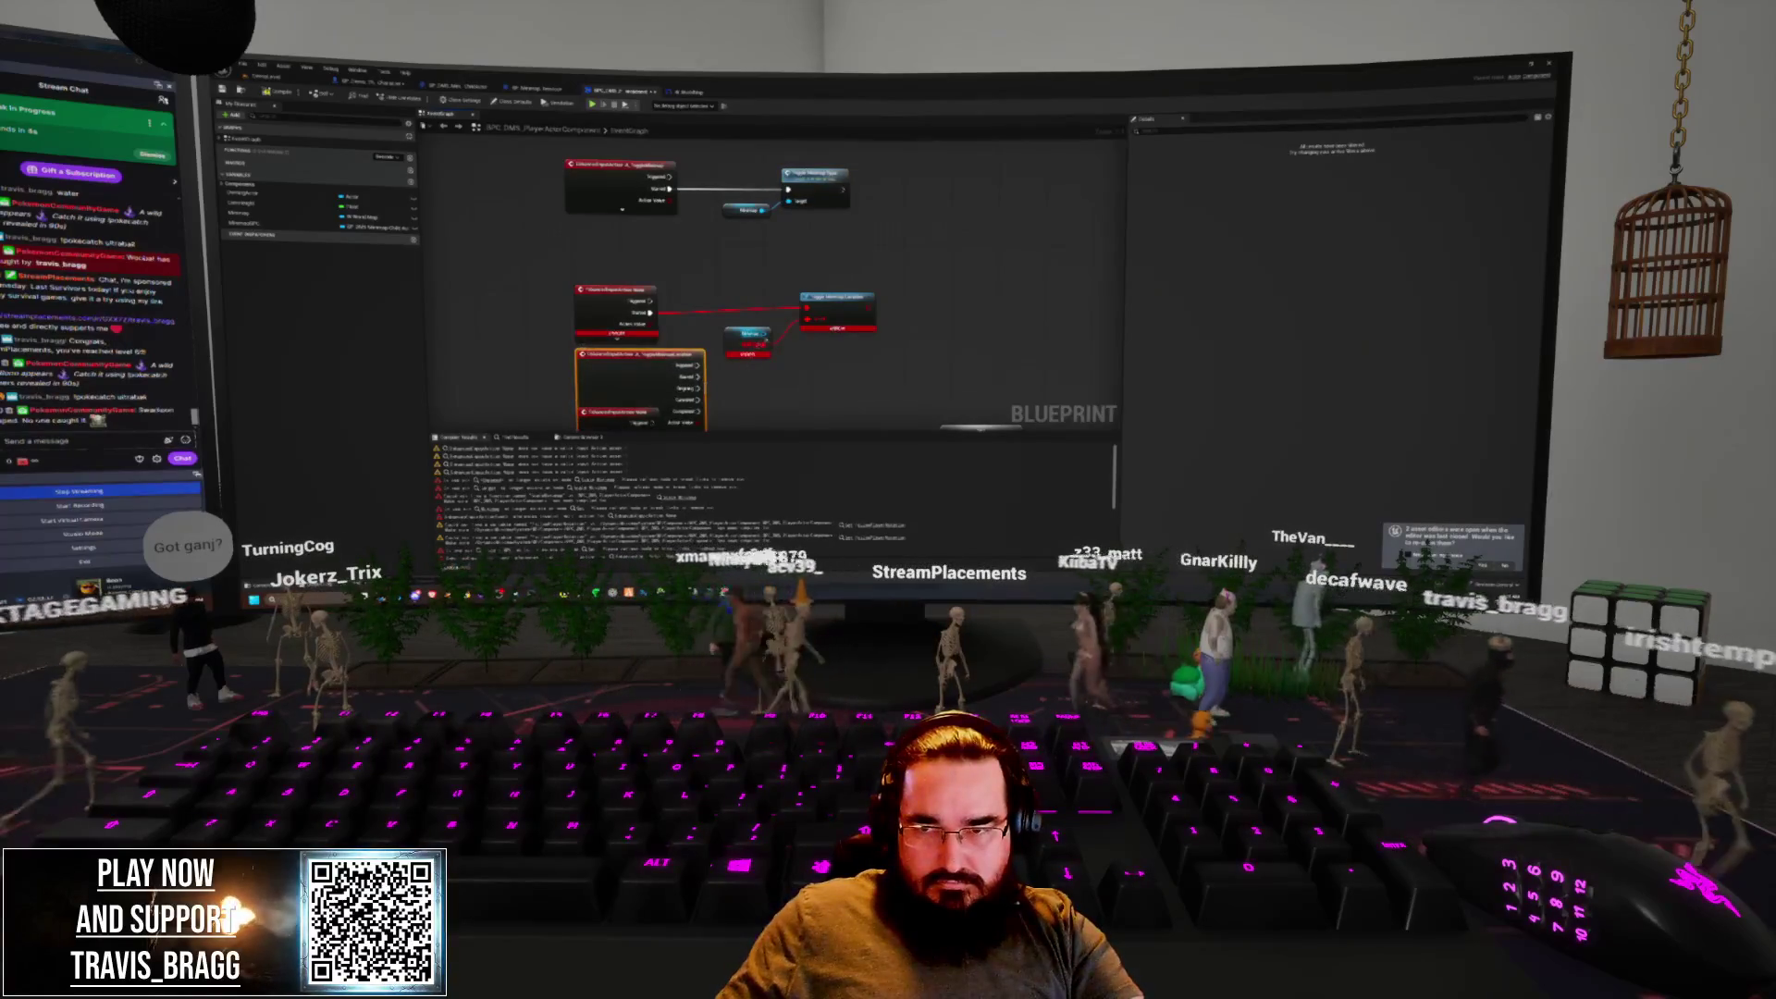
{"action": "left_click_drag", "start_coordinate": [770, 334], "coordinate": [805, 367]}
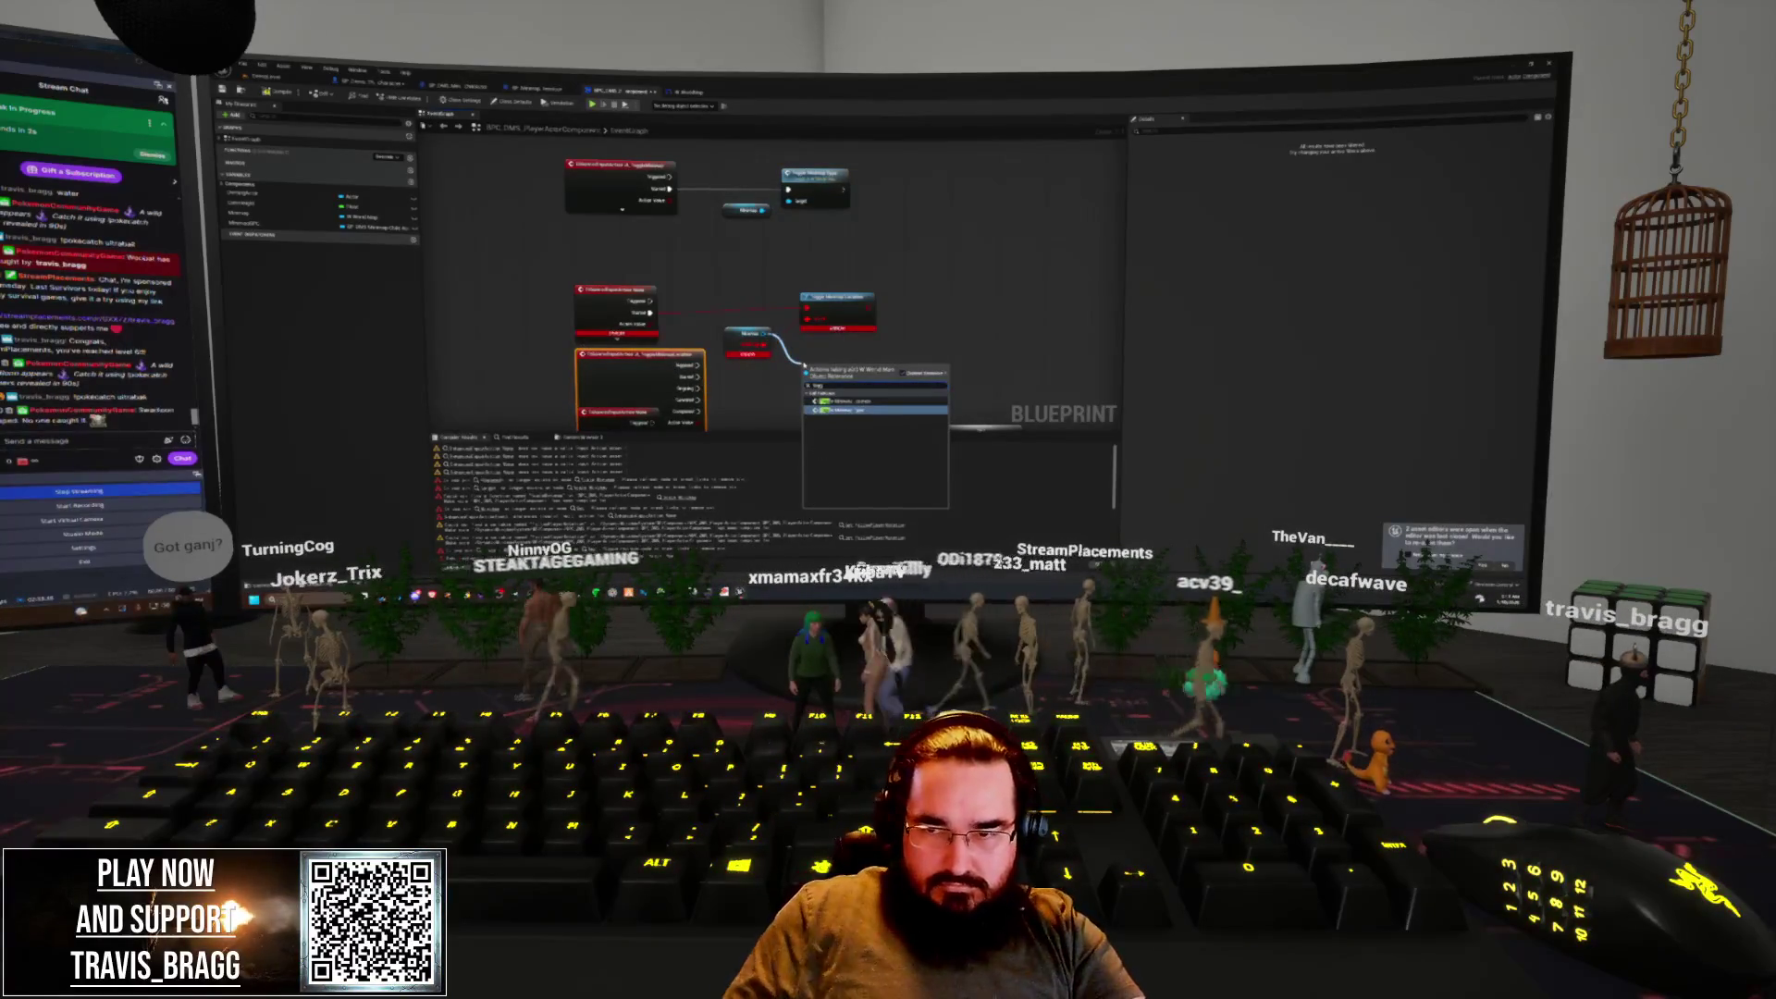
{"action": "key", "text": "Return"}
{"action": "left_click_drag", "start_coordinate": [805, 380], "coordinate": [705, 387]}
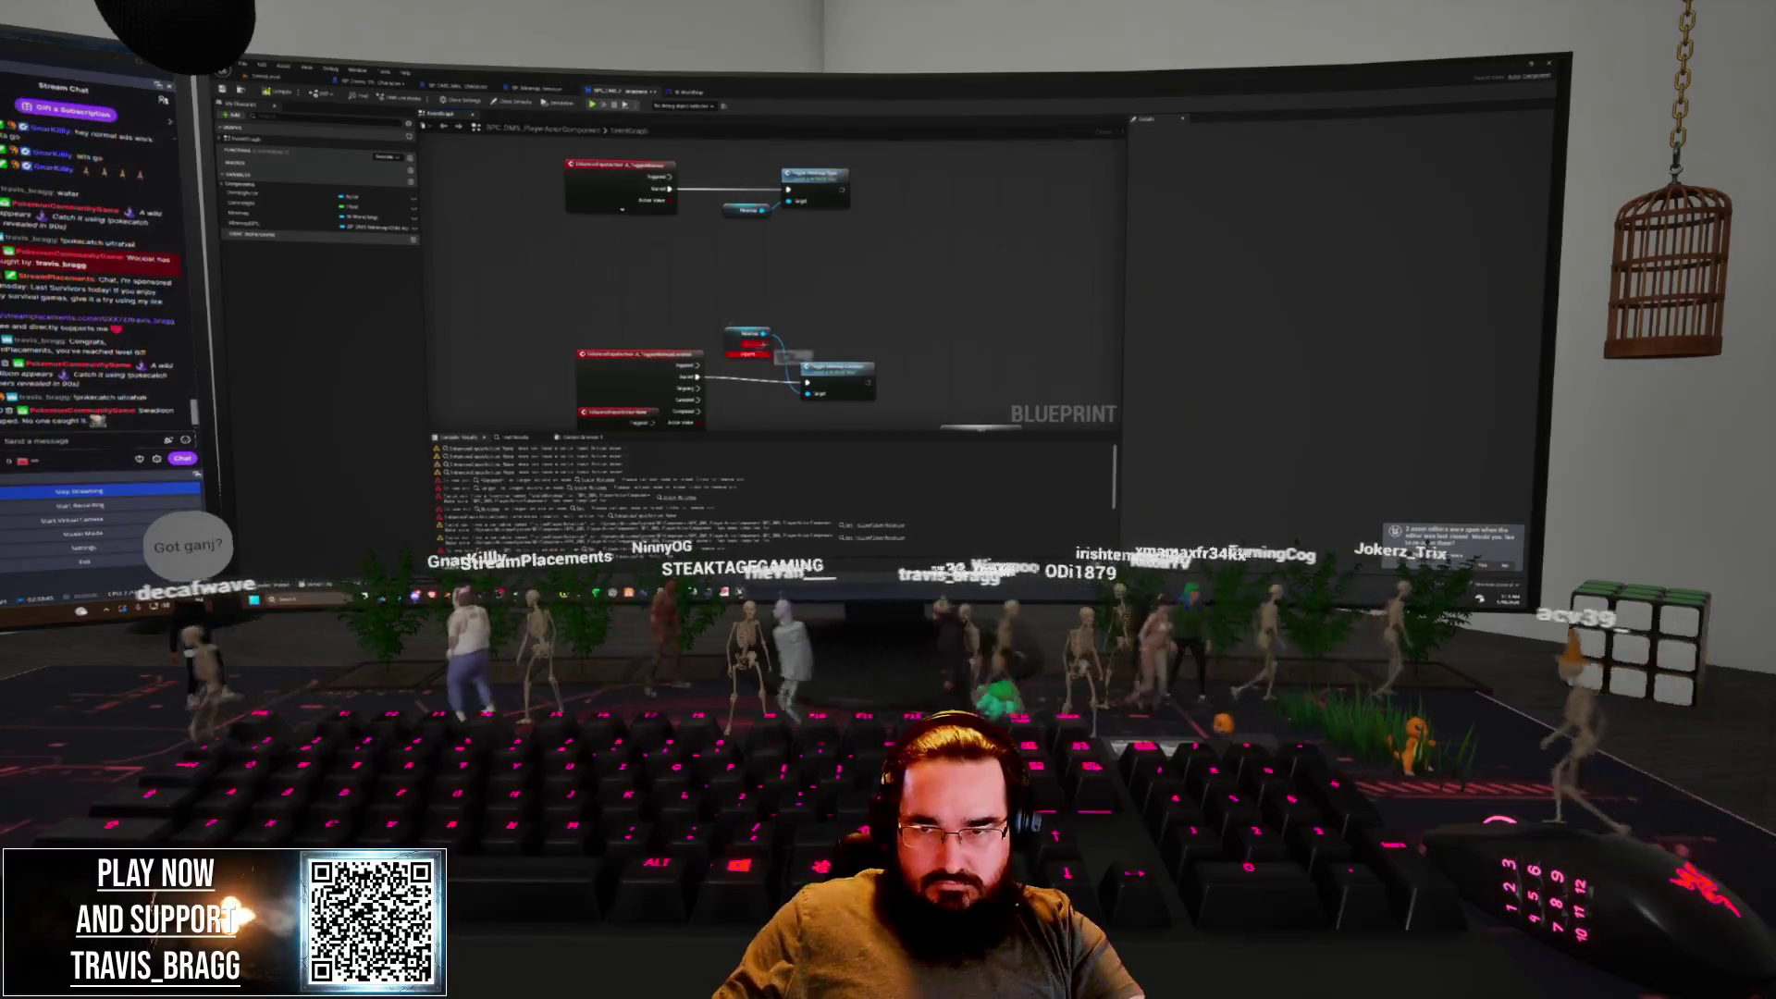
{"action": "scroll", "coordinate": [777, 278], "scroll_direction": "down", "scroll_amount": 2}
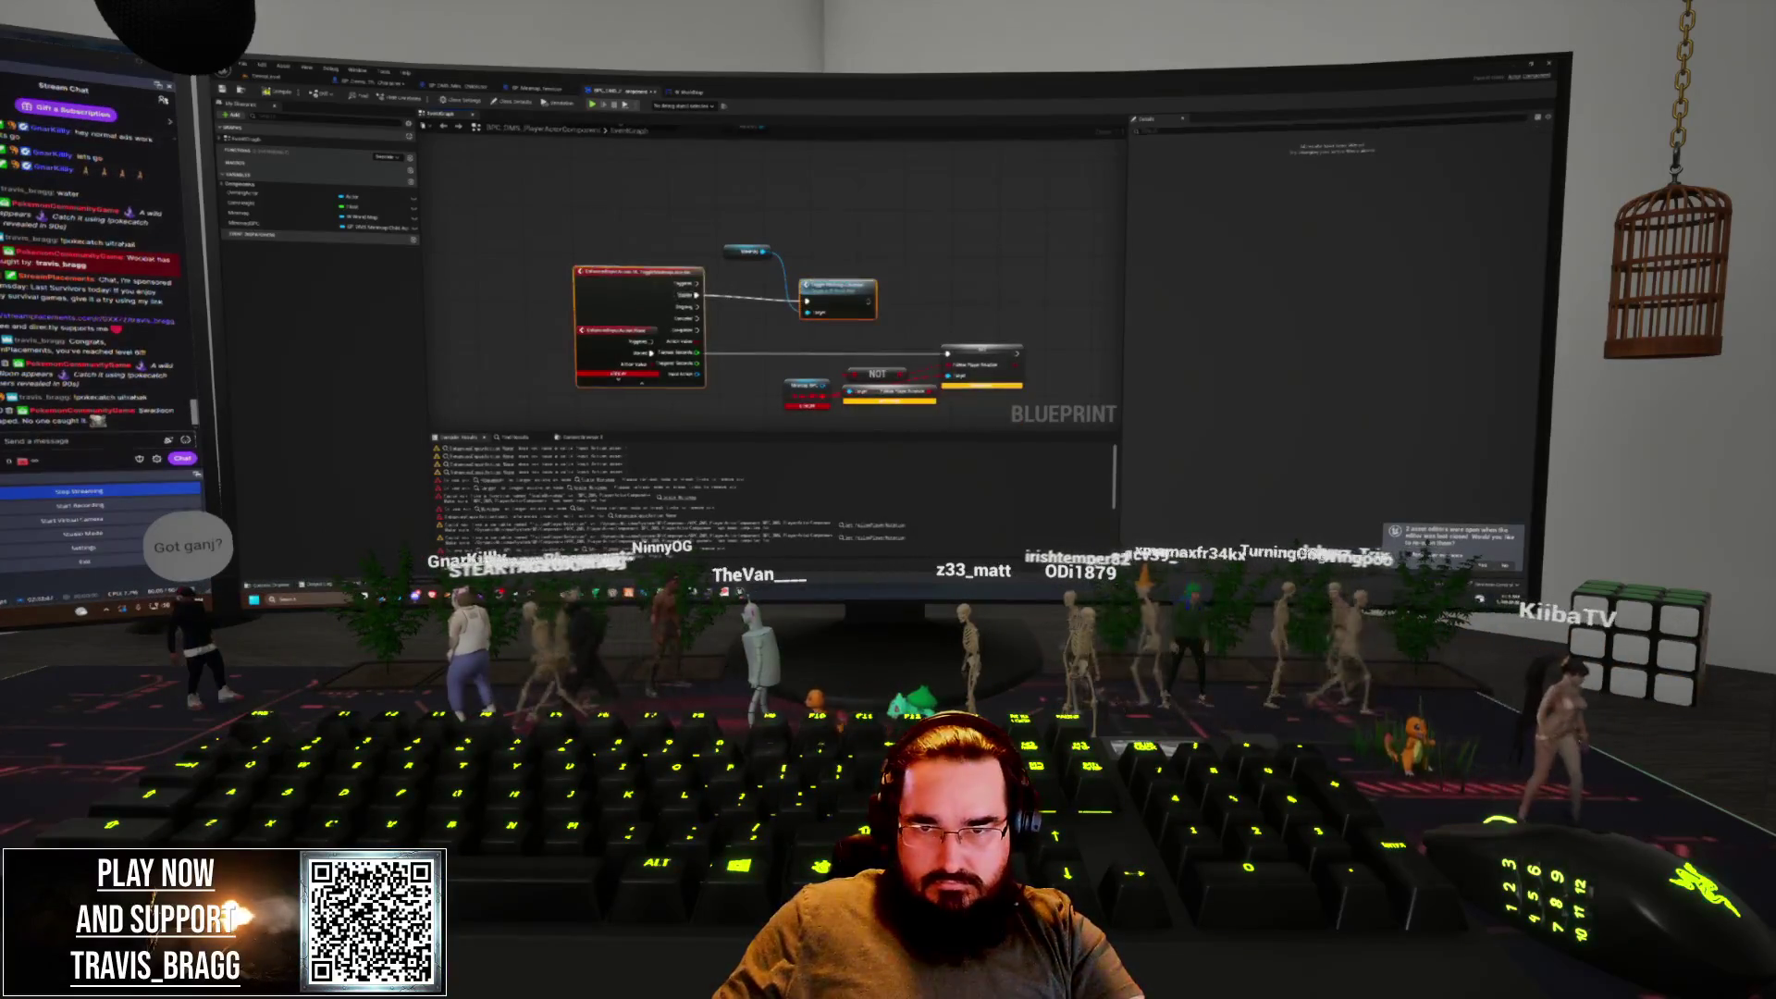
Move the upper input event and Toggle node up and collapse the event's extra pins
{"action": "left_click_drag", "start_coordinate": [650, 281], "coordinate": [651, 224]}
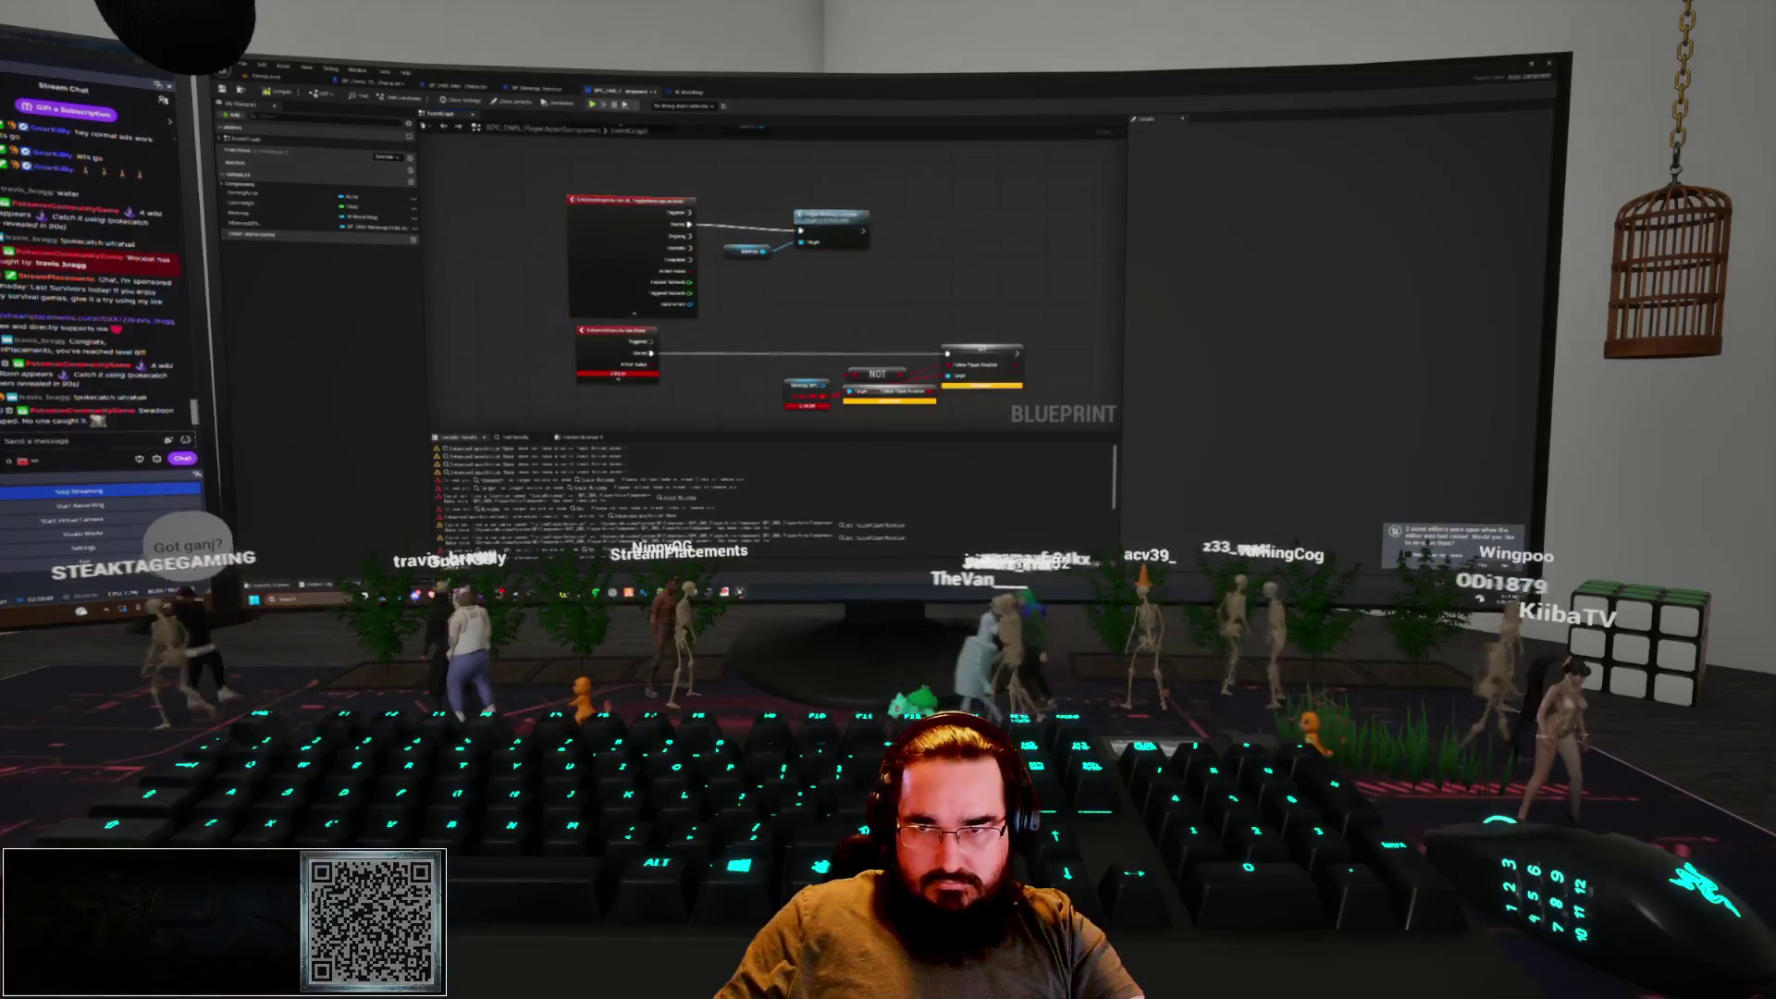
{"action": "left_click", "coordinate": [572, 191]}
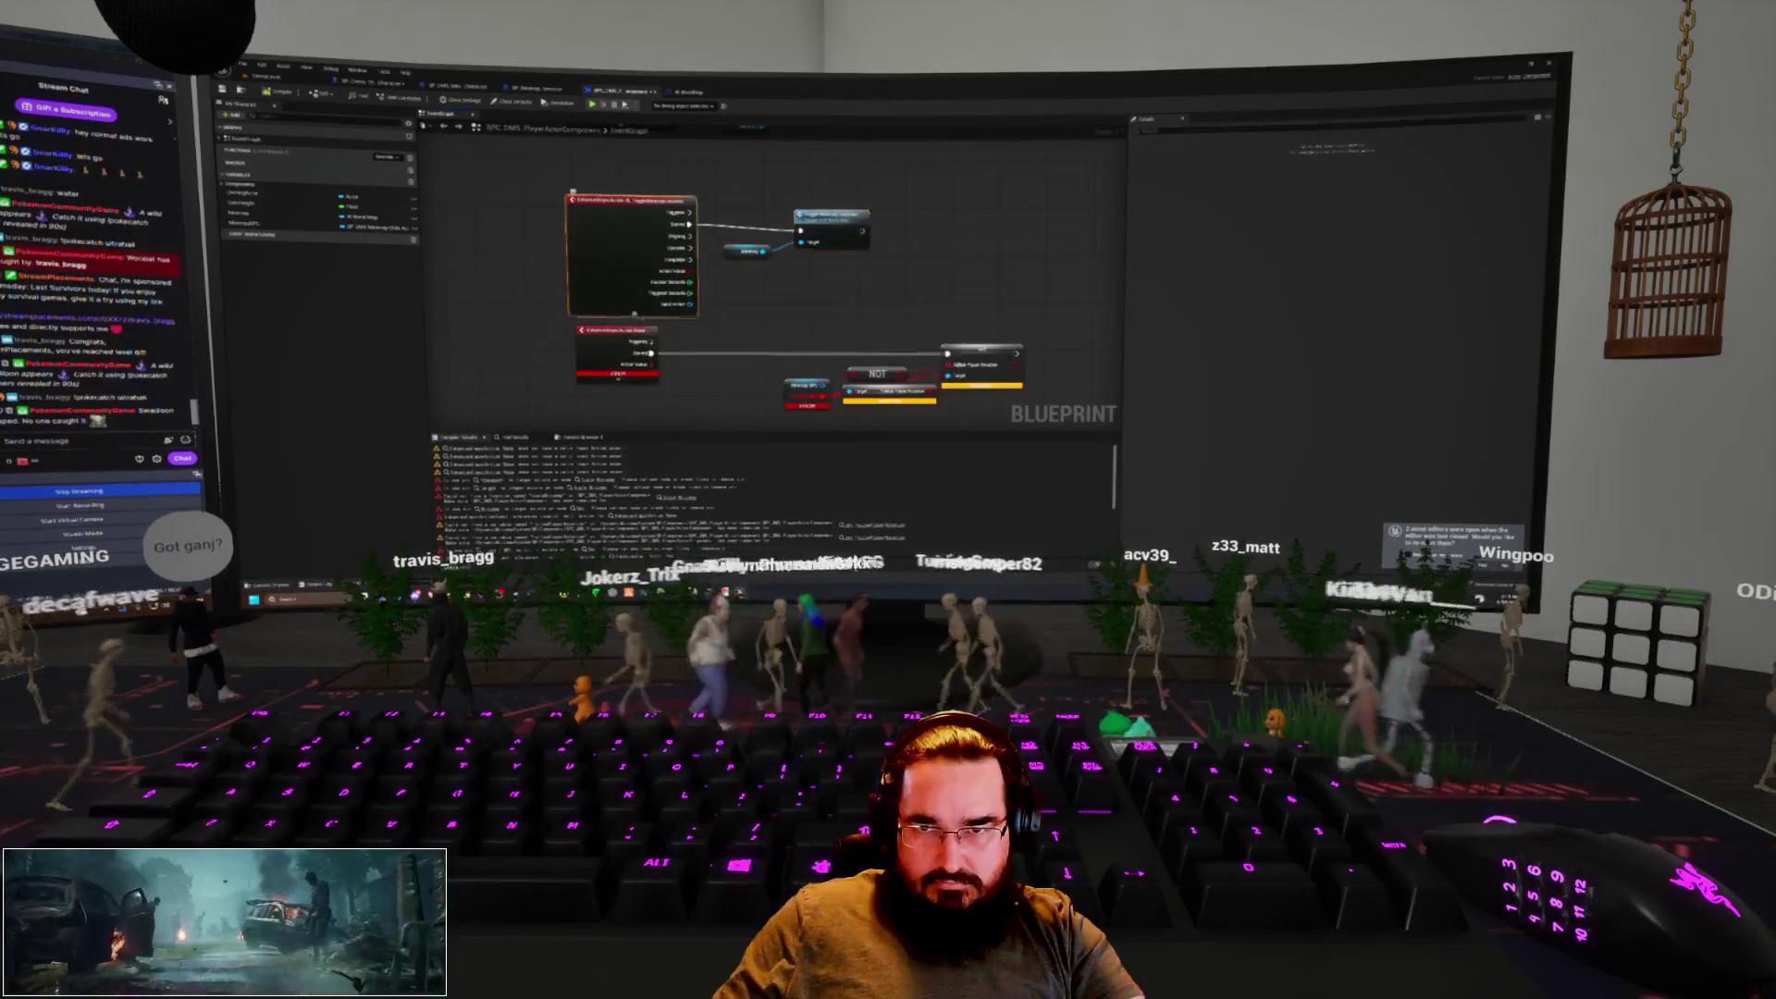
{"action": "left_click", "coordinate": [635, 314]}
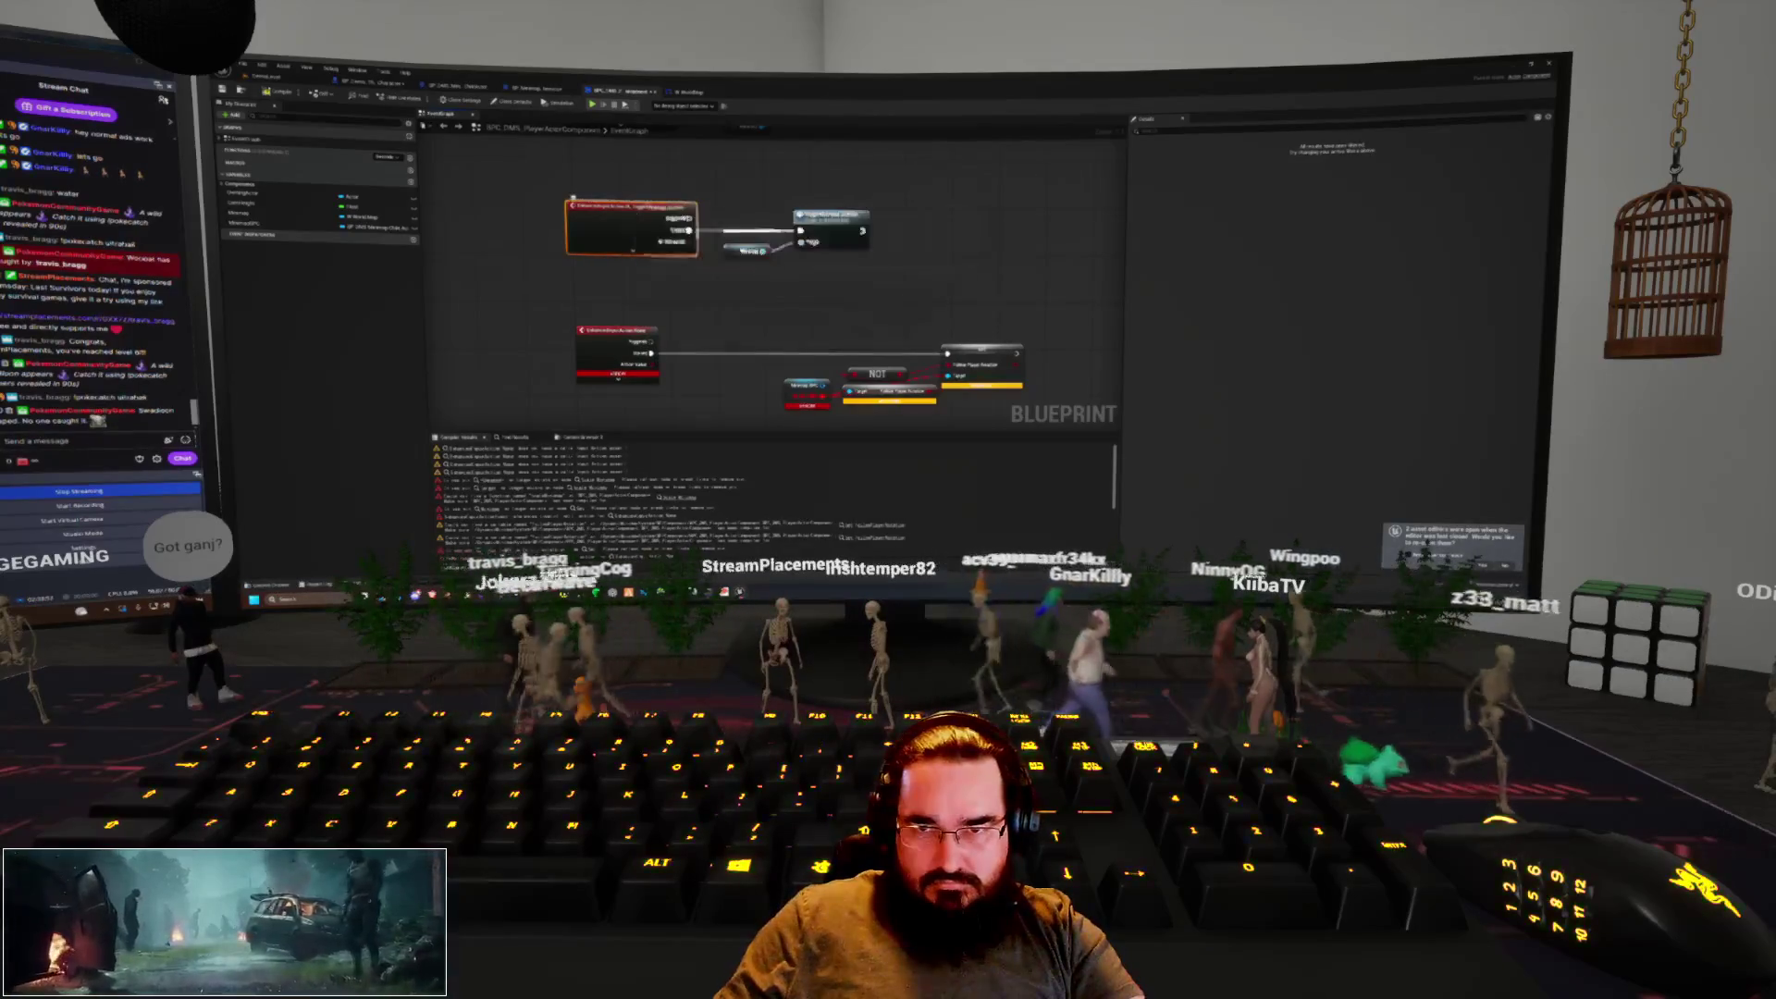
{"action": "left_click_drag", "start_coordinate": [738, 207], "coordinate": [664, 246]}
{"action": "left_click_drag", "start_coordinate": [695, 322], "coordinate": [723, 198]}
Add another input action event with a 'follow player' rotation node and a connected node
{"action": "right_click", "coordinate": [594, 338]}
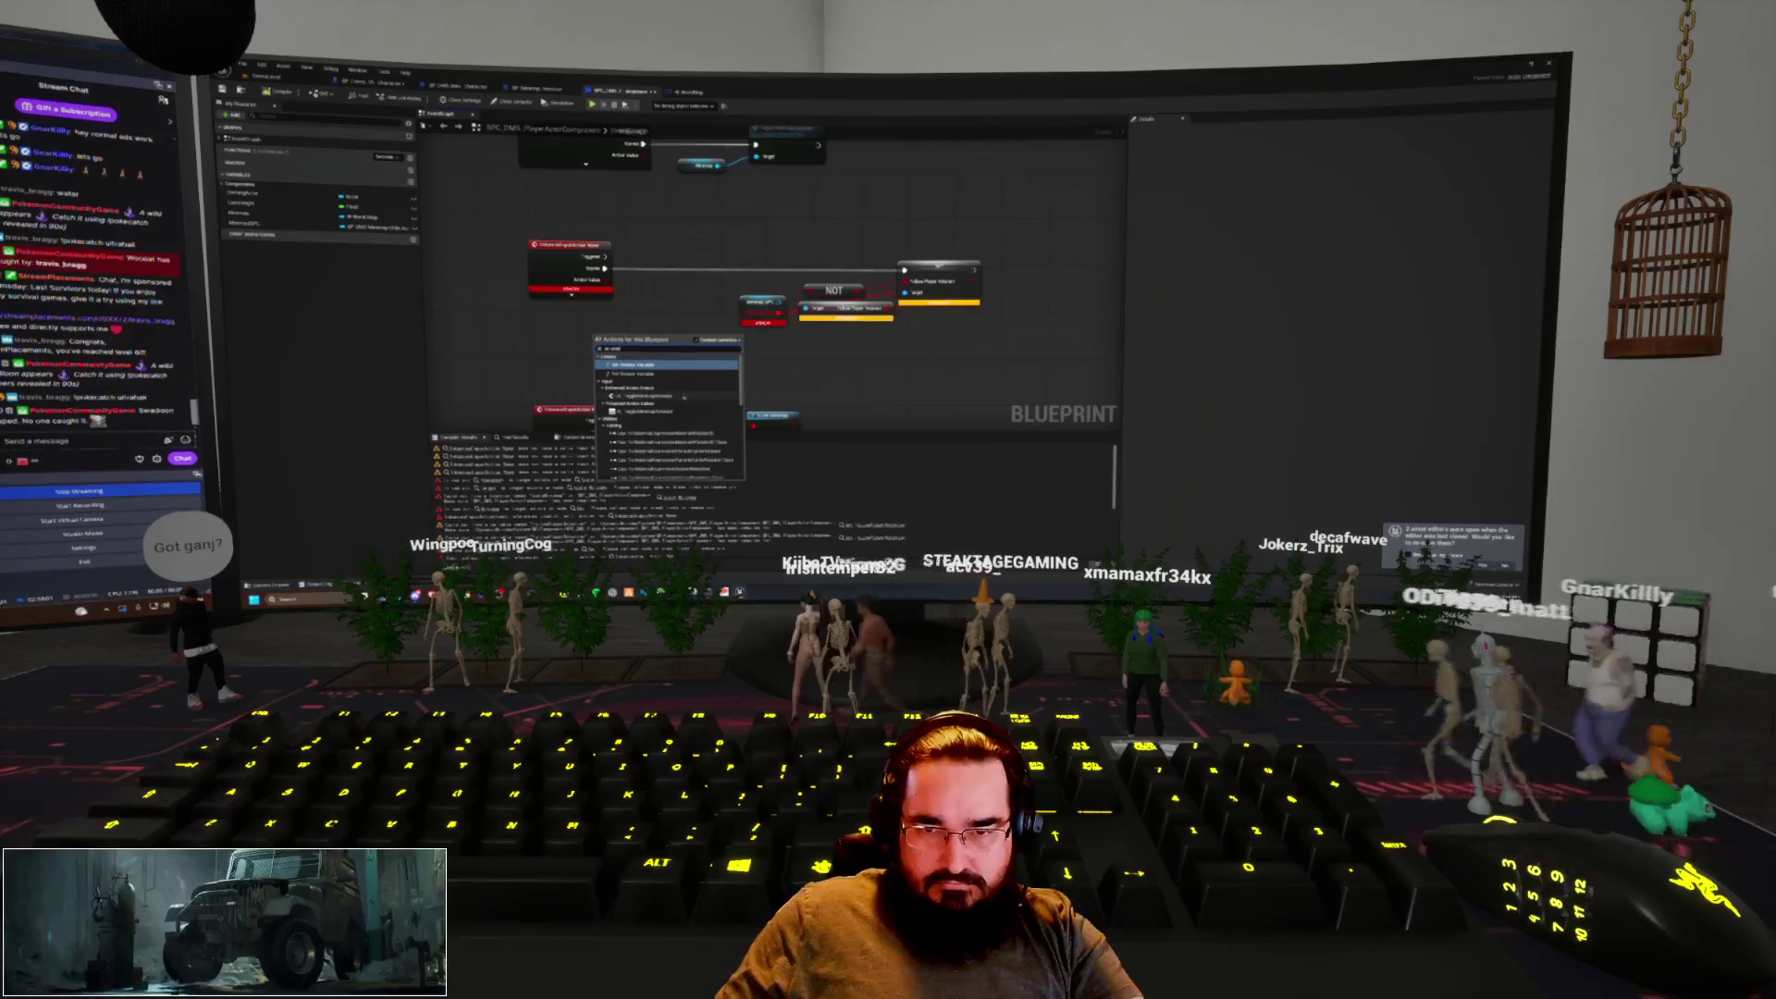
{"action": "left_click", "coordinate": [666, 365]}
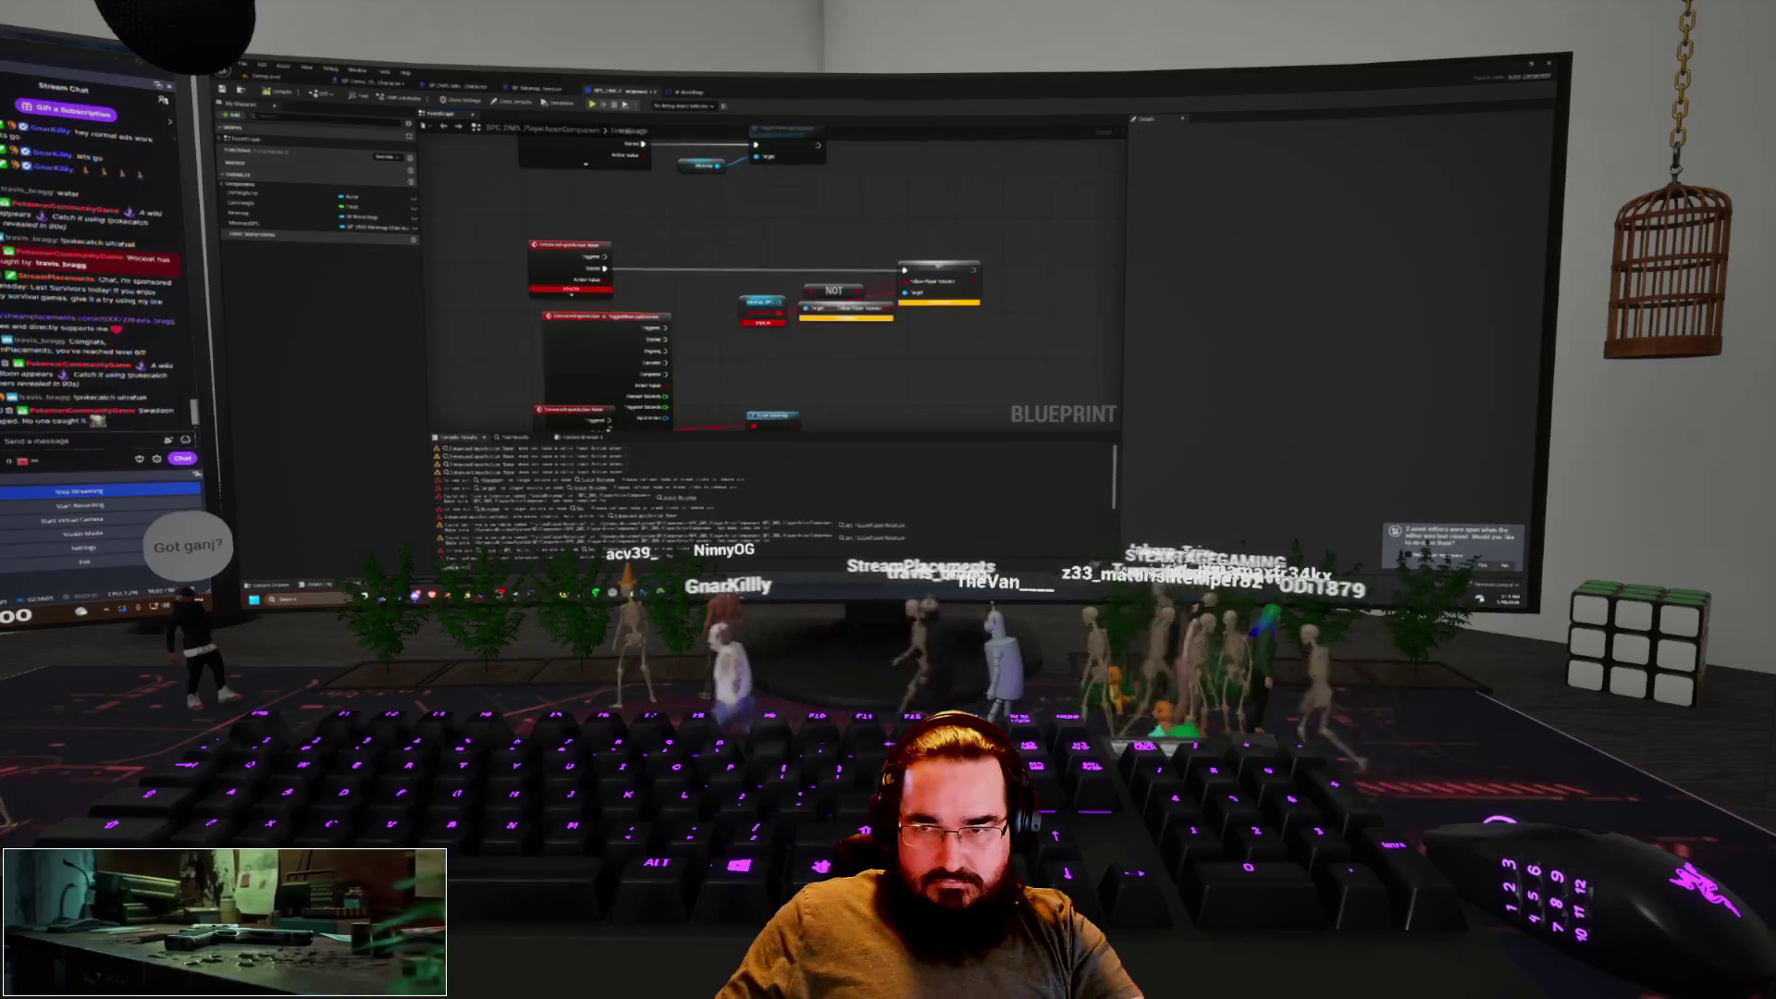
{"action": "type", "text": "follow player"}
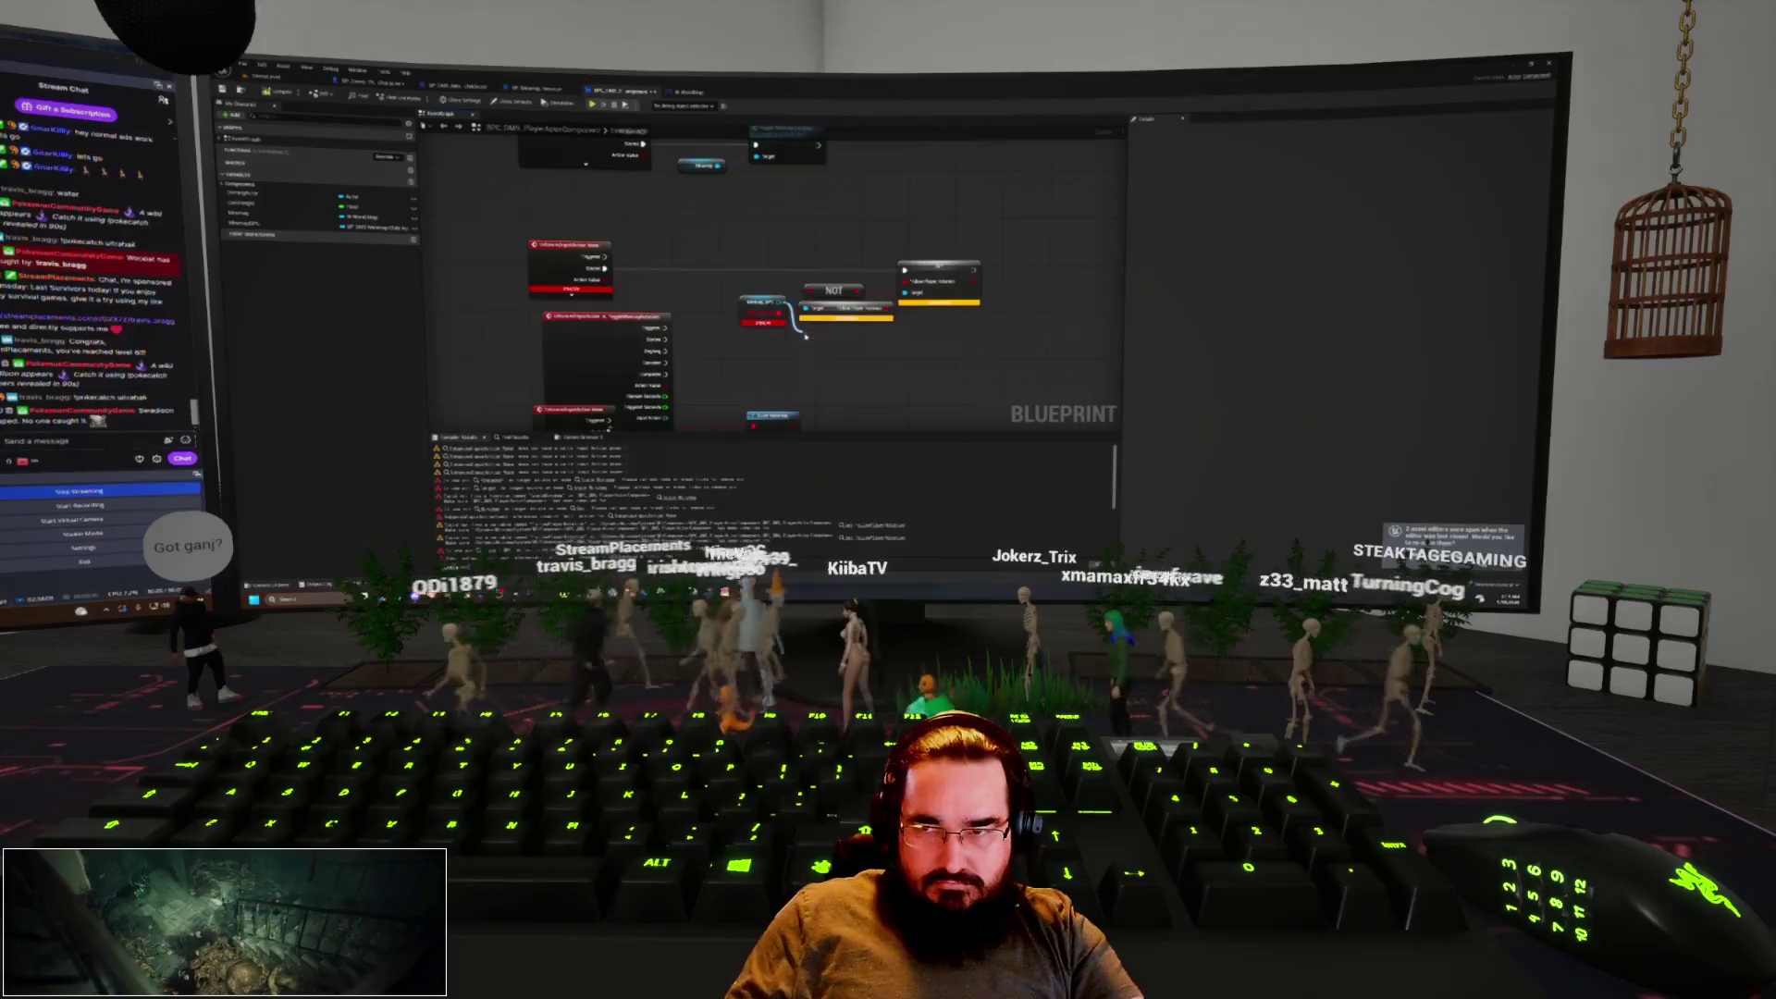
{"action": "key", "text": "Return"}
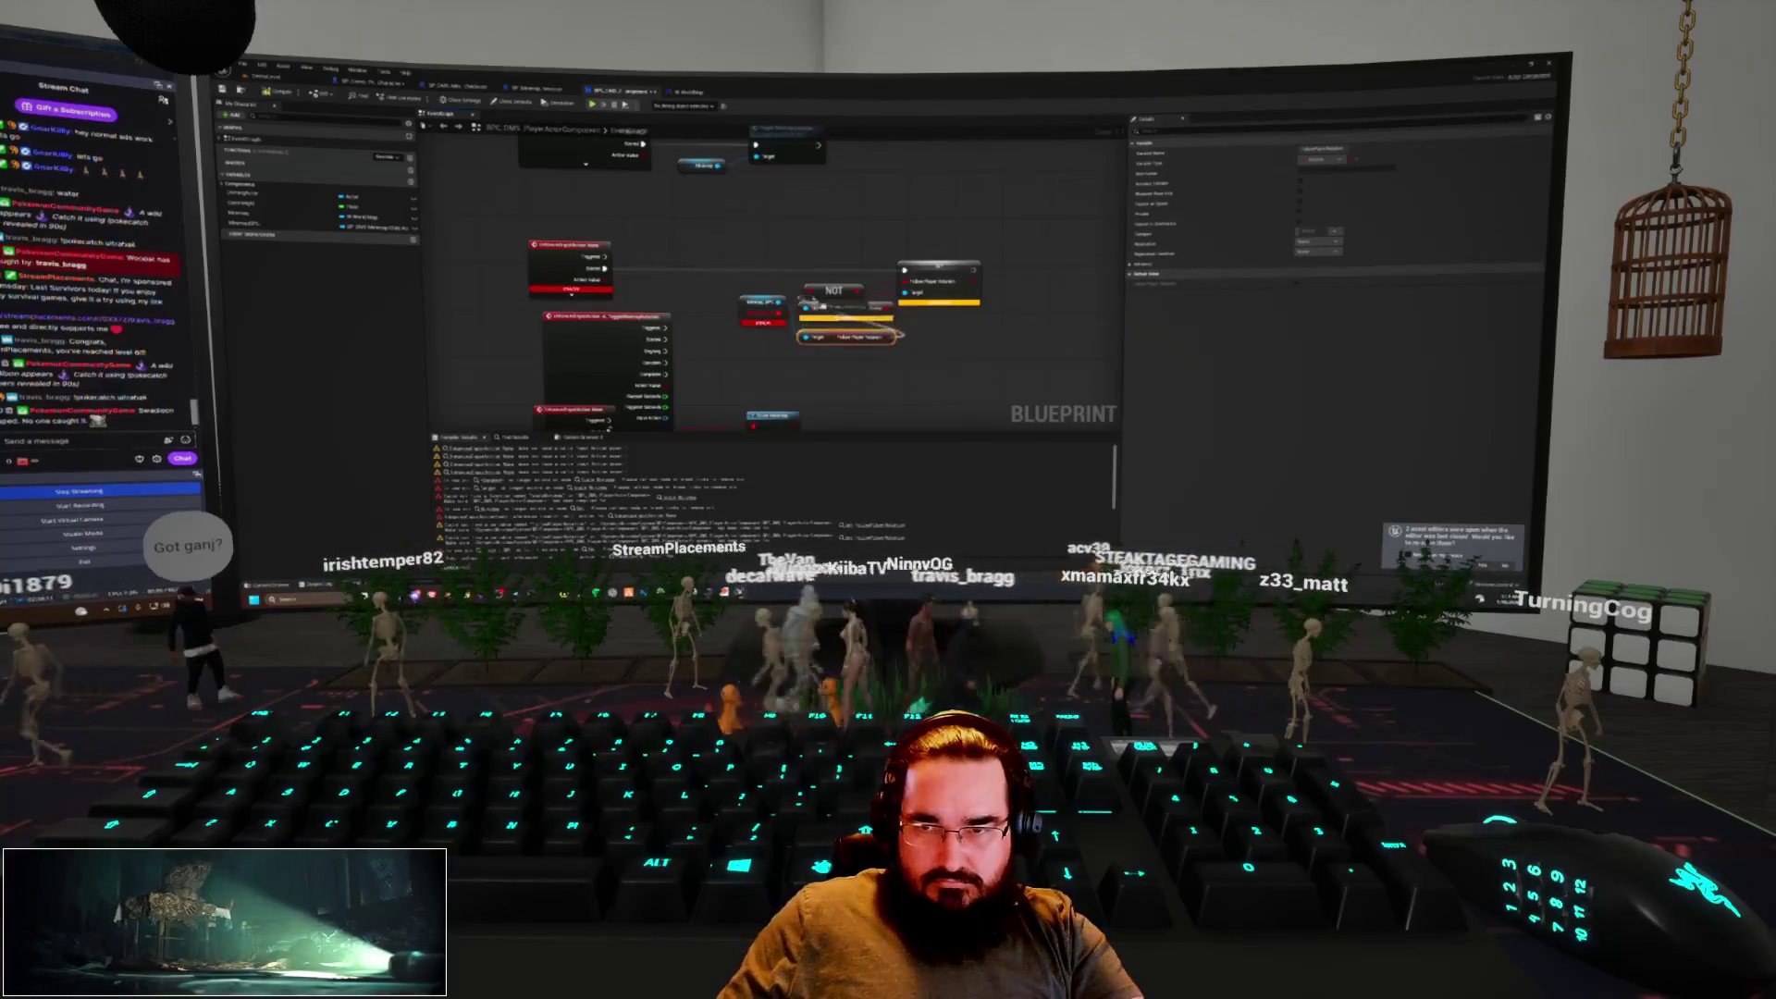
{"action": "left_click_drag", "start_coordinate": [781, 313], "coordinate": [788, 355]}
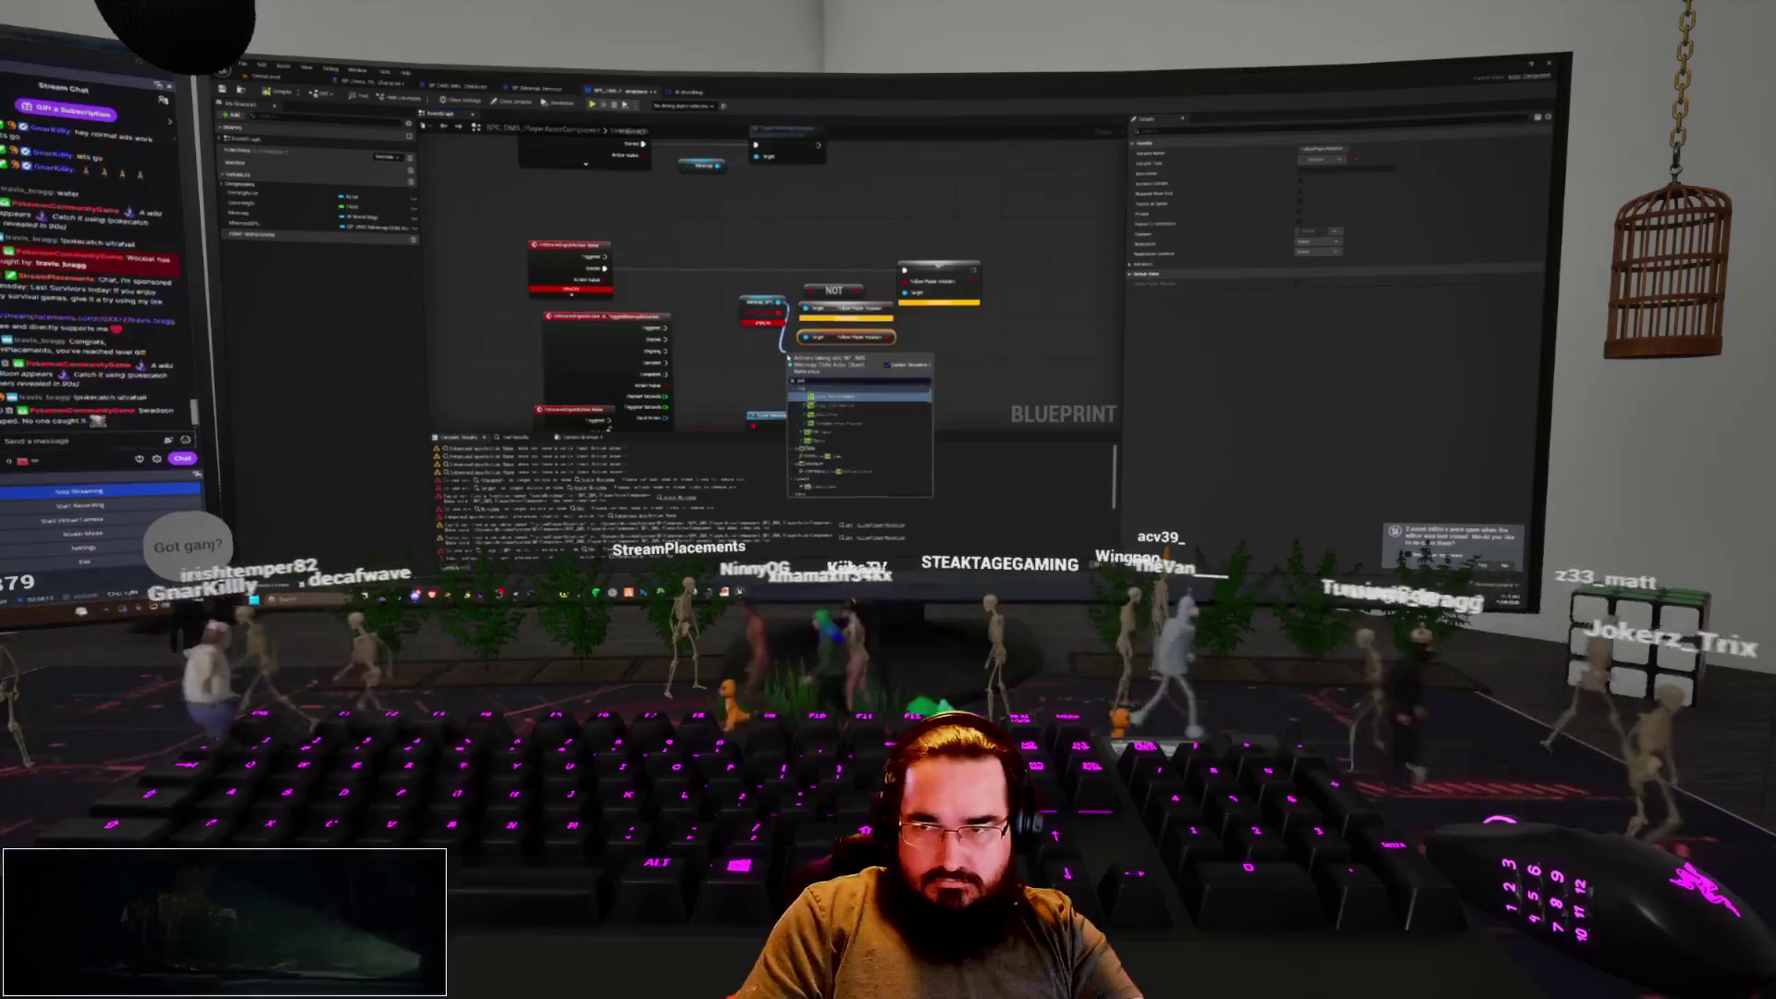
{"action": "key", "text": "Return"}
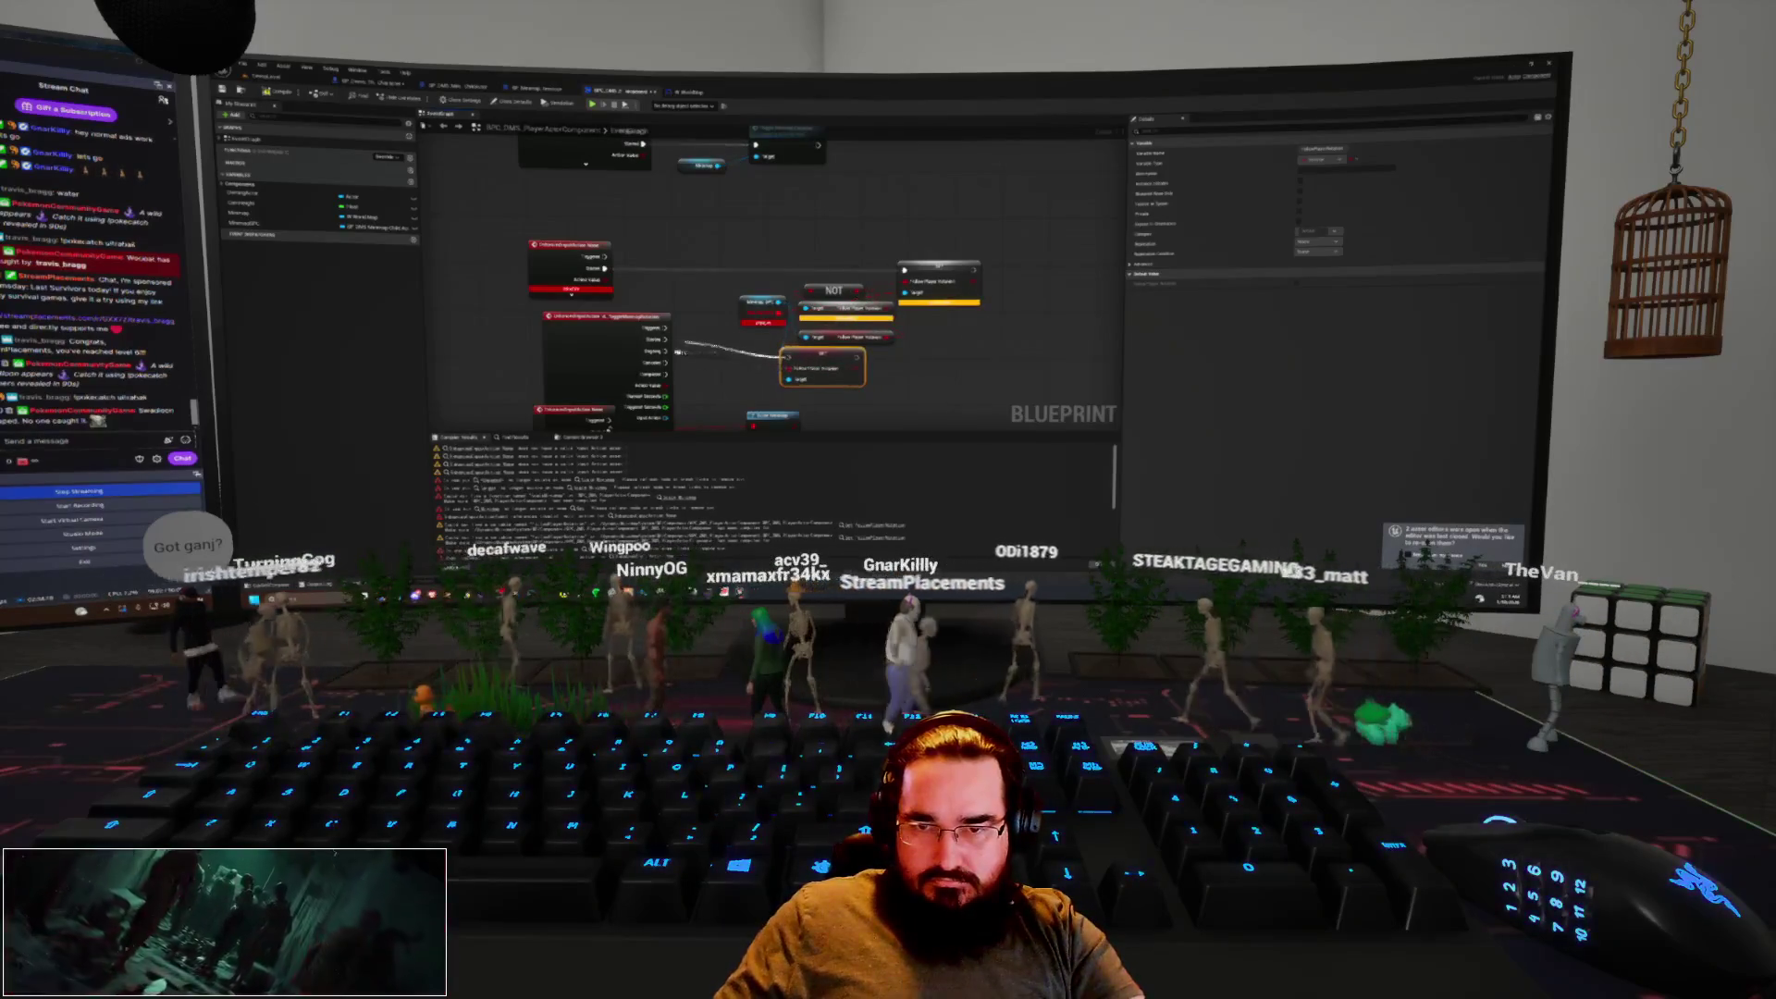
Delete two unwanted nodes and arrange the red event and small node beside the NOT node
{"action": "left_click", "coordinate": [569, 255]}
{"action": "left_click", "coordinate": [939, 273], "text": "ctrl"}
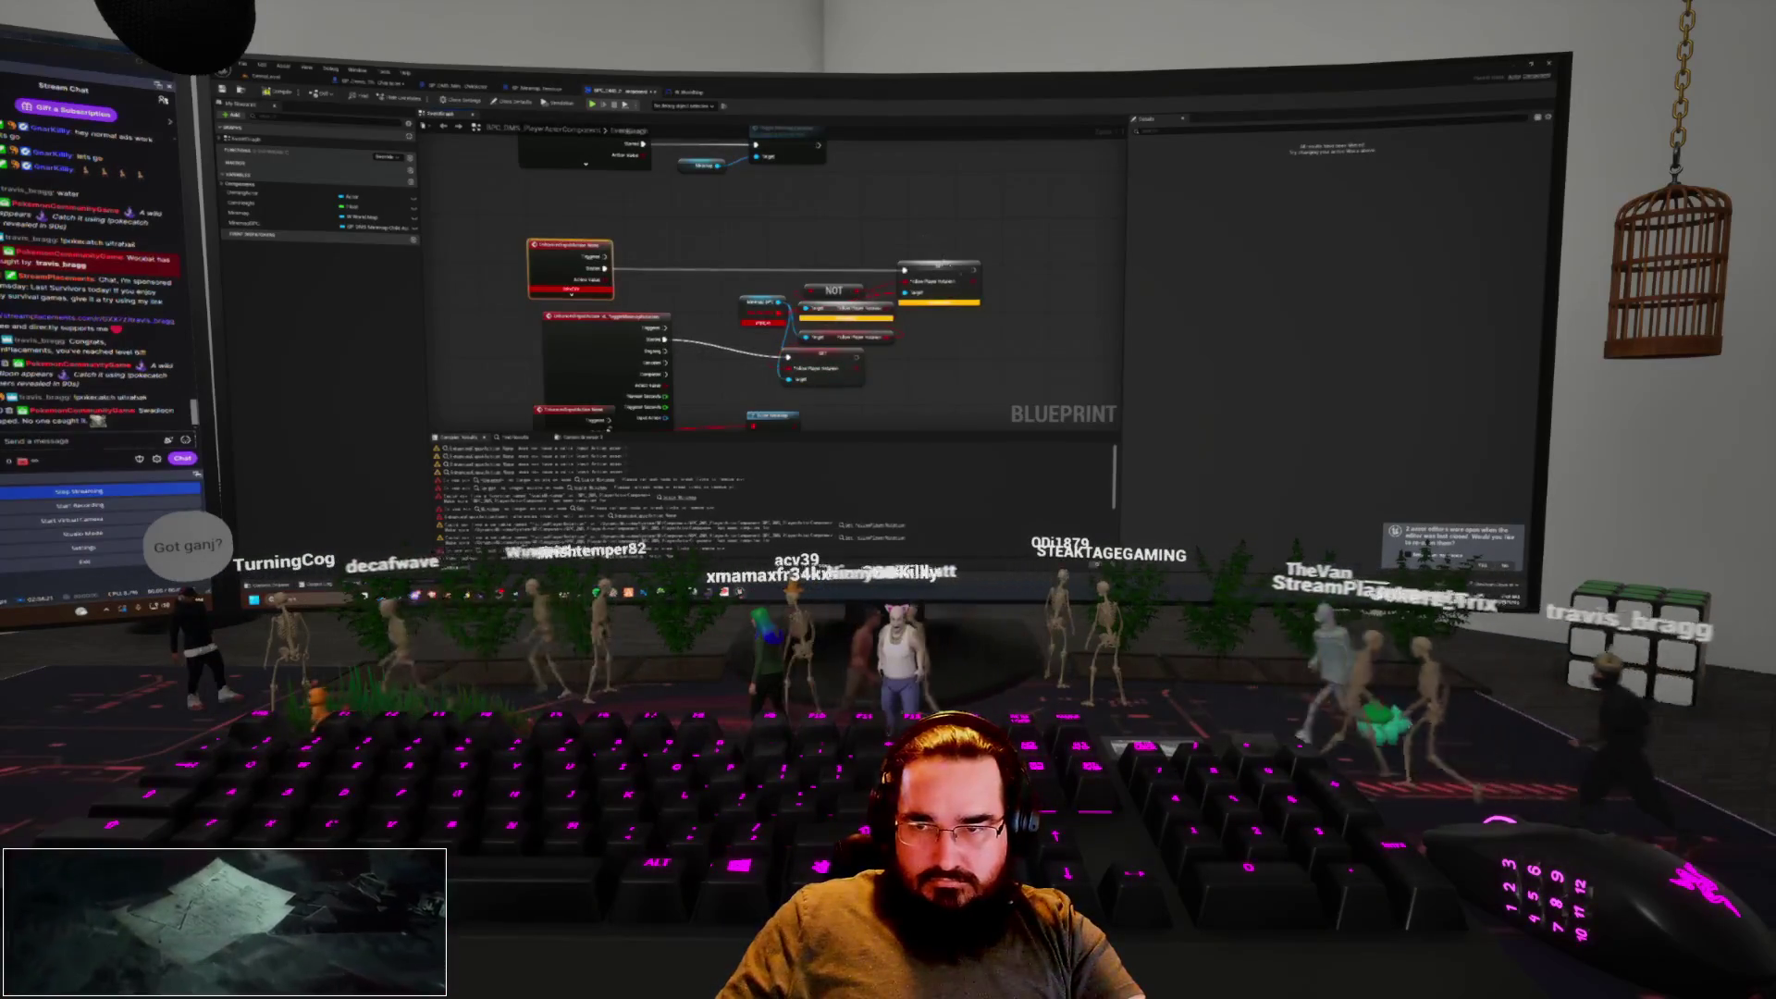
{"action": "key", "text": "Delete"}
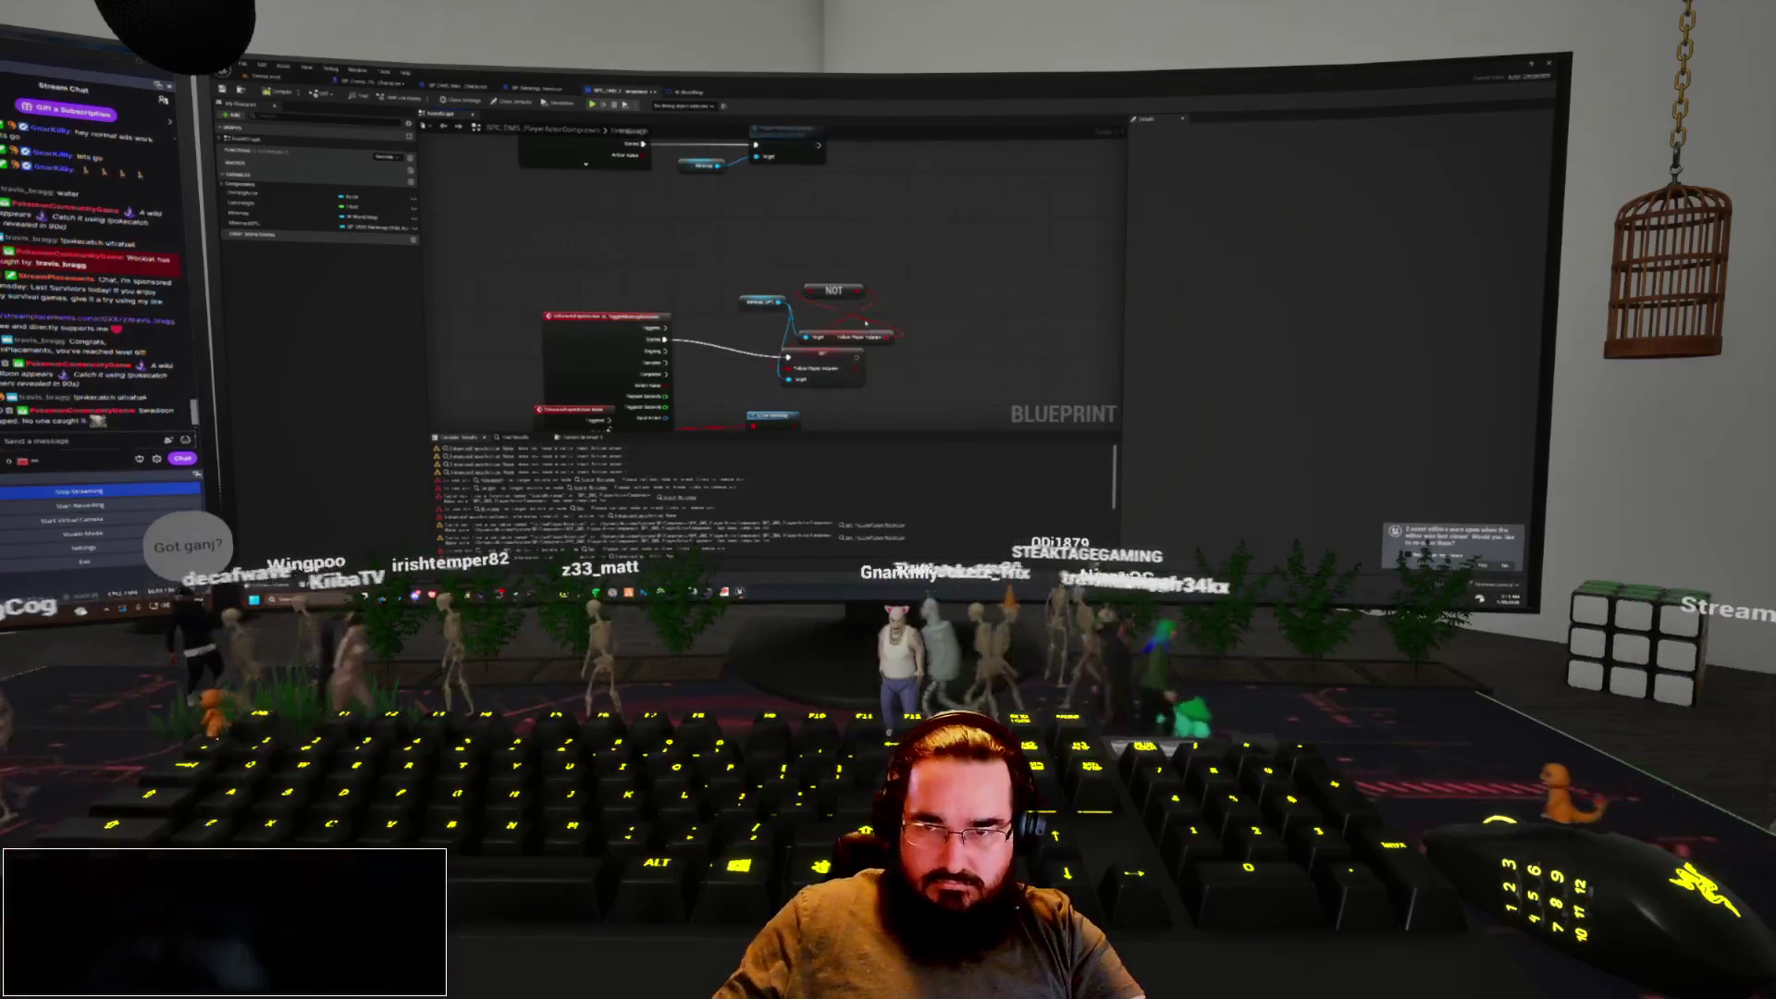
{"action": "left_click_drag", "start_coordinate": [621, 320], "coordinate": [606, 224]}
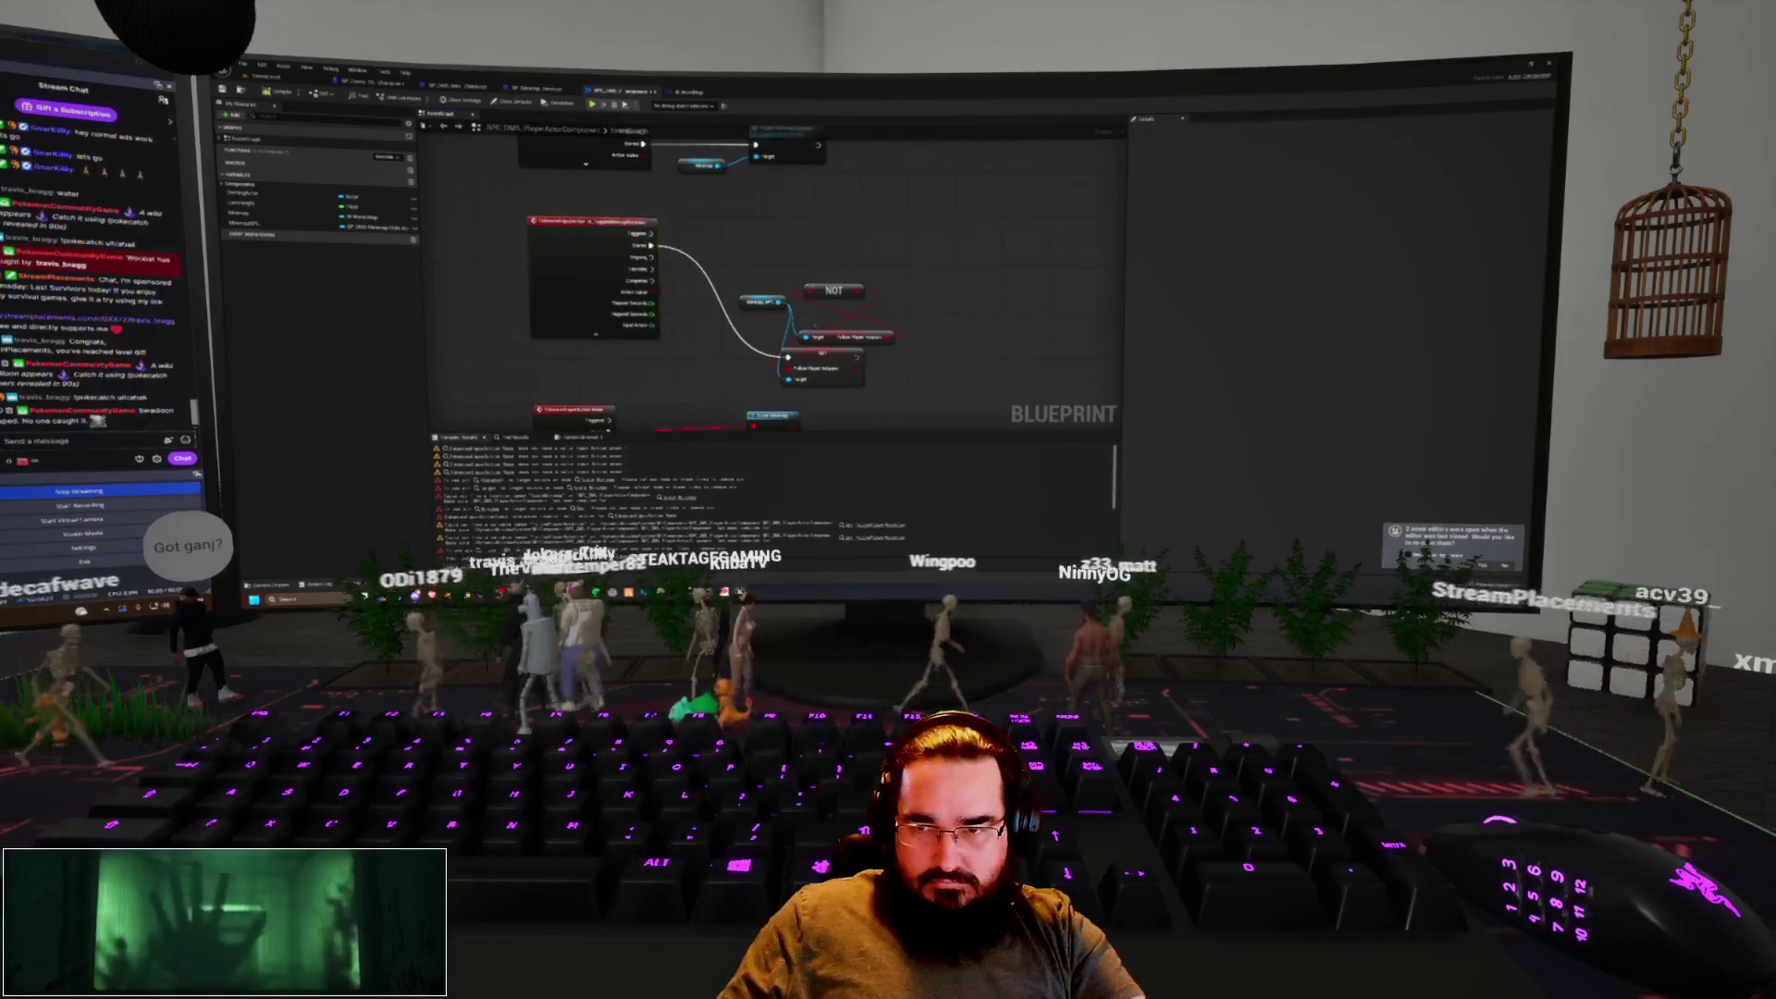
{"action": "left_click_drag", "start_coordinate": [819, 359], "coordinate": [946, 250]}
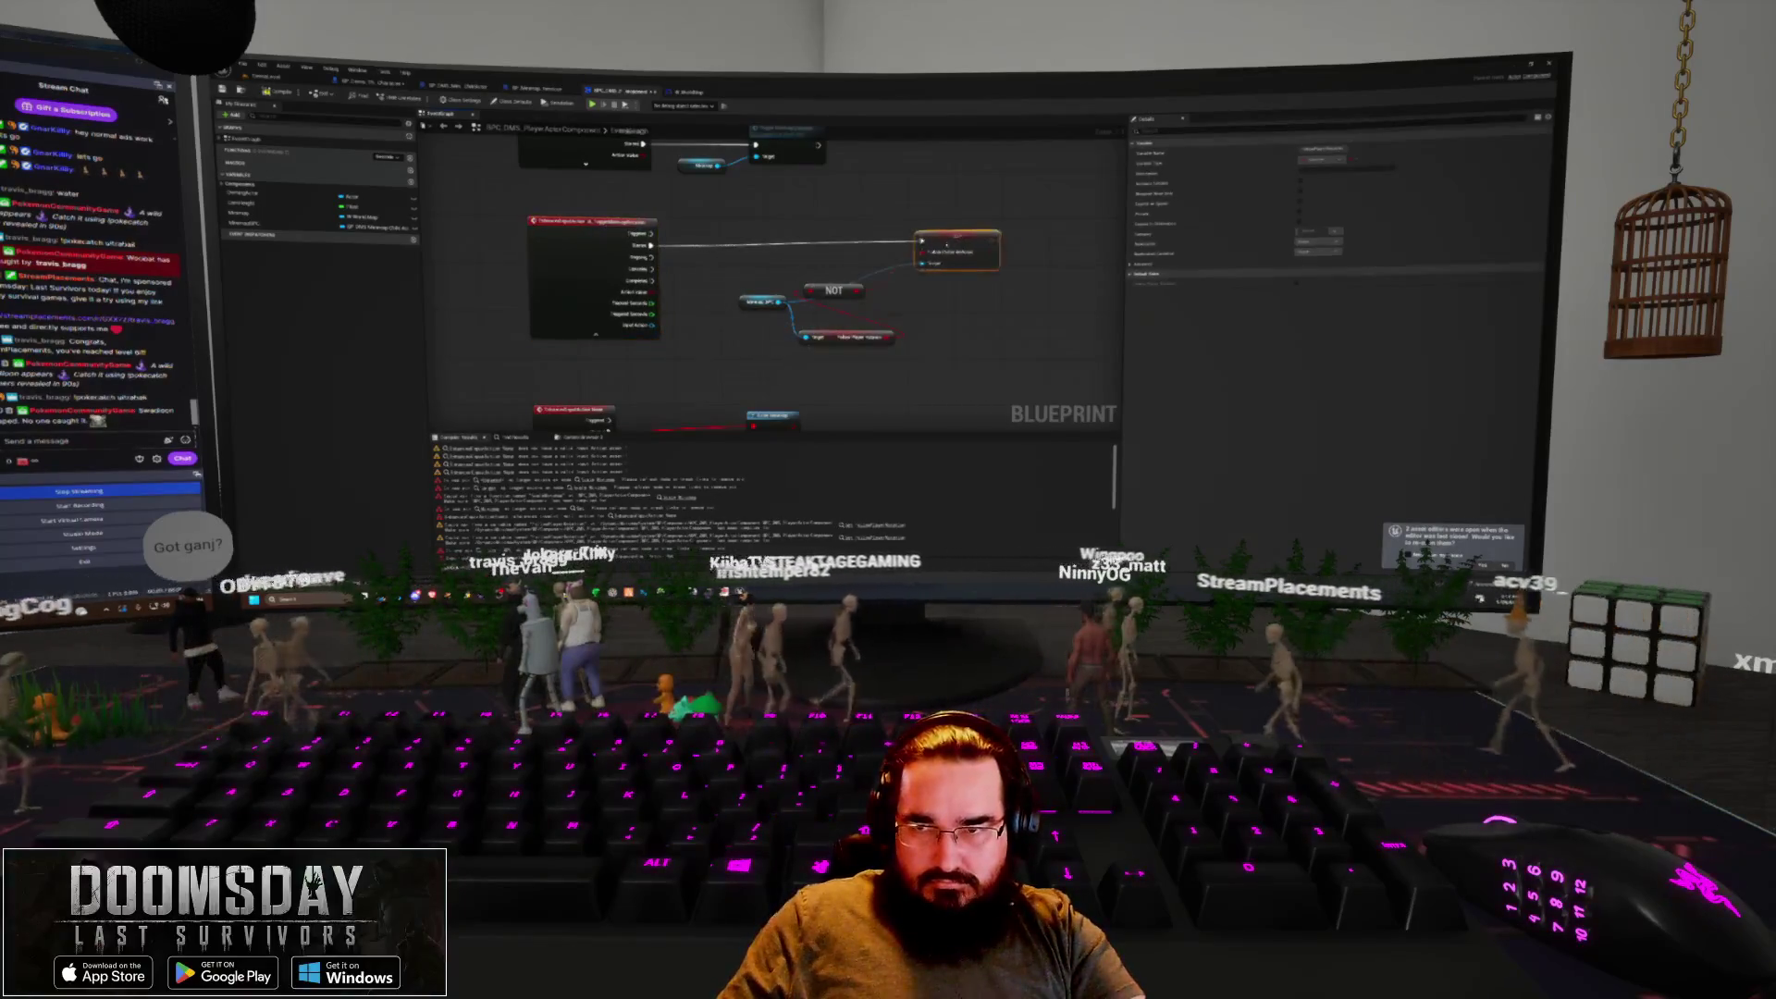
{"action": "left_click", "coordinate": [874, 301]}
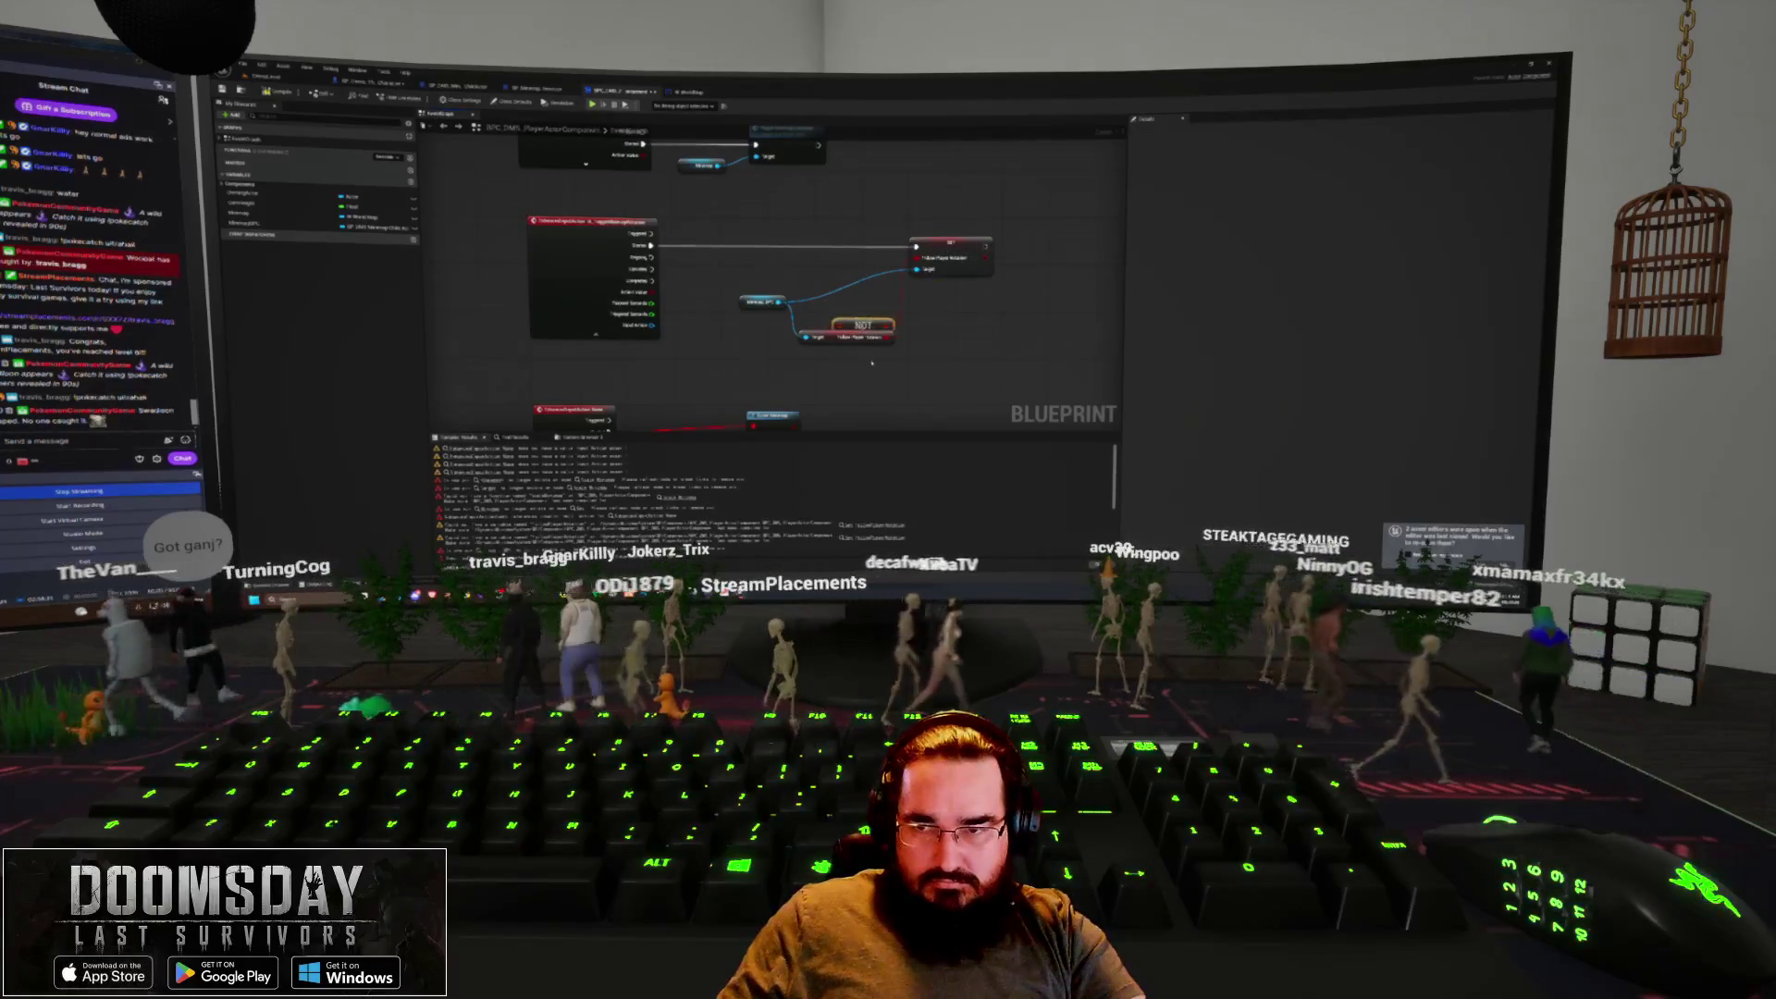
{"action": "left_click_drag", "start_coordinate": [844, 320], "coordinate": [861, 279]}
{"action": "left_click_drag", "start_coordinate": [761, 301], "coordinate": [760, 267]}
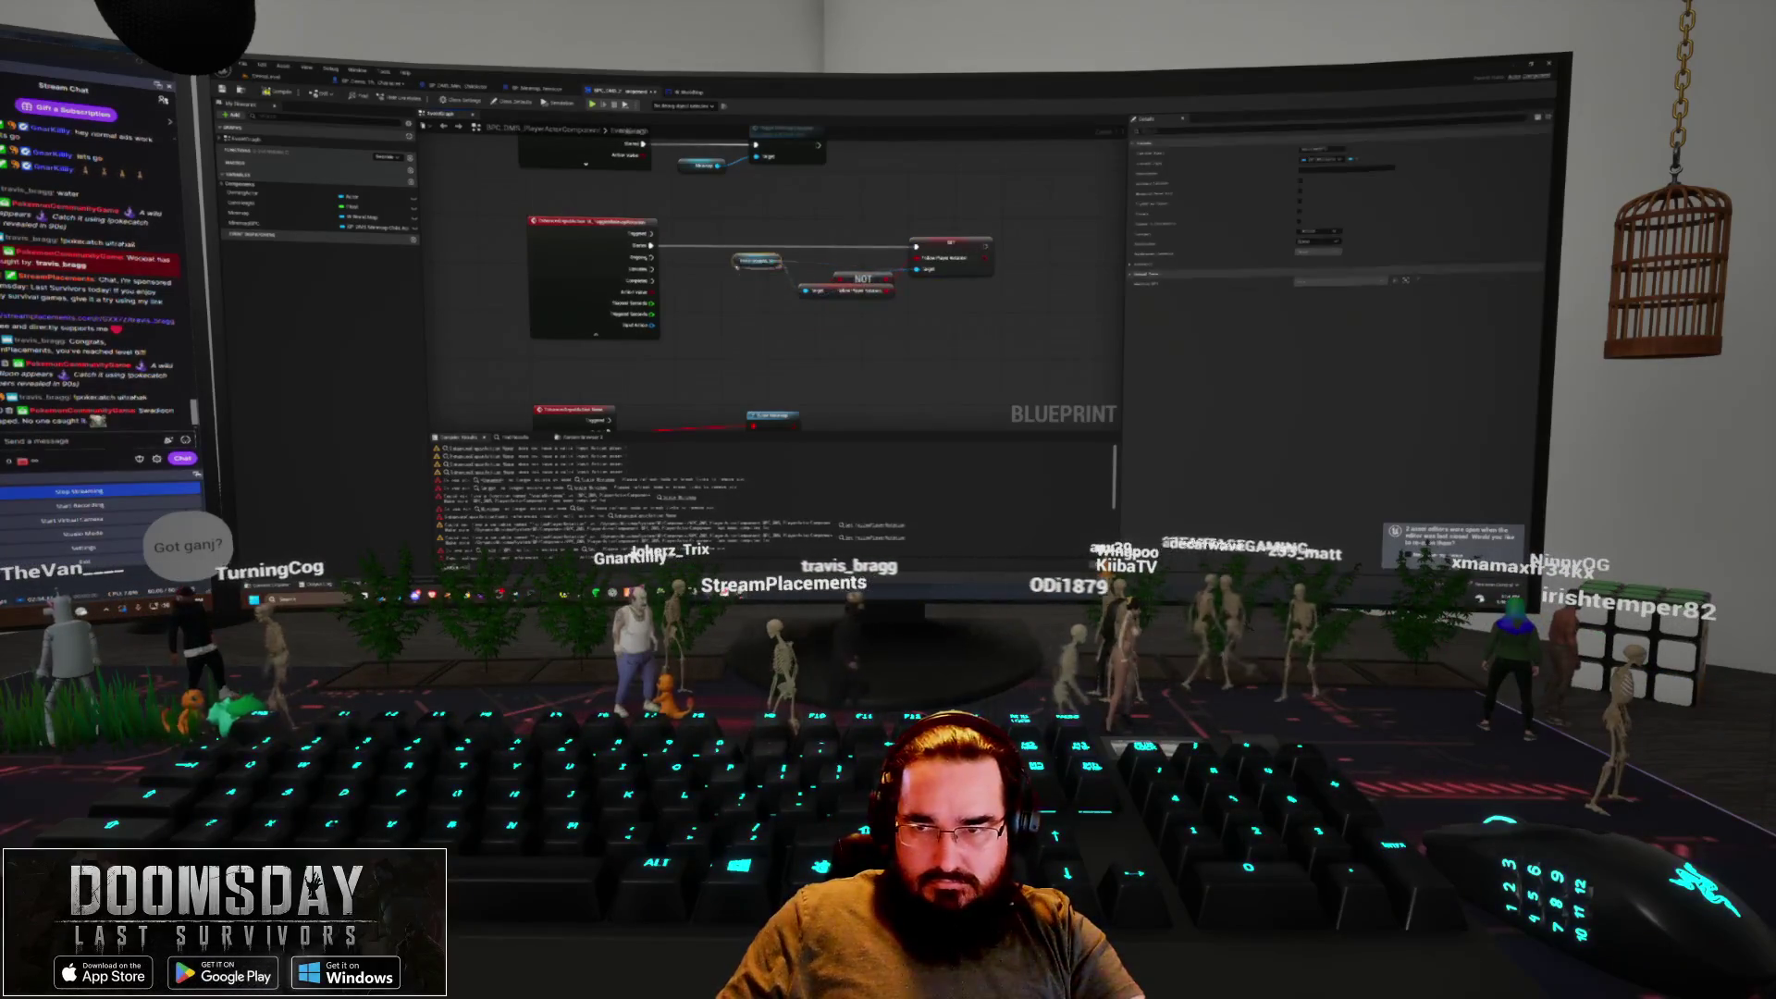
{"action": "left_click", "coordinate": [812, 258]}
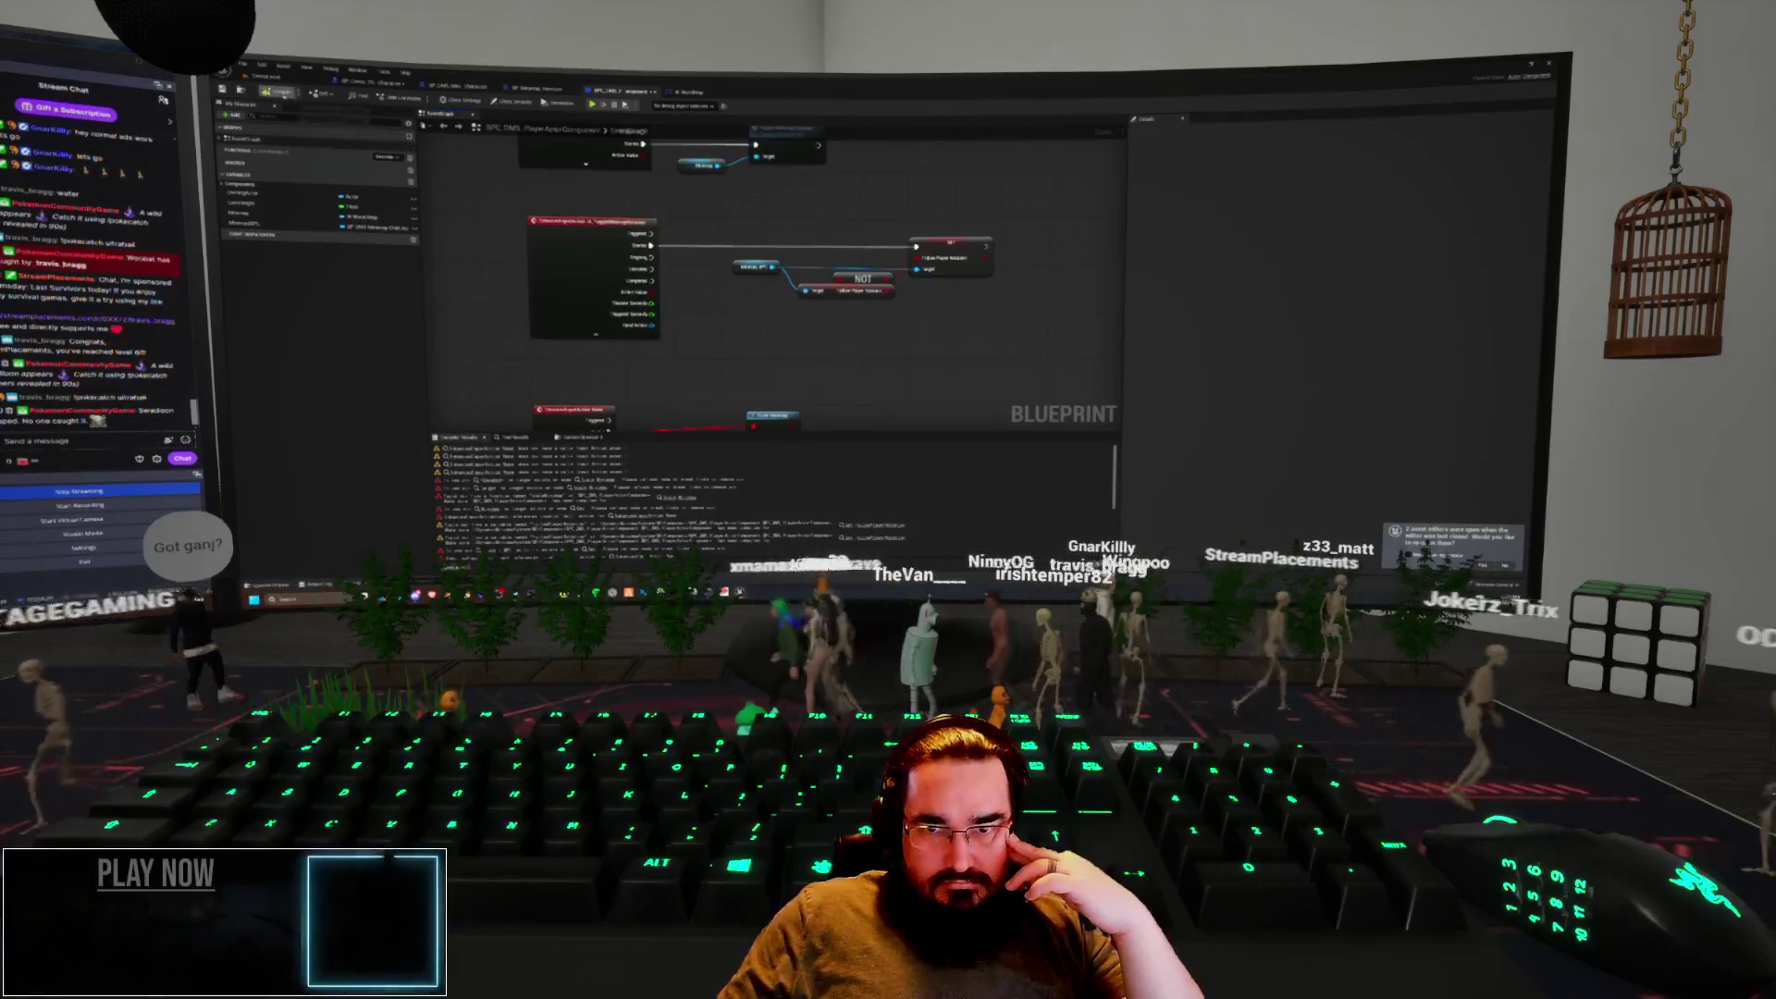
{"action": "left_click_drag", "start_coordinate": [631, 341], "coordinate": [637, 242]}
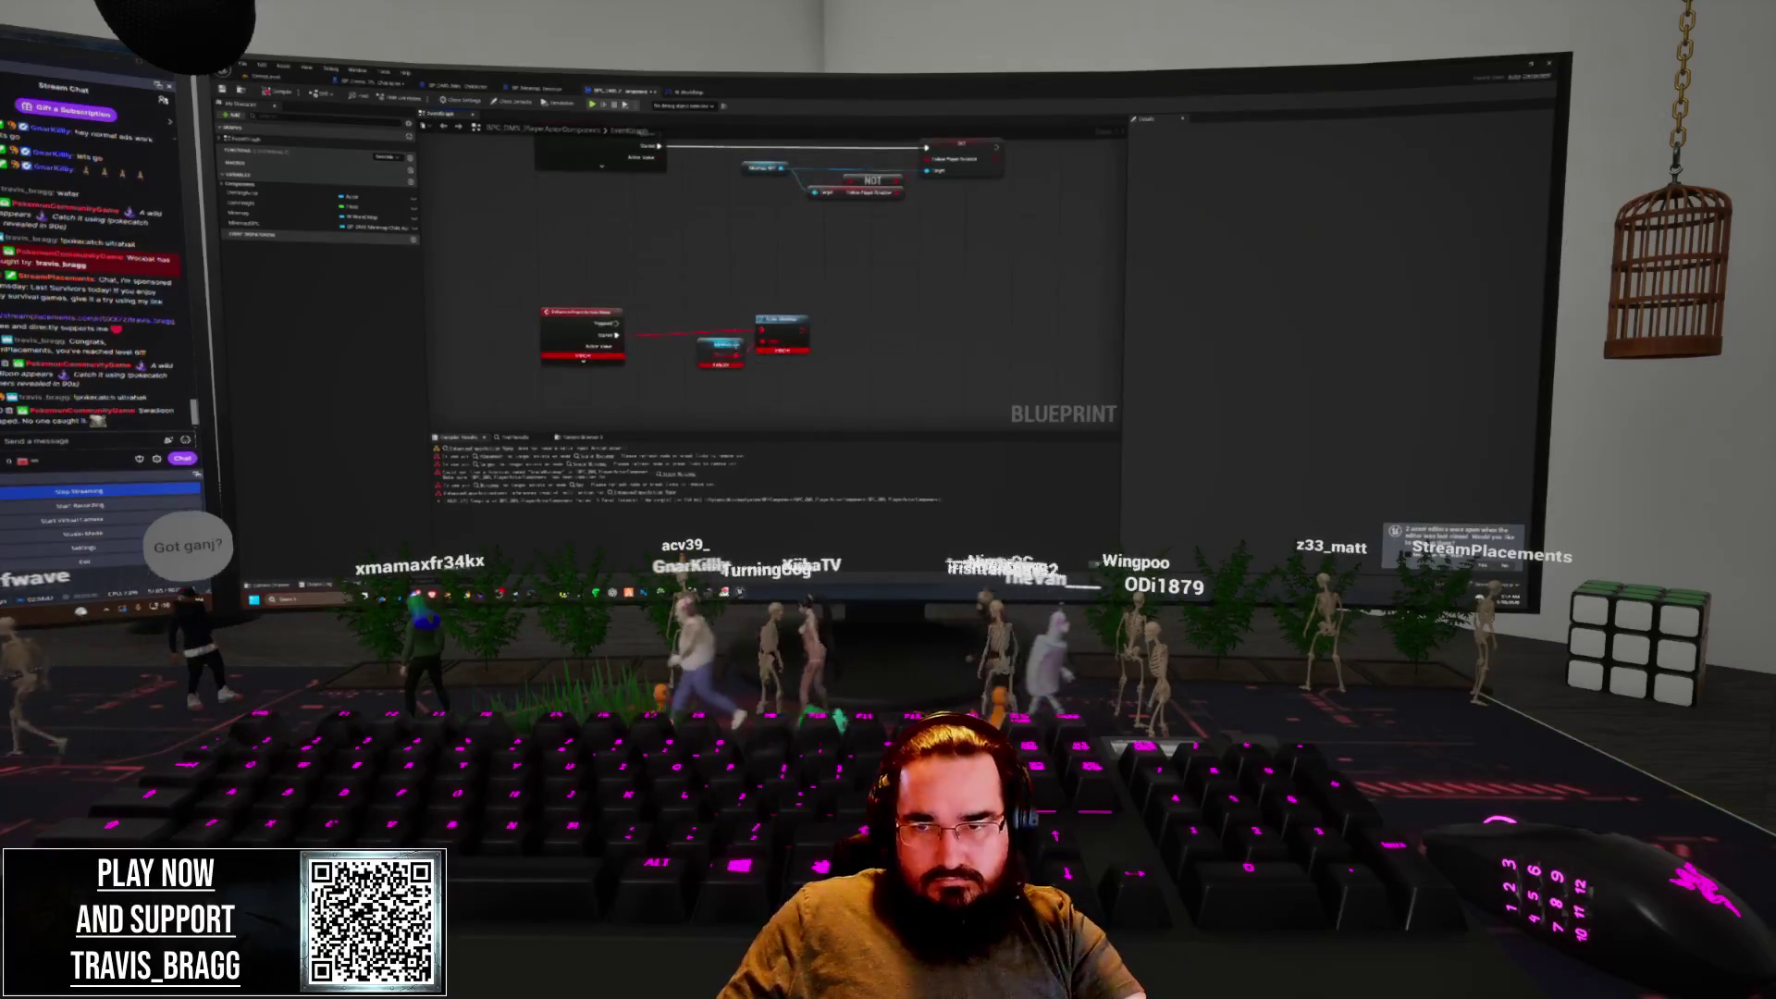
Place a wired node and a Branch node, then delete the two unneeded nodes
{"action": "key", "text": "Return"}
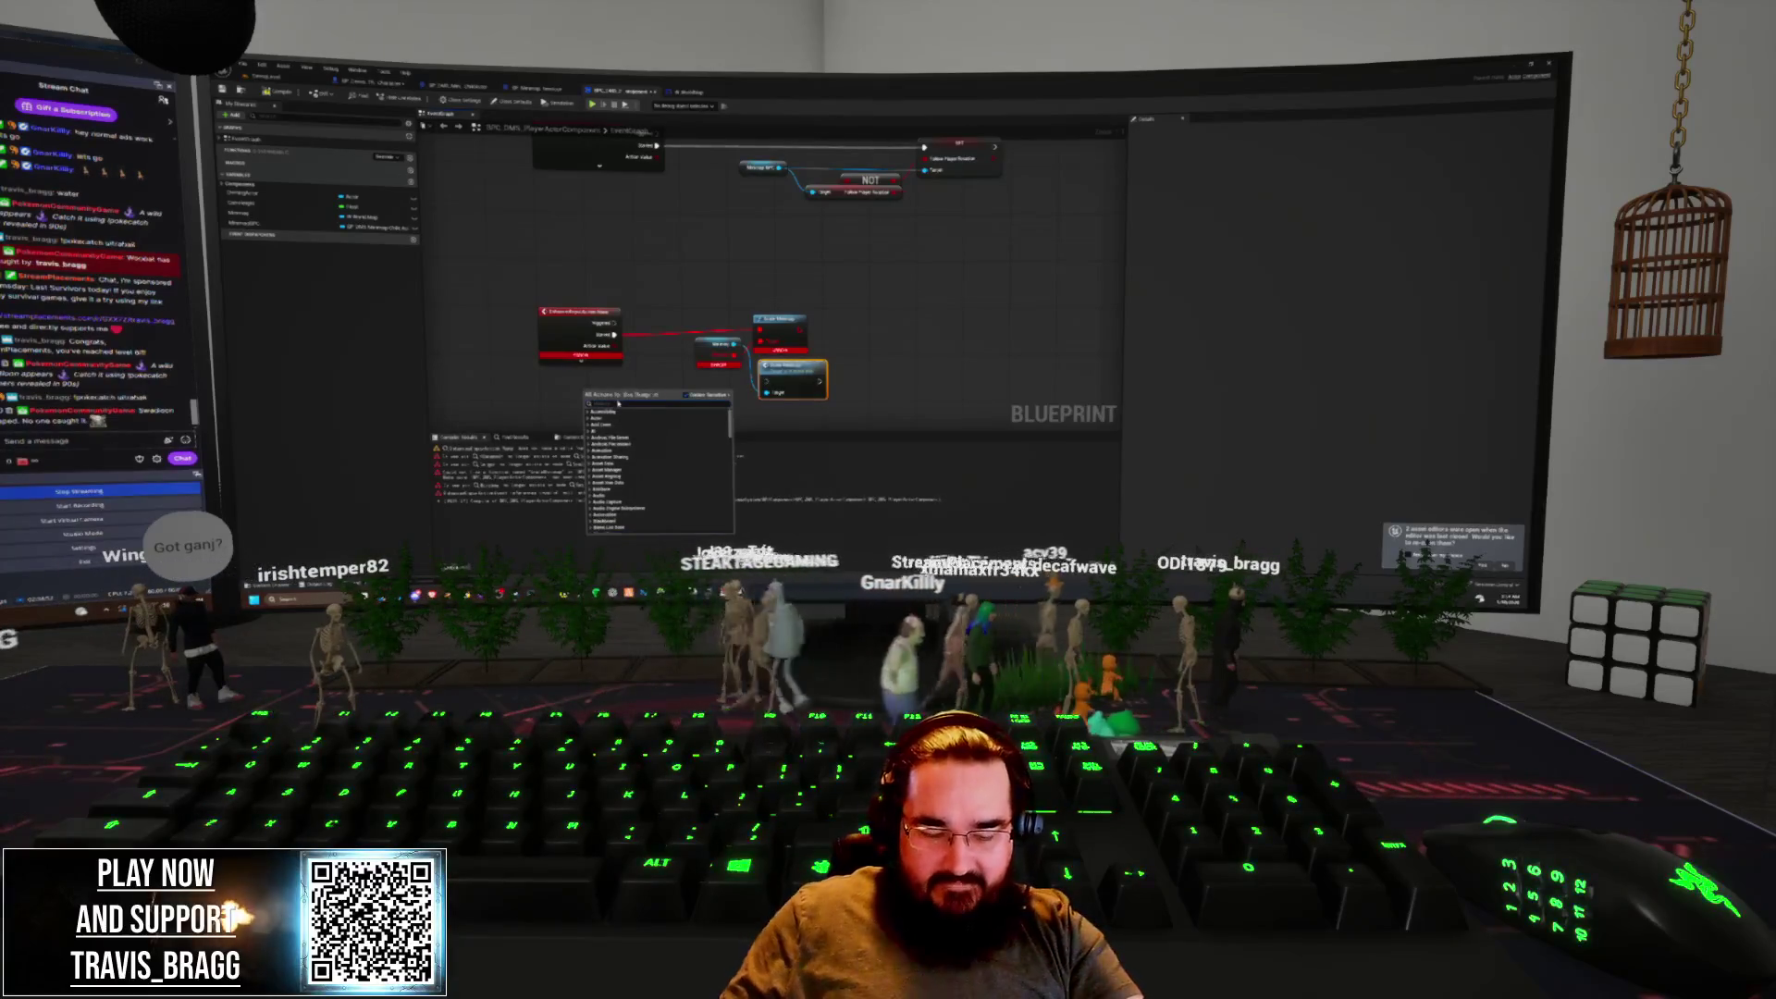
{"action": "type", "text": "branch"}
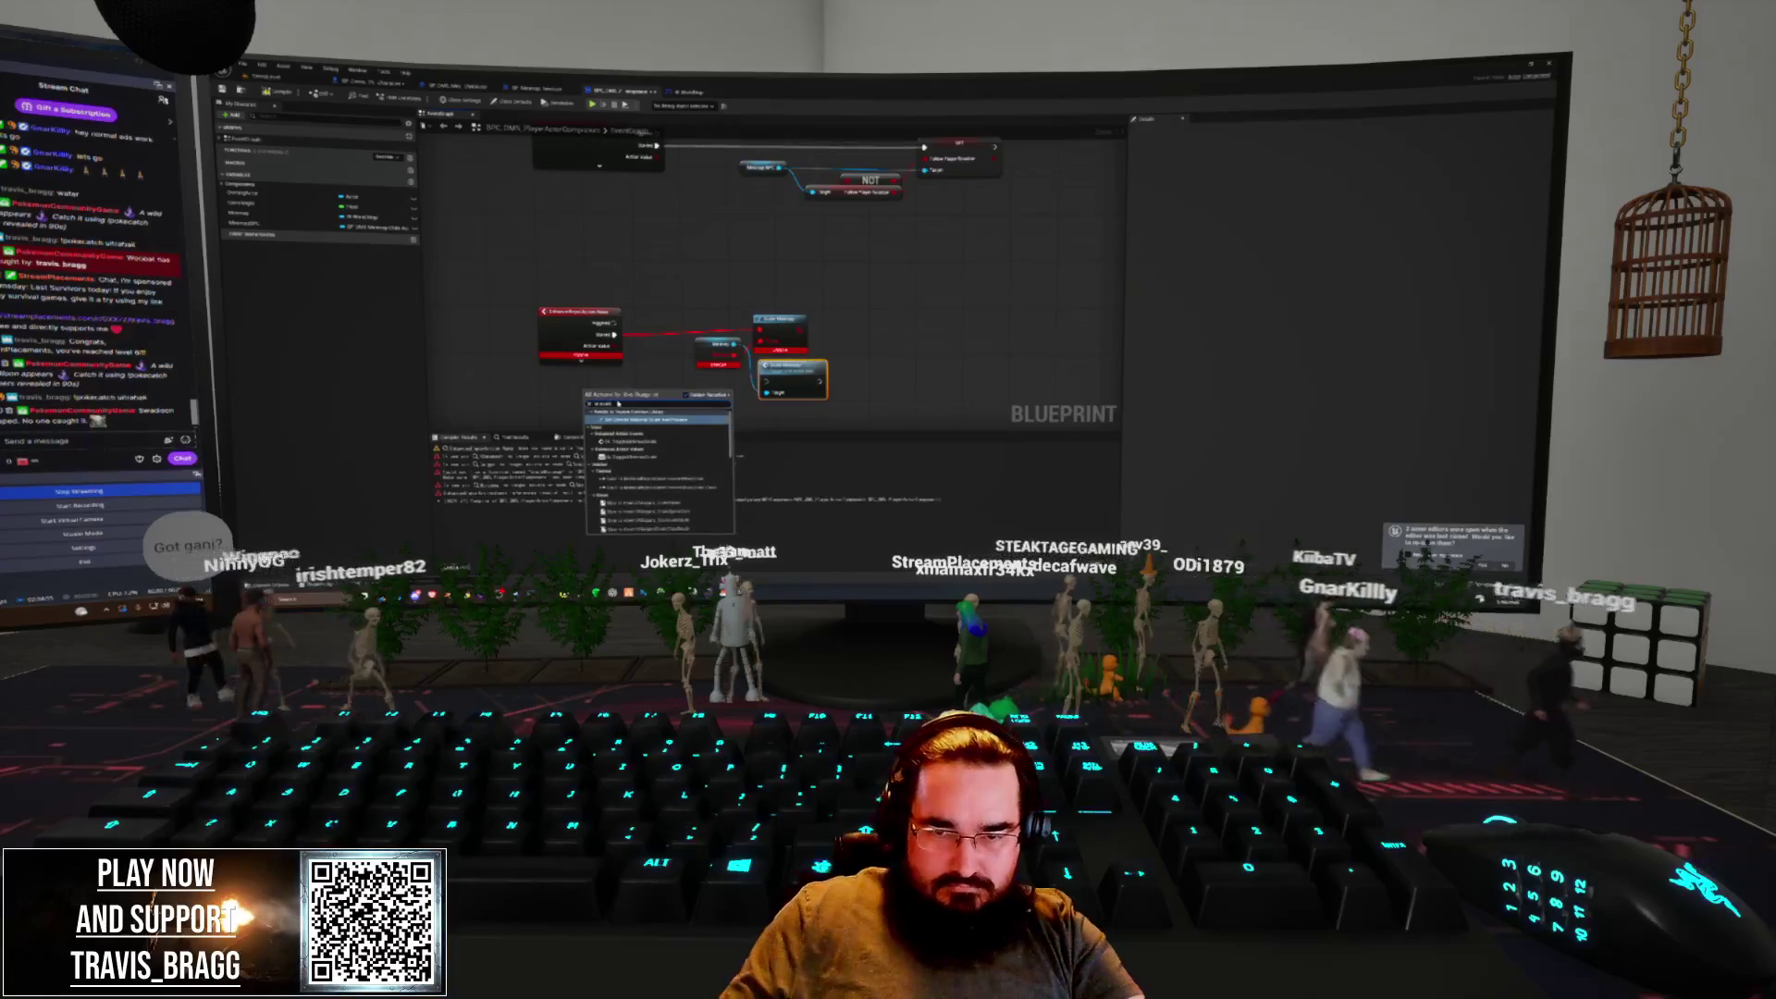
{"action": "key", "text": "Return"}
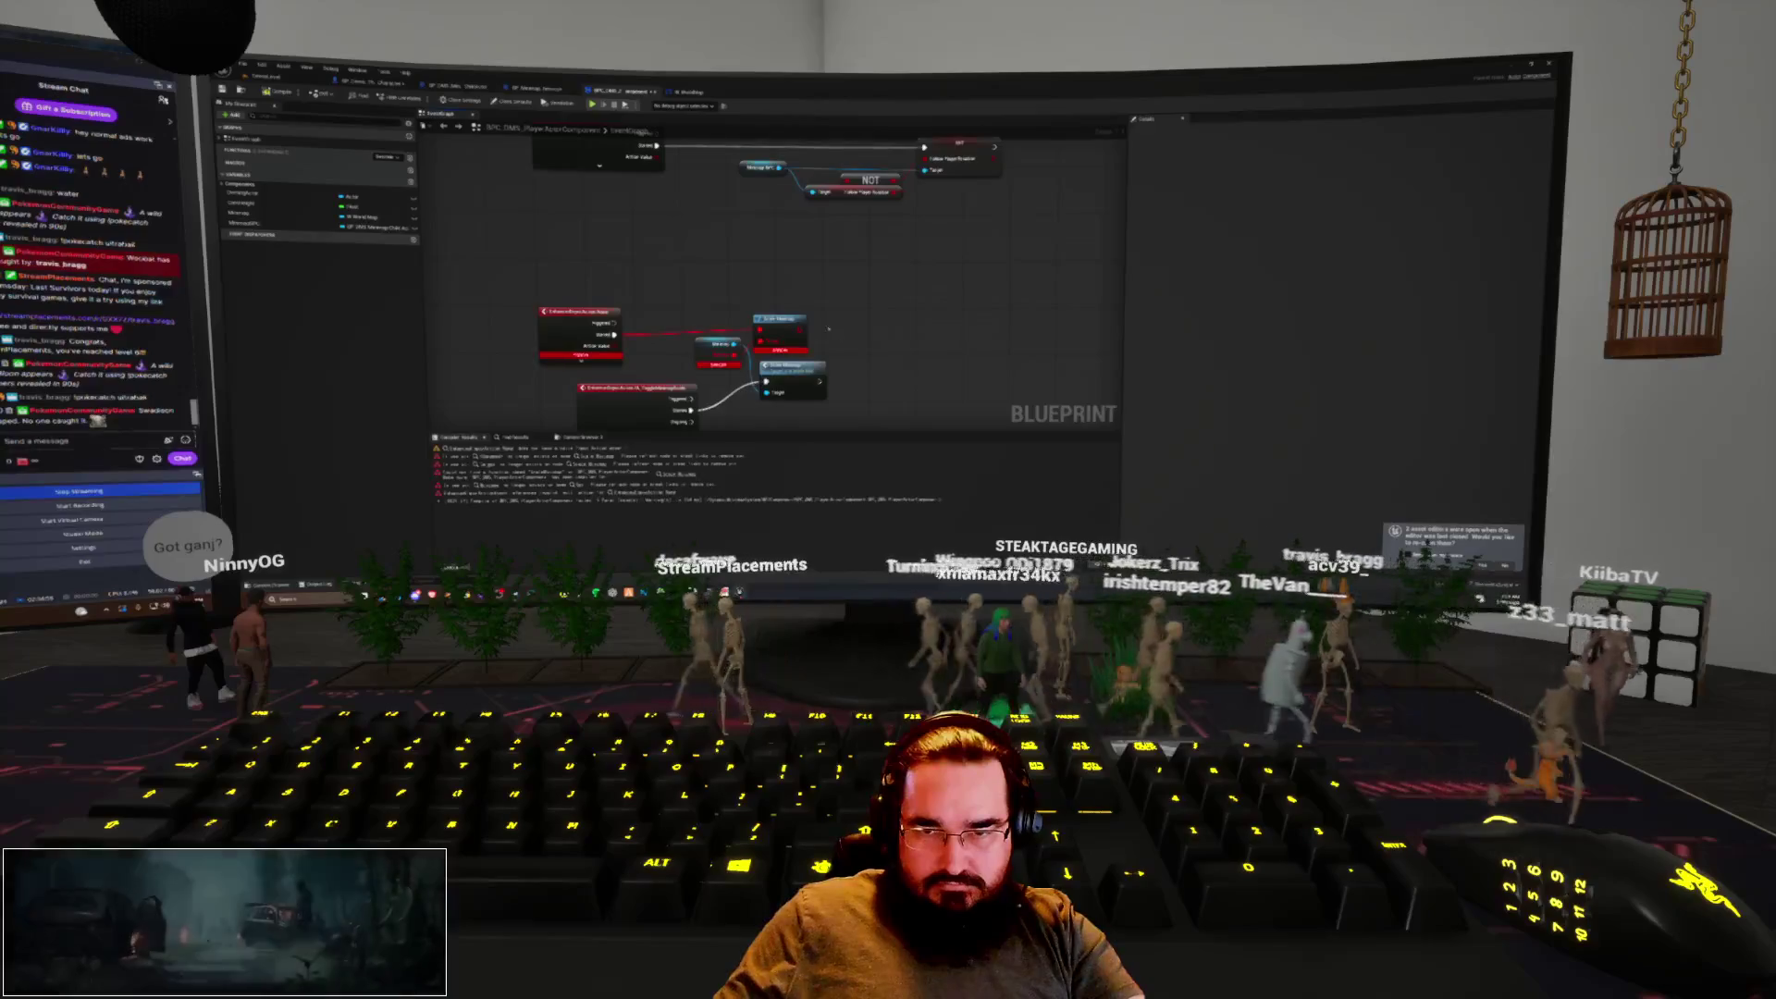
{"action": "key", "text": "Delete"}
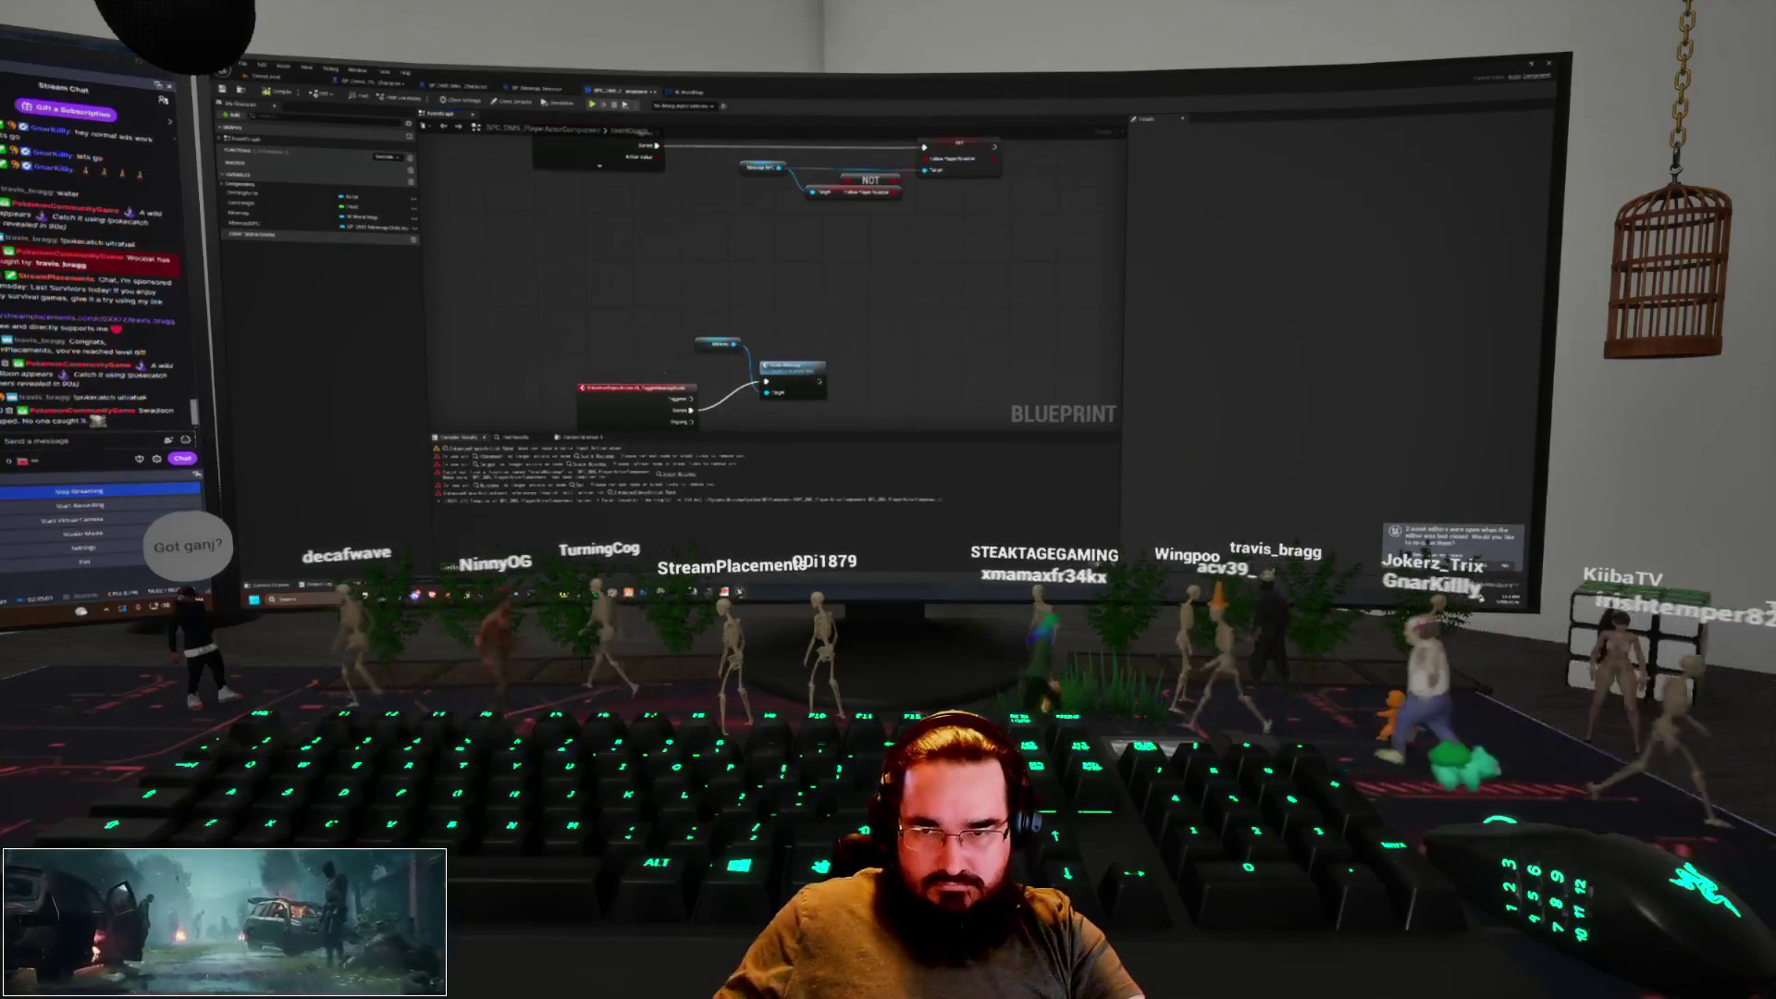
Move the Enhanced Input Action event up, collapse its pins, and place its linked node and variable beside it
{"action": "left_click", "coordinate": [638, 422]}
{"action": "left_click_drag", "start_coordinate": [652, 401], "coordinate": [607, 270]}
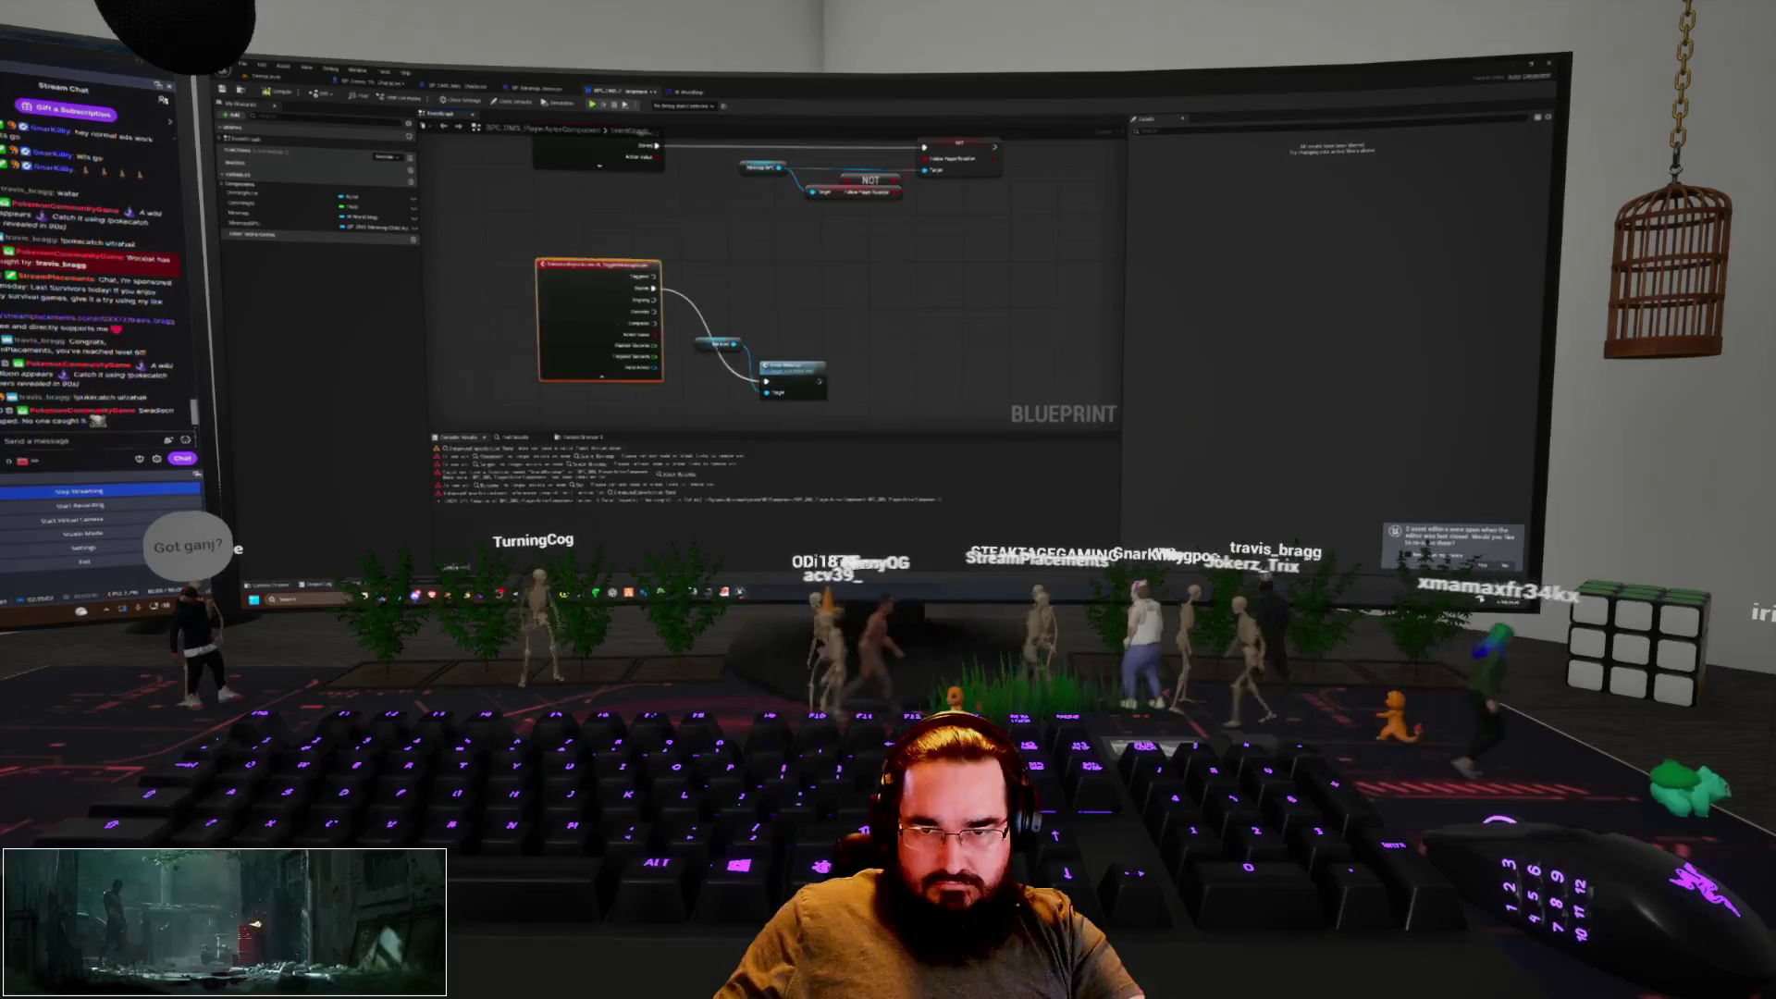
{"action": "left_click", "coordinate": [602, 376]}
{"action": "left_click_drag", "start_coordinate": [791, 365], "coordinate": [786, 272]}
{"action": "left_click_drag", "start_coordinate": [717, 343], "coordinate": [726, 304]}
{"action": "scroll", "coordinate": [805, 317], "scroll_direction": "down", "scroll_amount": 5}
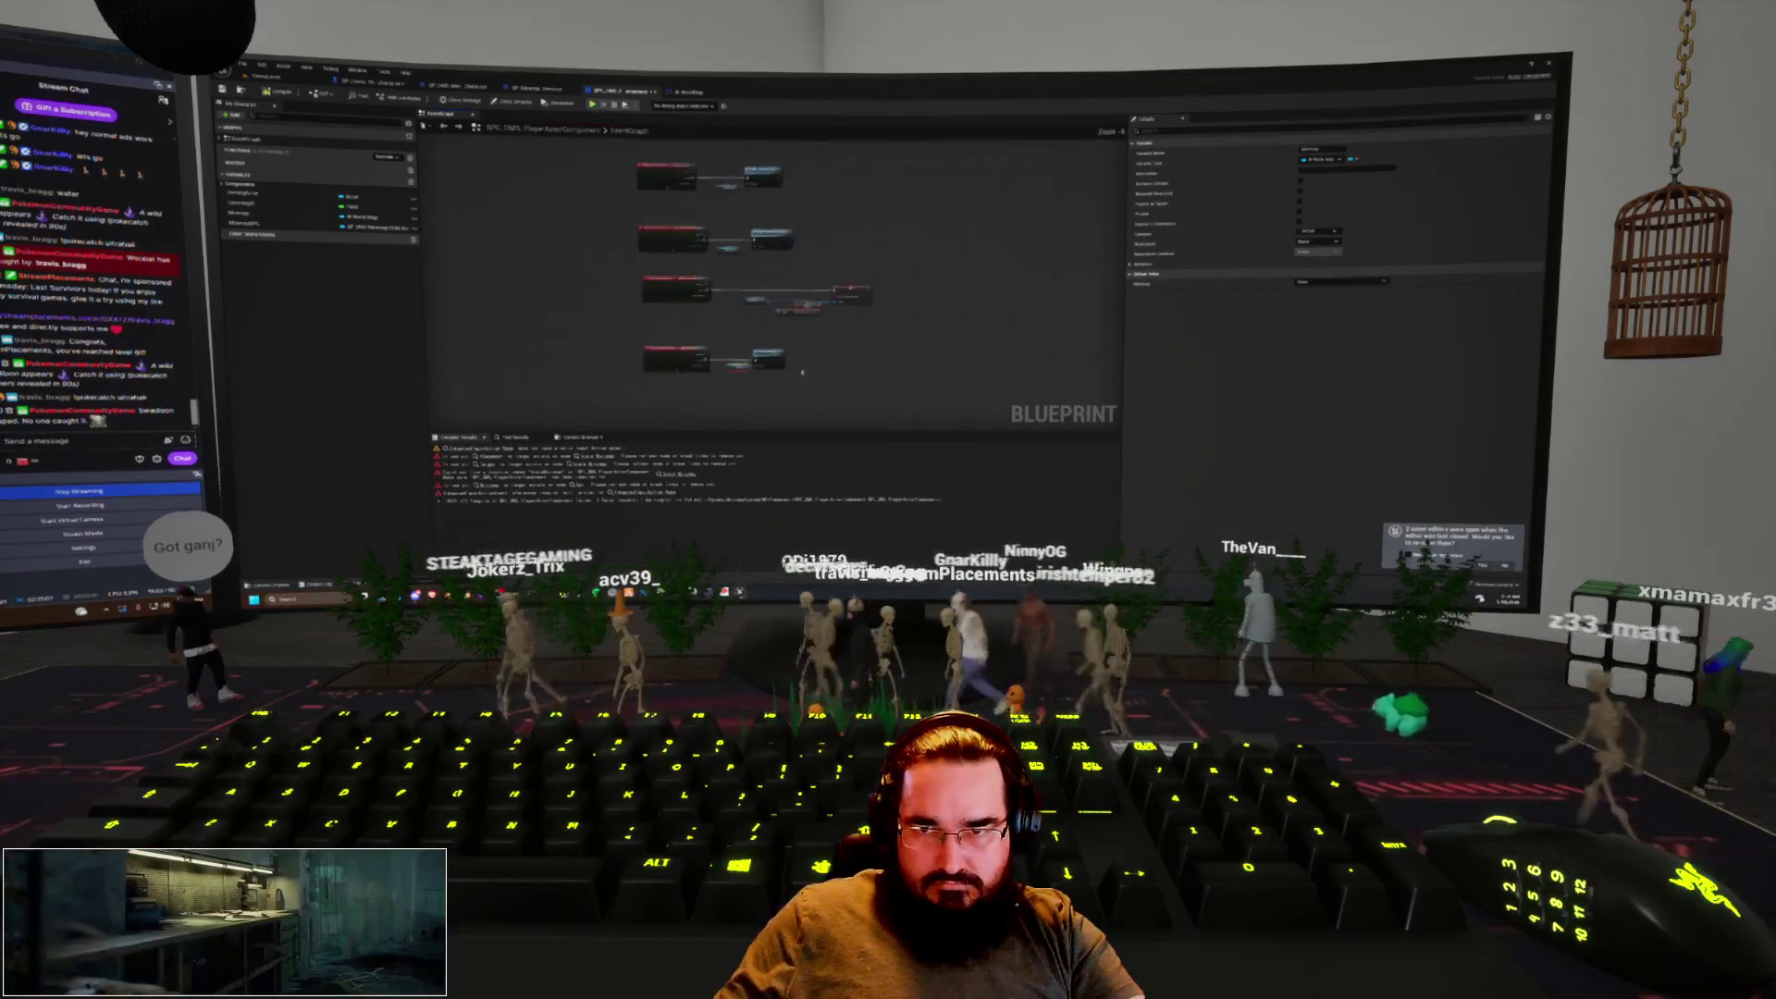
Wrap the upper node group in a comment titled 'Aiming'
{"action": "left_click", "coordinate": [808, 353]}
{"action": "scroll", "coordinate": [856, 345], "scroll_direction": "up", "scroll_amount": 5}
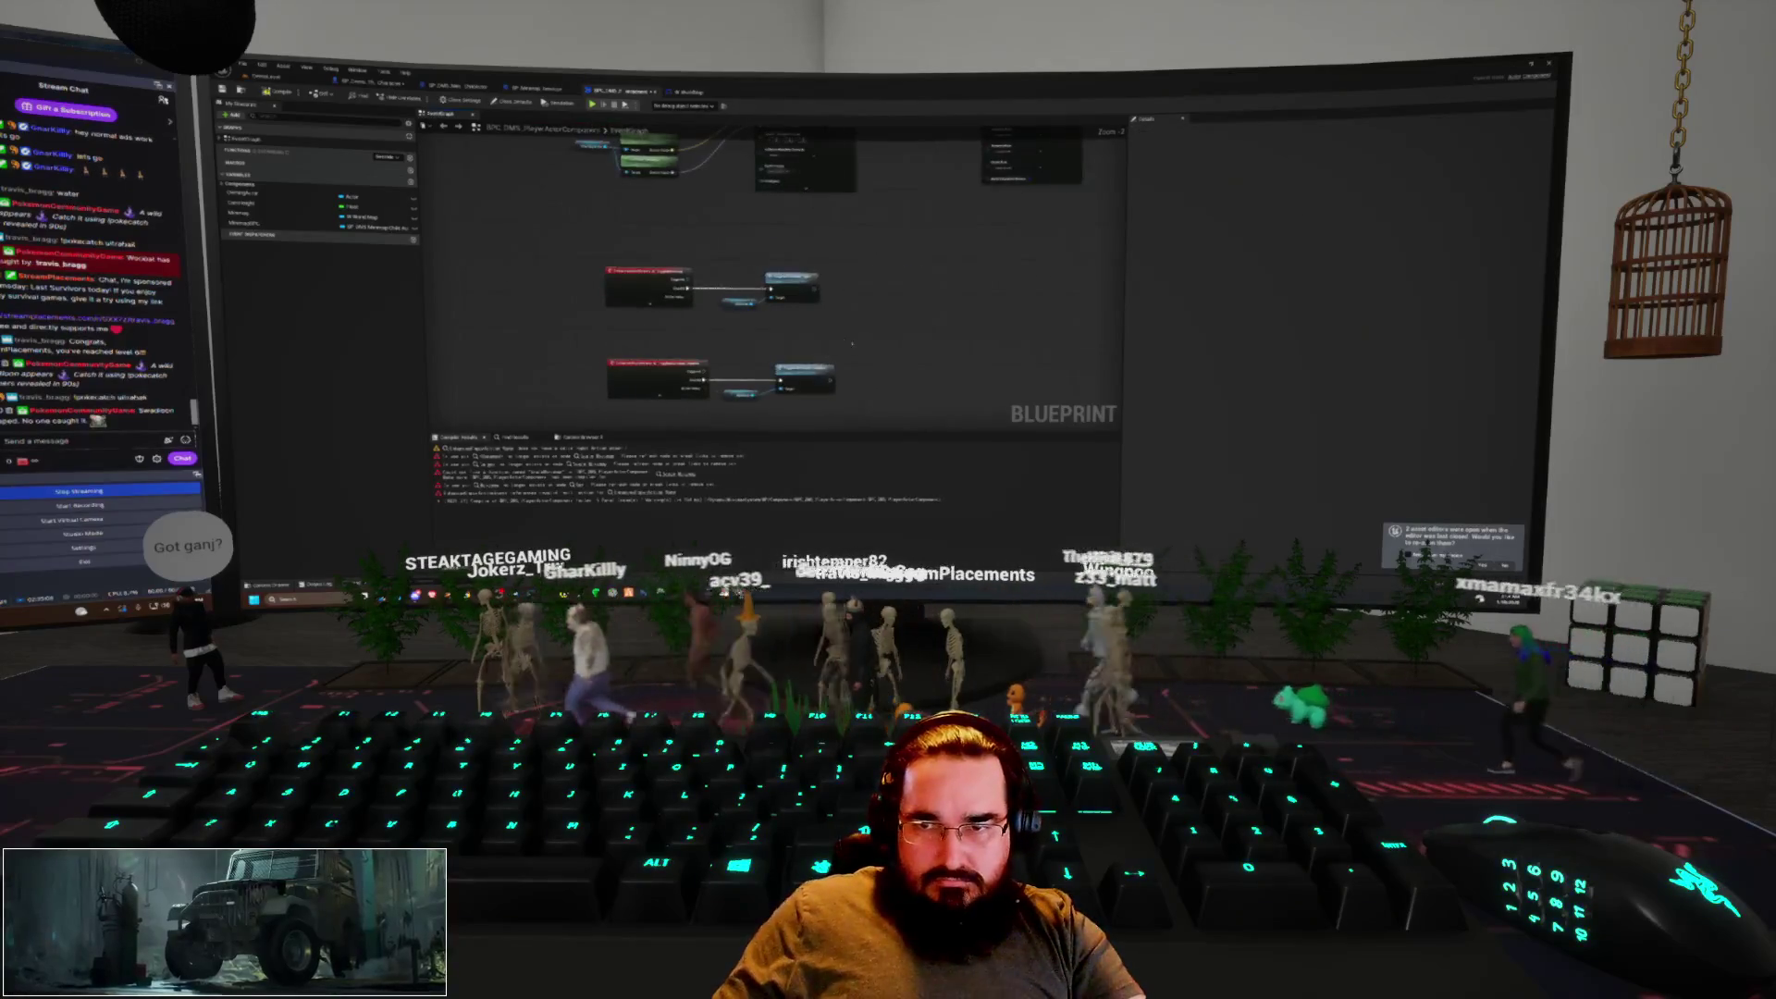
{"action": "left_click_drag", "start_coordinate": [592, 262], "coordinate": [823, 313]}
{"action": "key", "text": "c"}
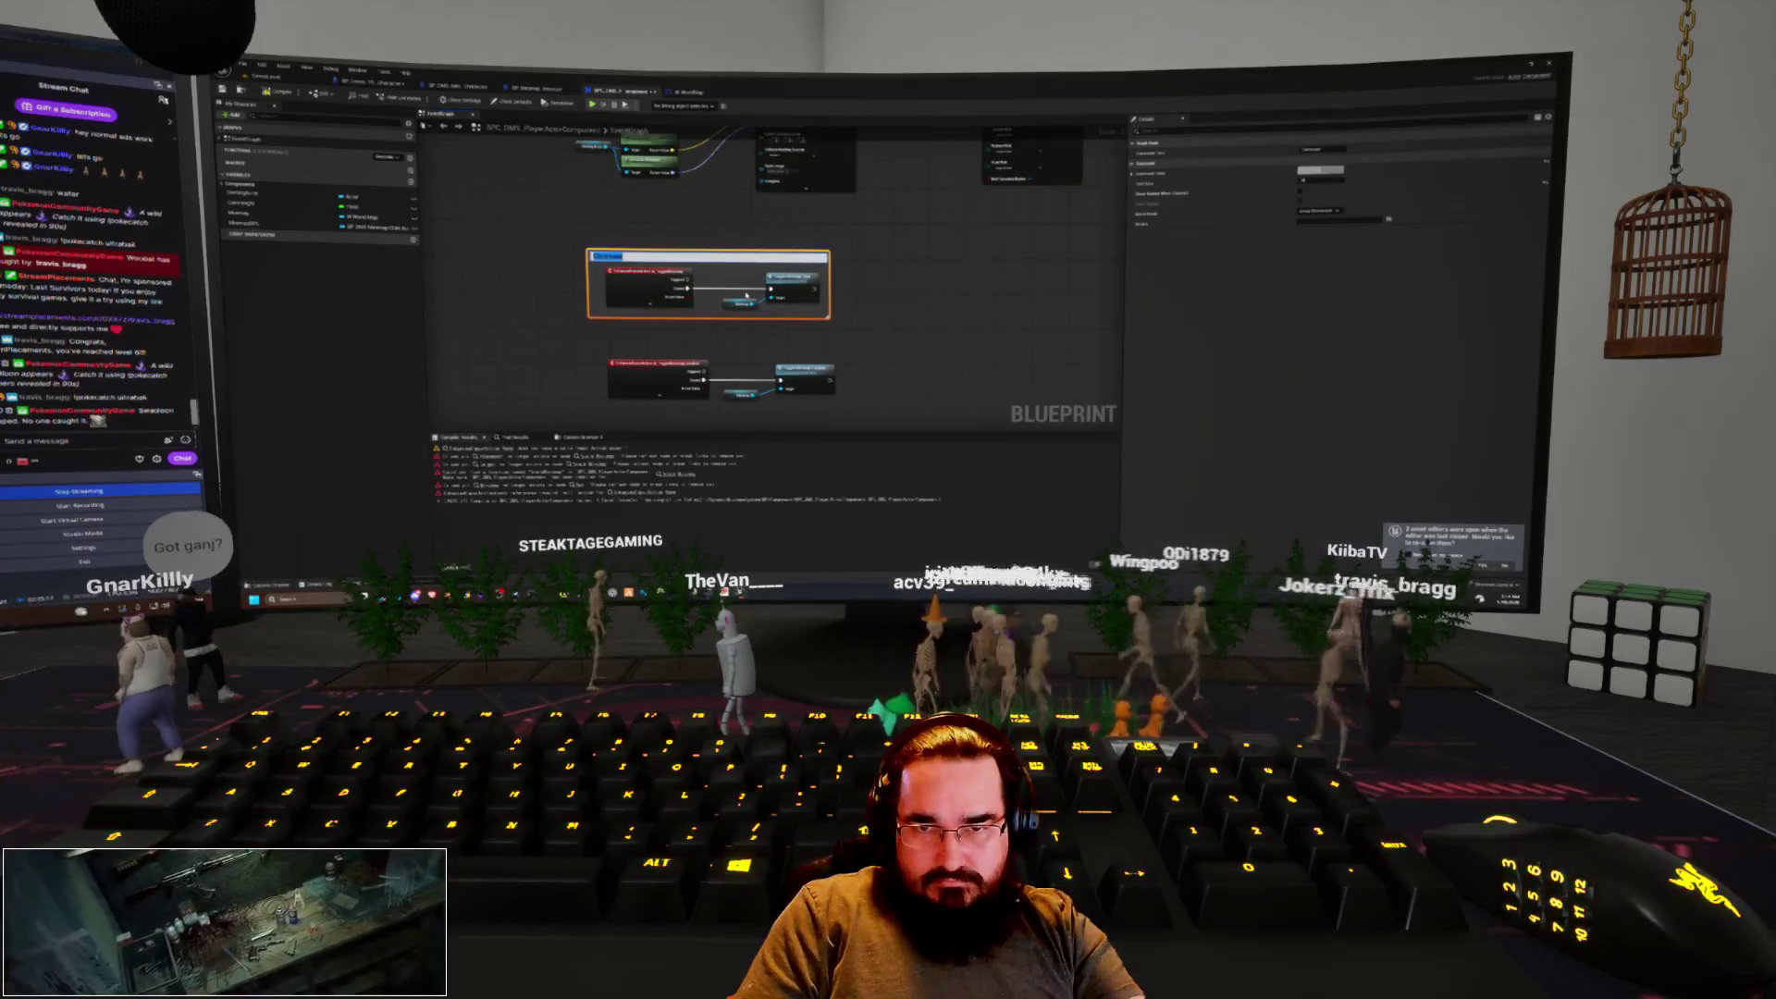
{"action": "type", "text": "Aiming"}
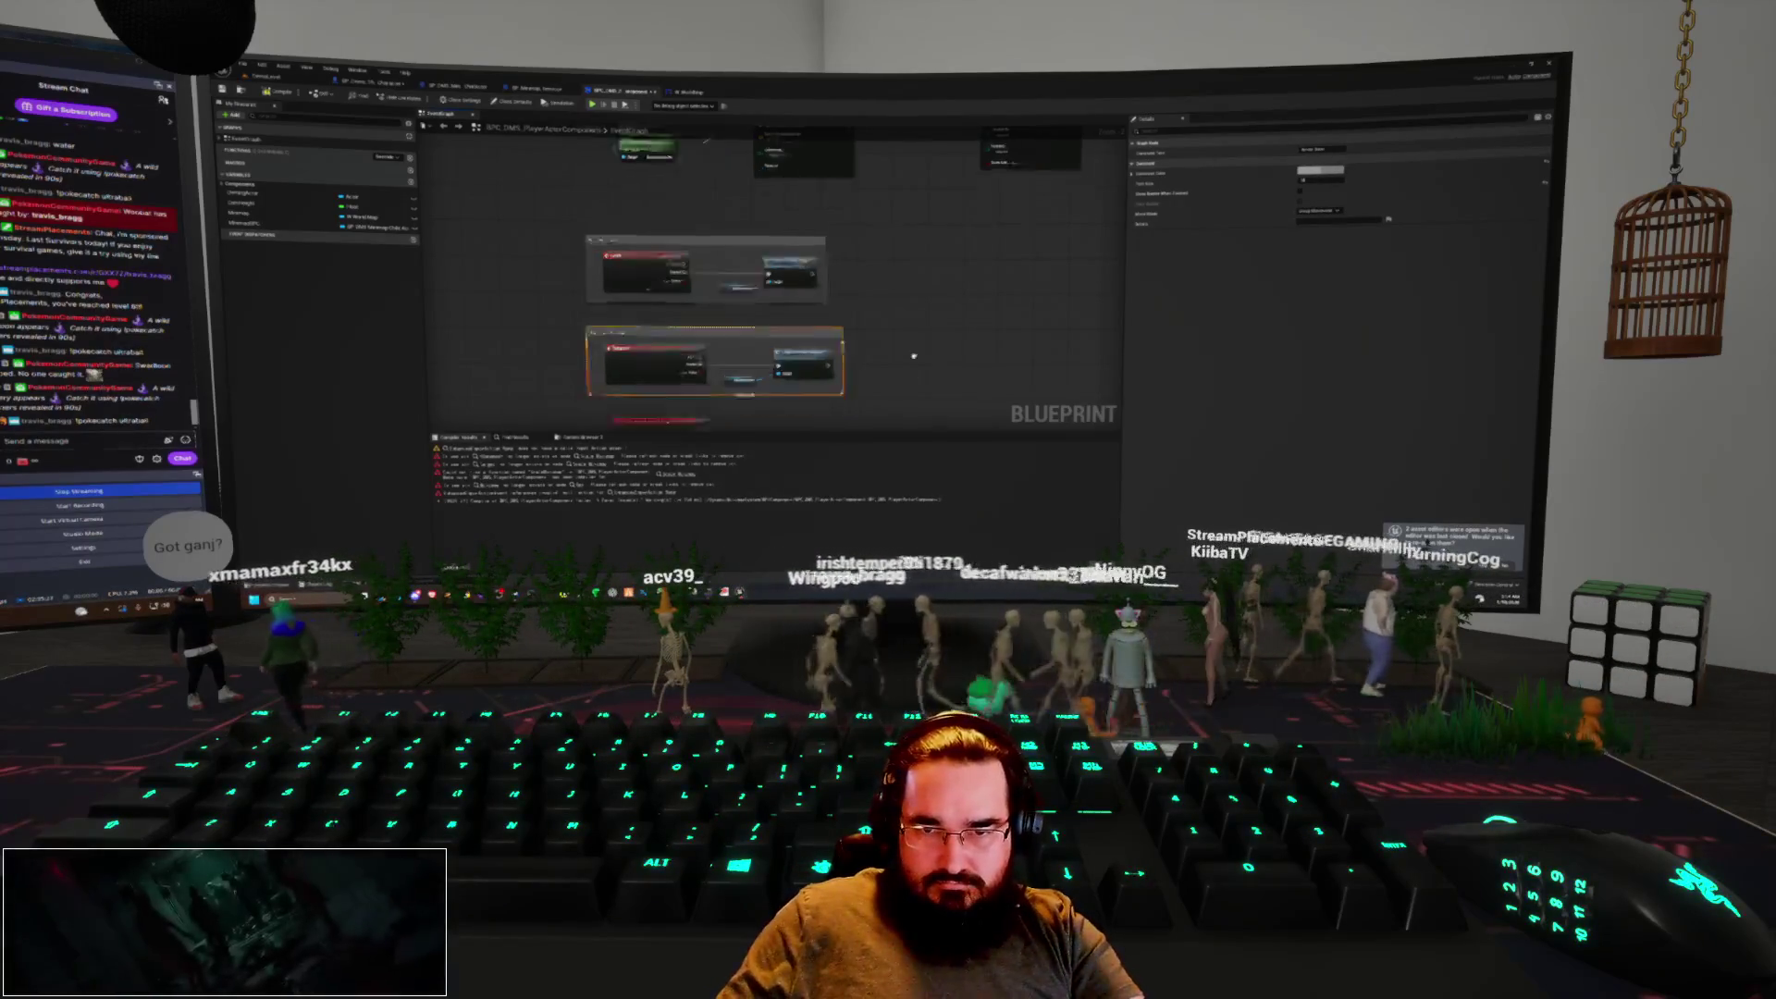
Reposition the middle node group and wrap it in a comment titled 'Arrow Right'
{"action": "left_click_drag", "start_coordinate": [592, 350], "coordinate": [531, 175]}
{"action": "left_click_drag", "start_coordinate": [586, 273], "coordinate": [587, 308]}
{"action": "left_click_drag", "start_coordinate": [791, 238], "coordinate": [790, 311]}
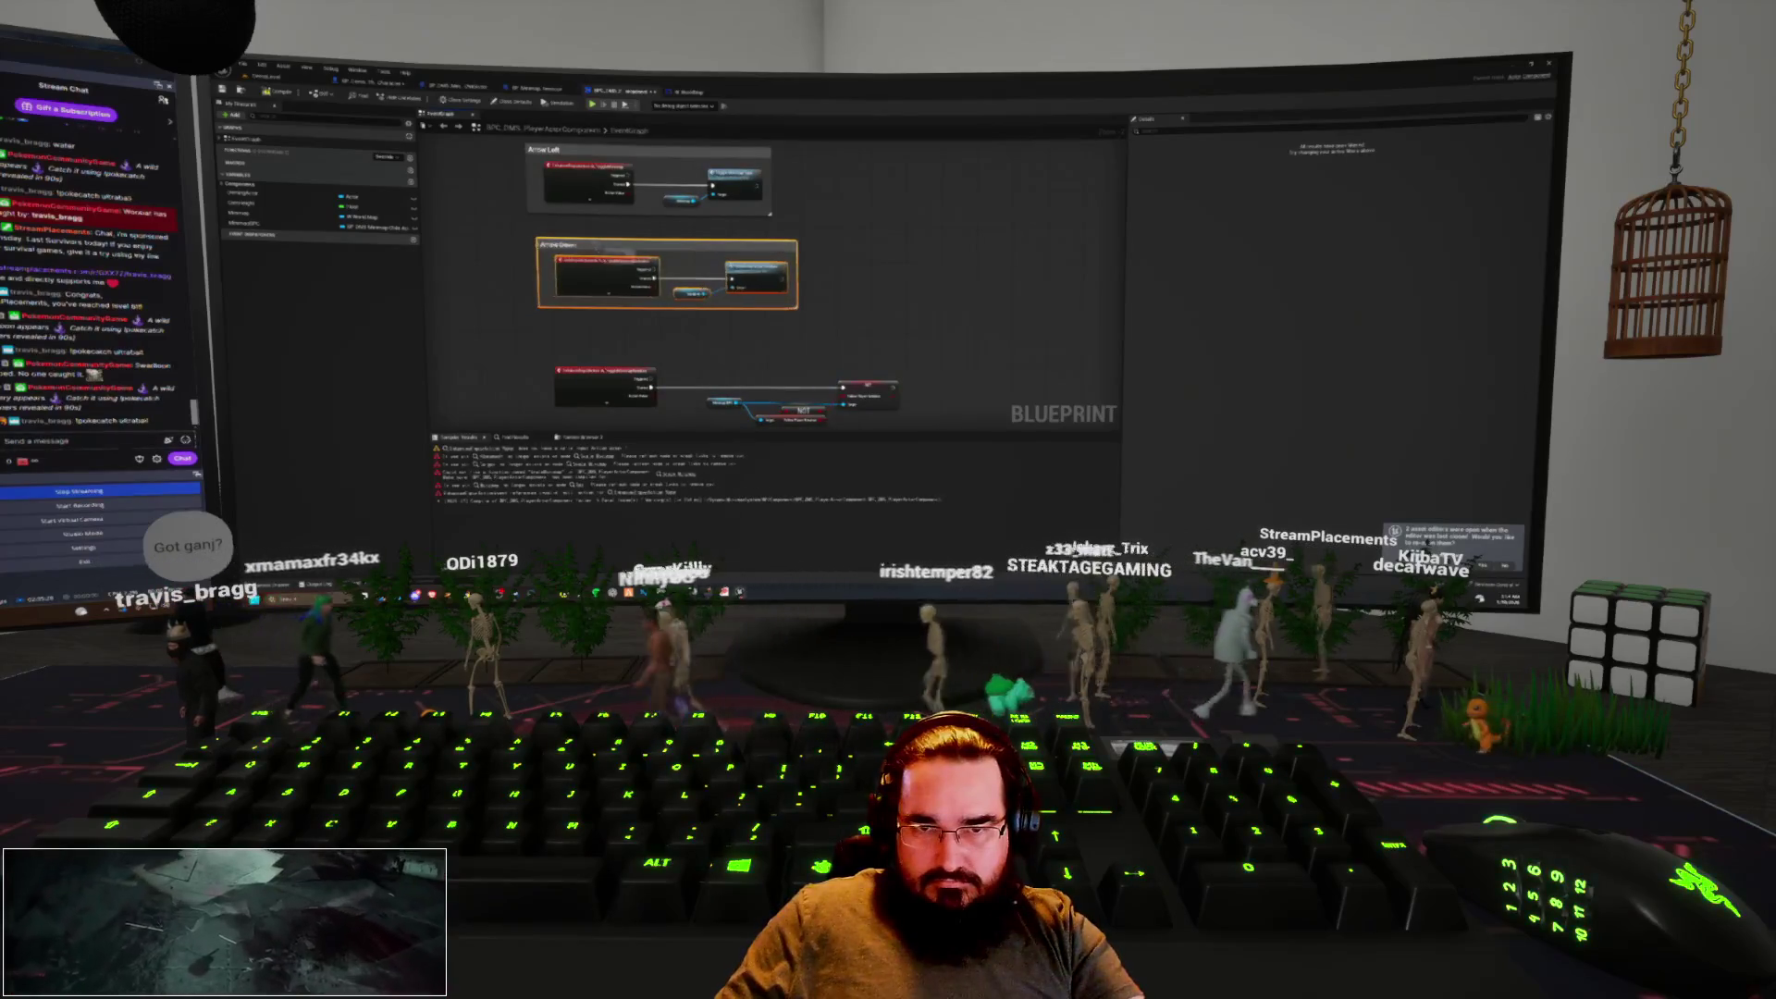
{"action": "left_click", "coordinate": [577, 155]}
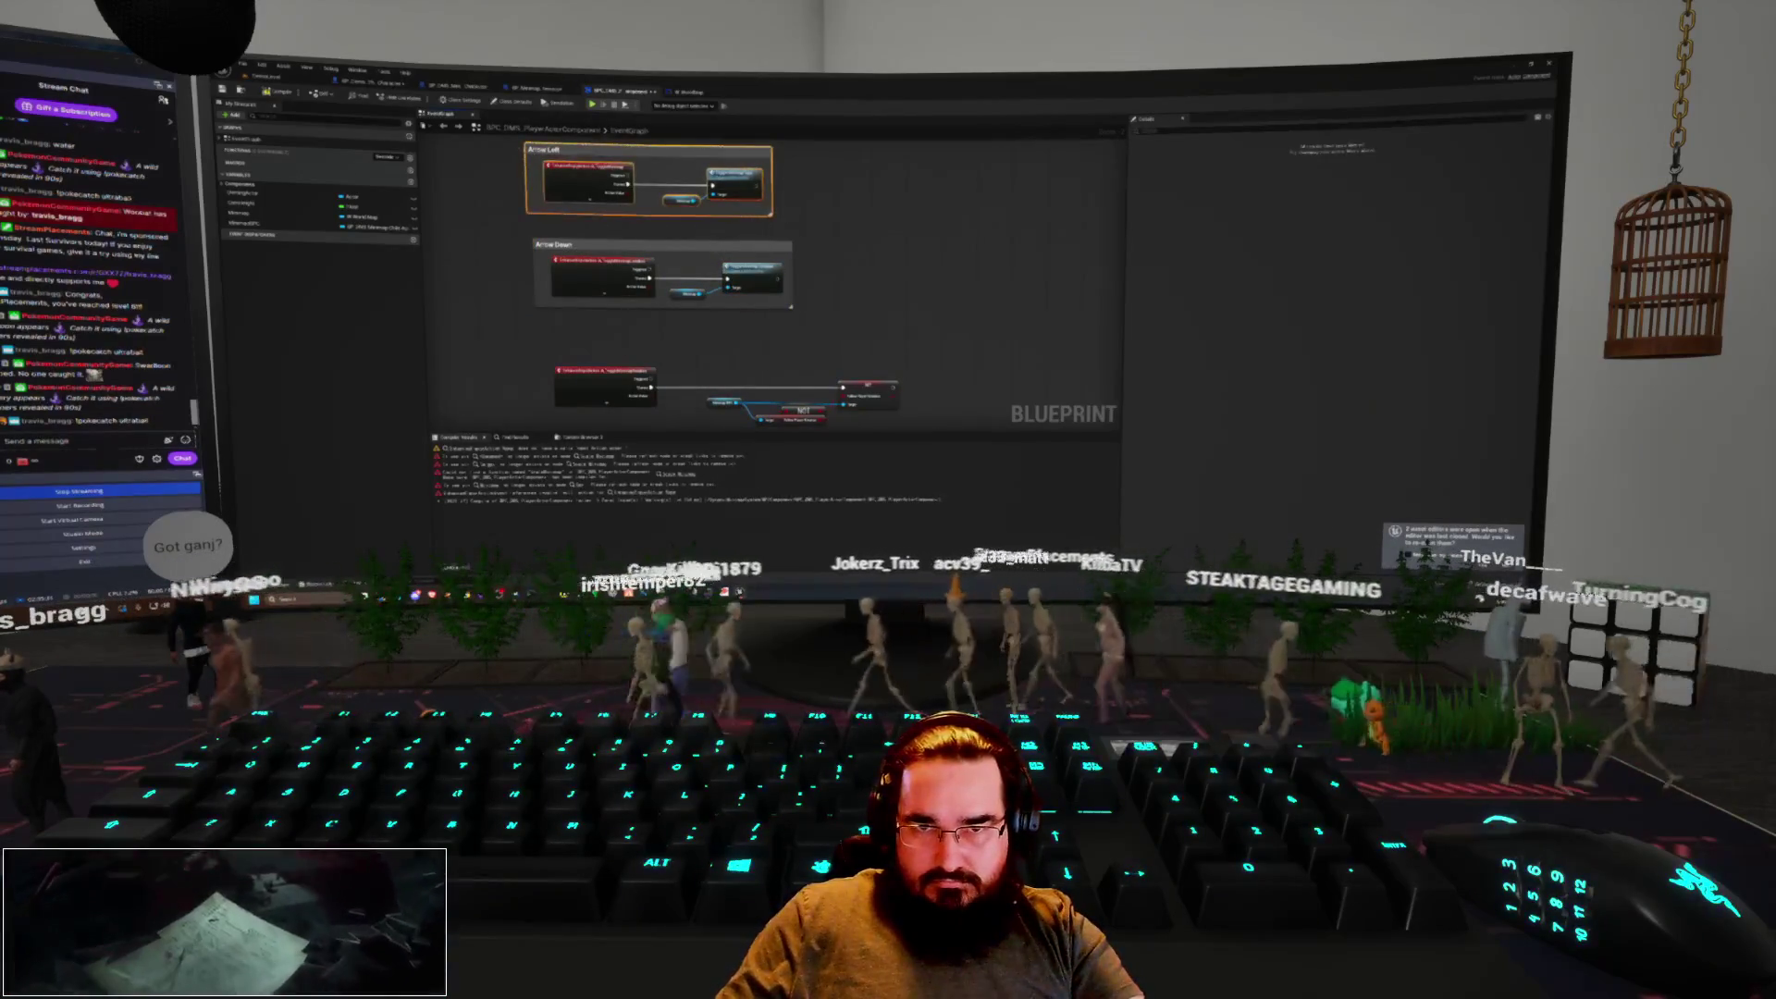
{"action": "left_click_drag", "start_coordinate": [879, 434], "coordinate": [880, 332]}
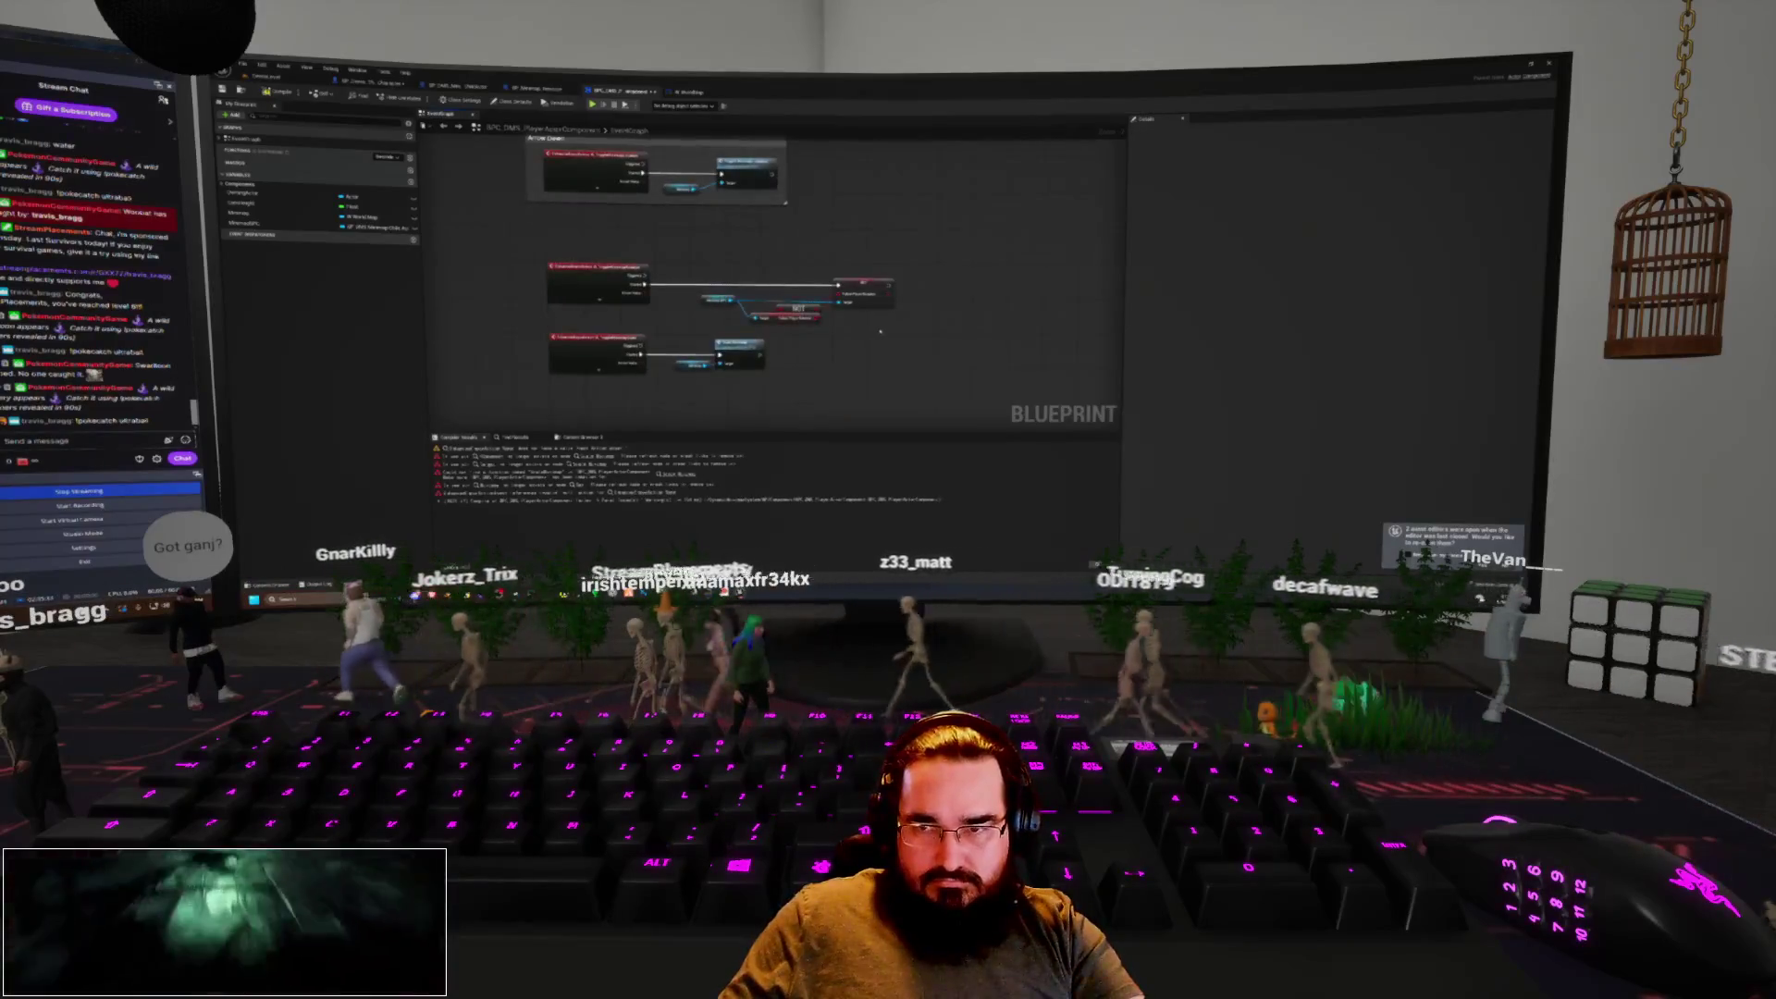
{"action": "key", "text": "c"}
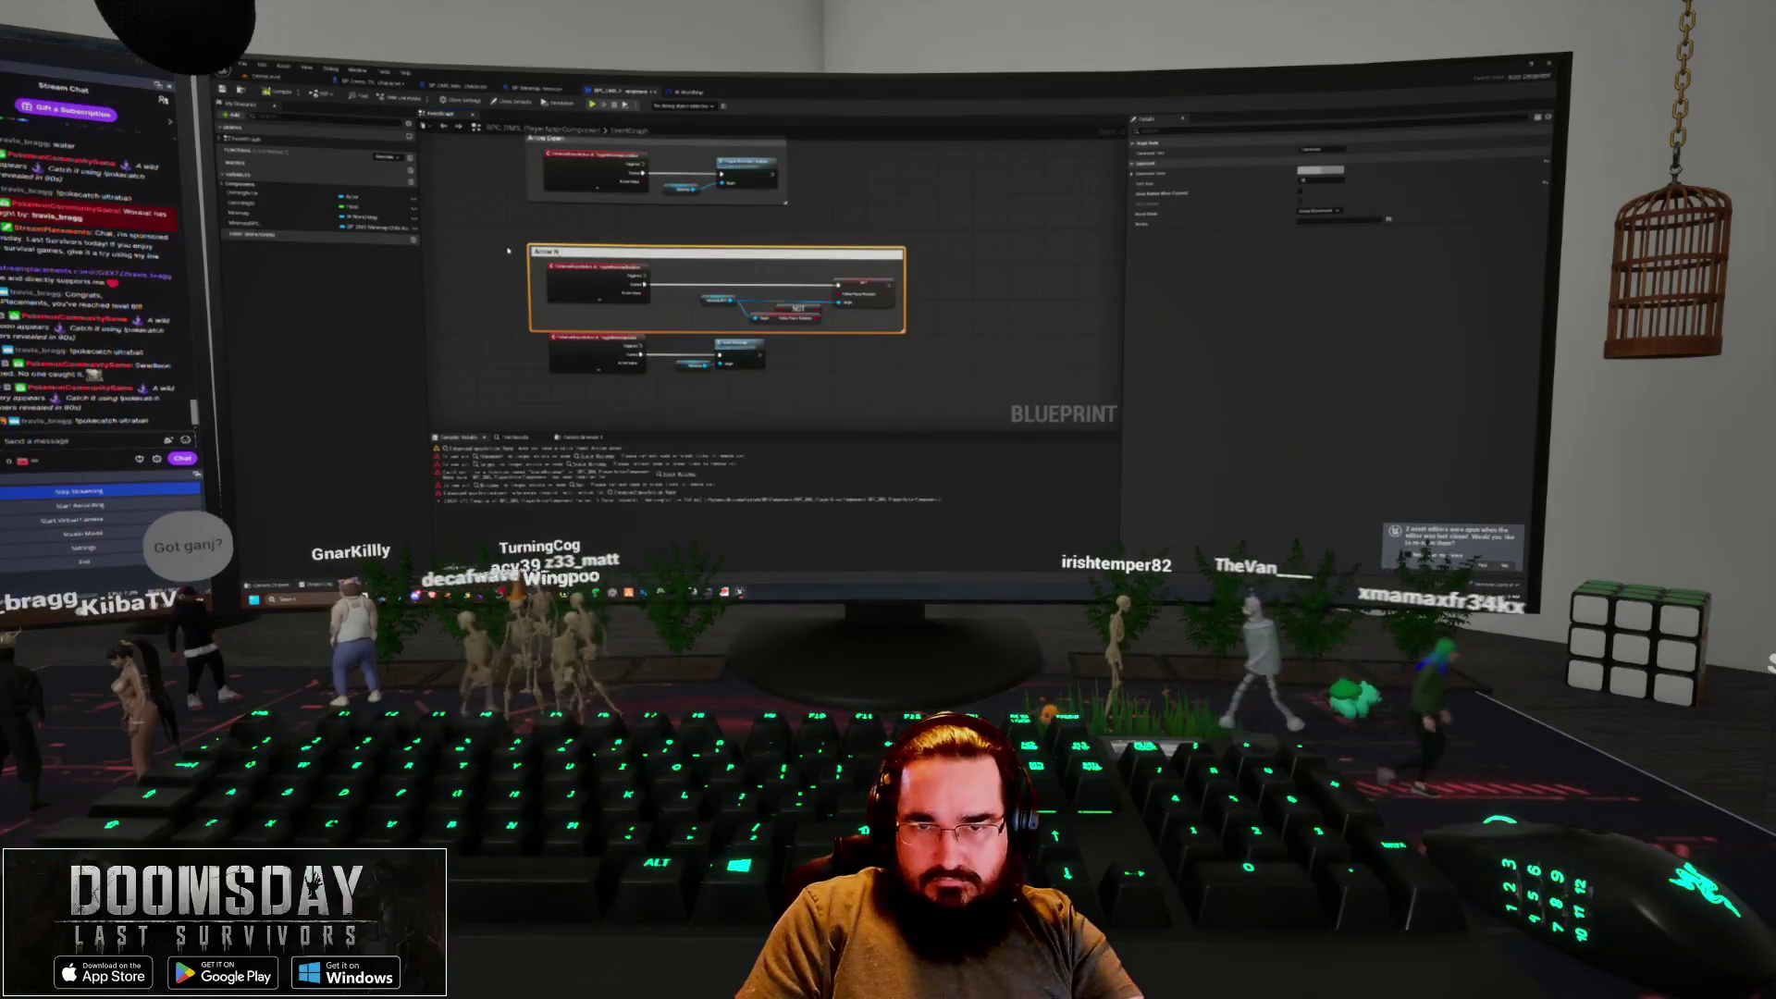
{"action": "type", "text": "ight"}
{"action": "key", "text": "Return"}
Wrap the lower node group in a comment titled 'Arrow Up'
{"action": "left_click_drag", "start_coordinate": [794, 416], "coordinate": [541, 328]}
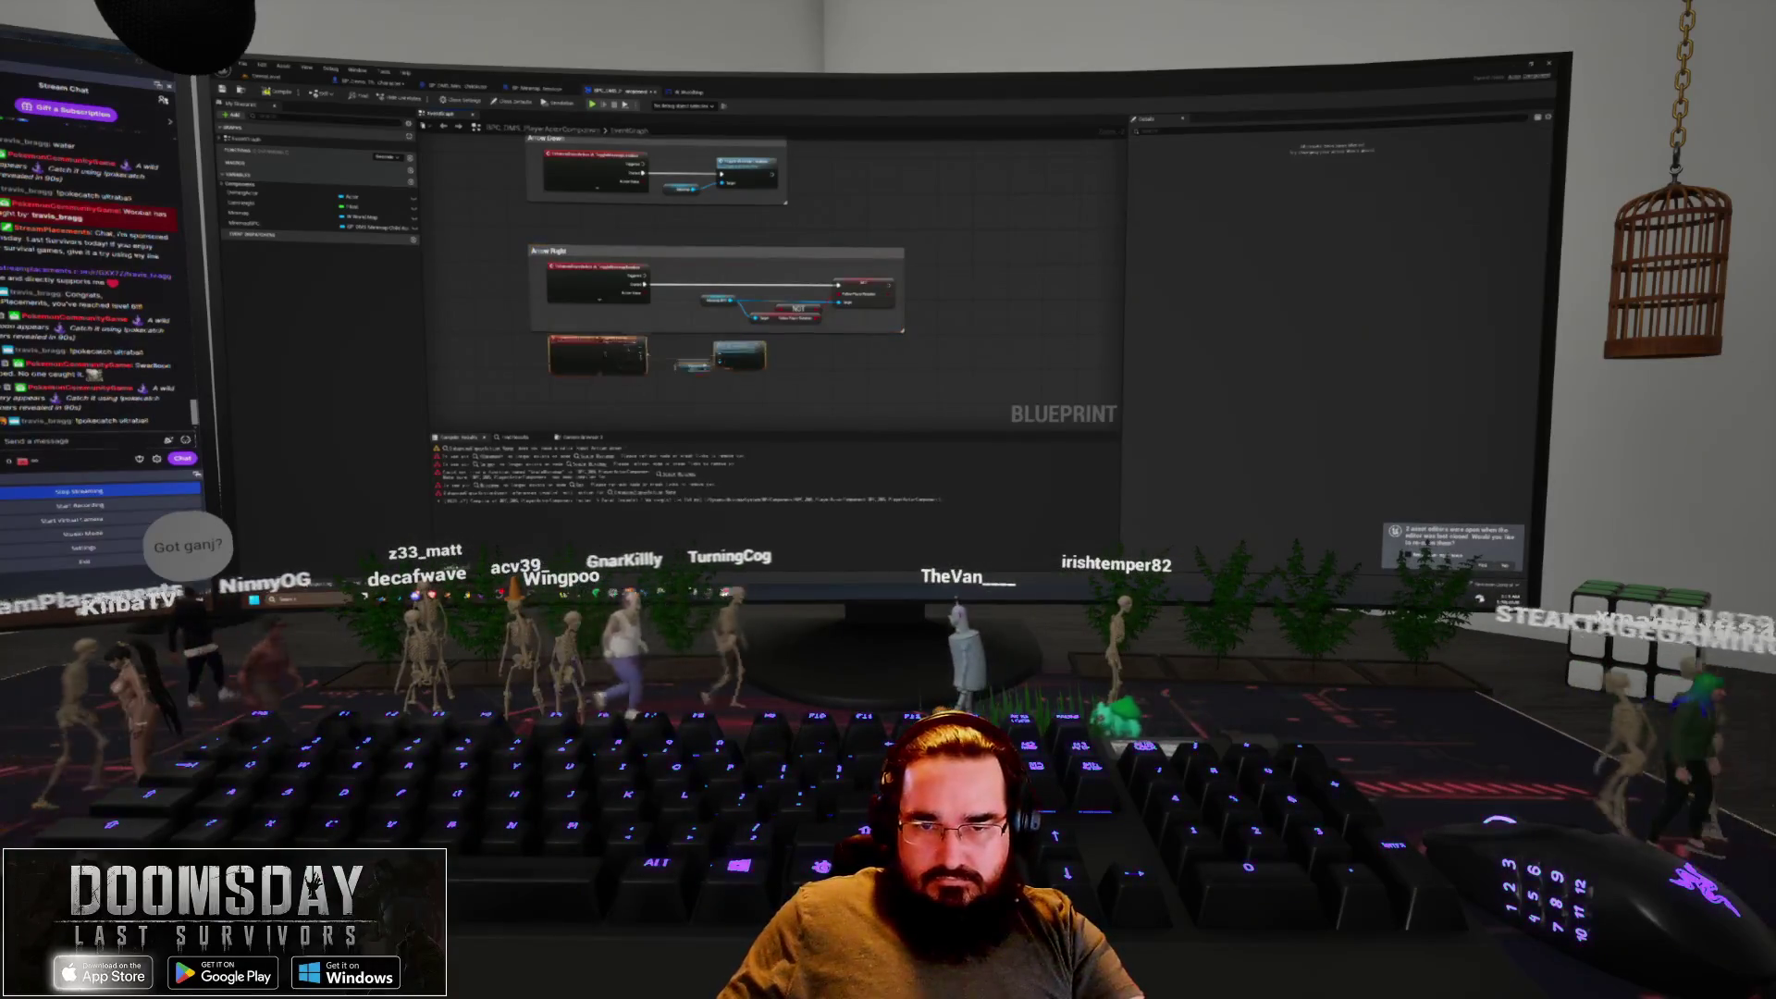
{"action": "key", "text": "c"}
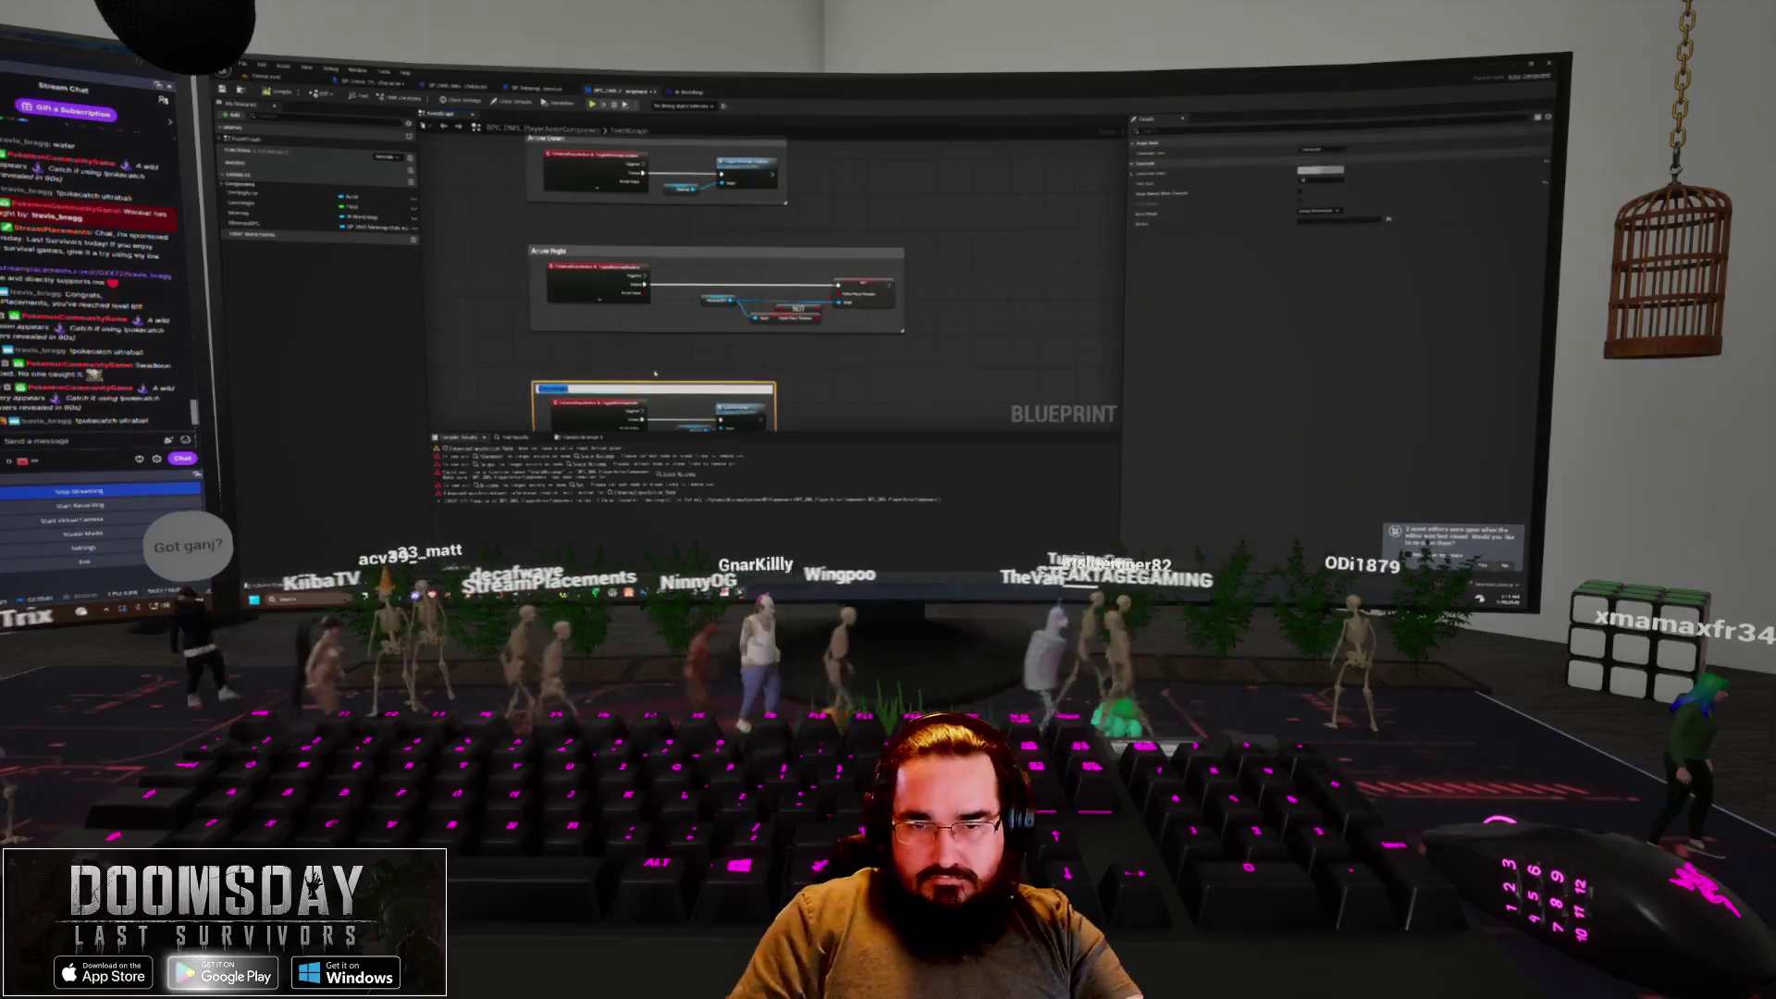
{"action": "type", "text": "Arrow Up"}
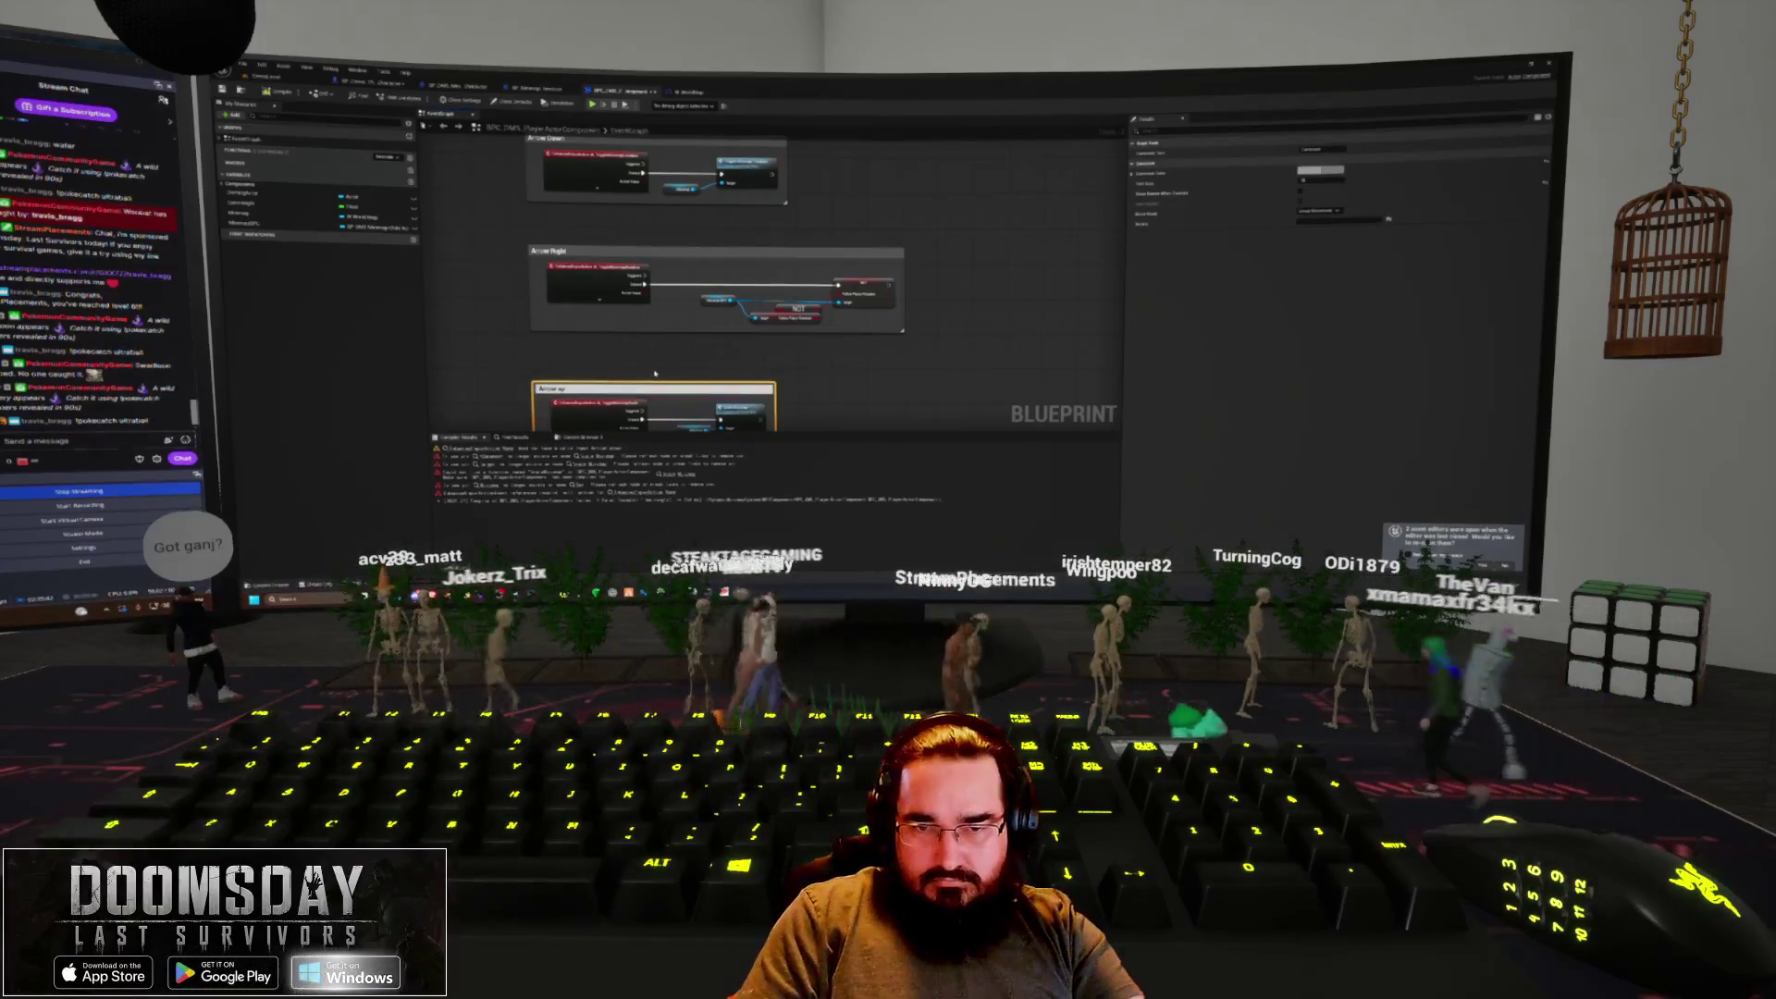
{"action": "scroll", "coordinate": [654, 372], "scroll_direction": "up", "scroll_amount": 2}
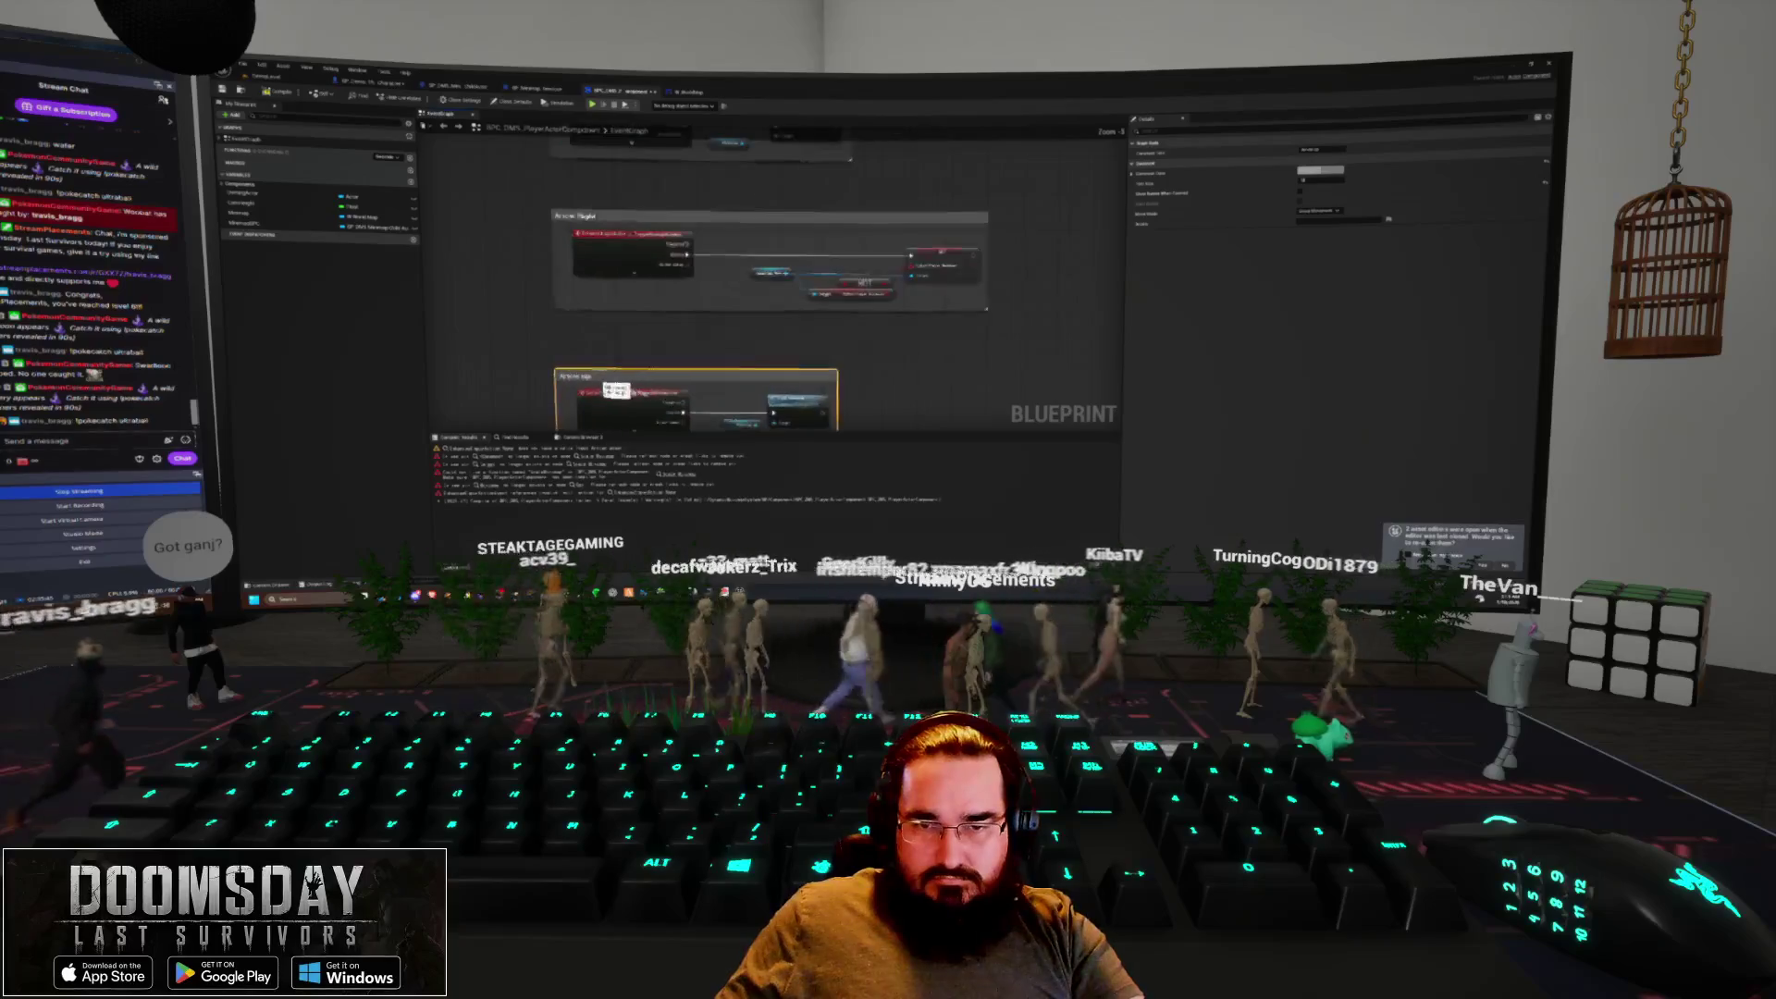
{"action": "left_click", "coordinate": [611, 387]}
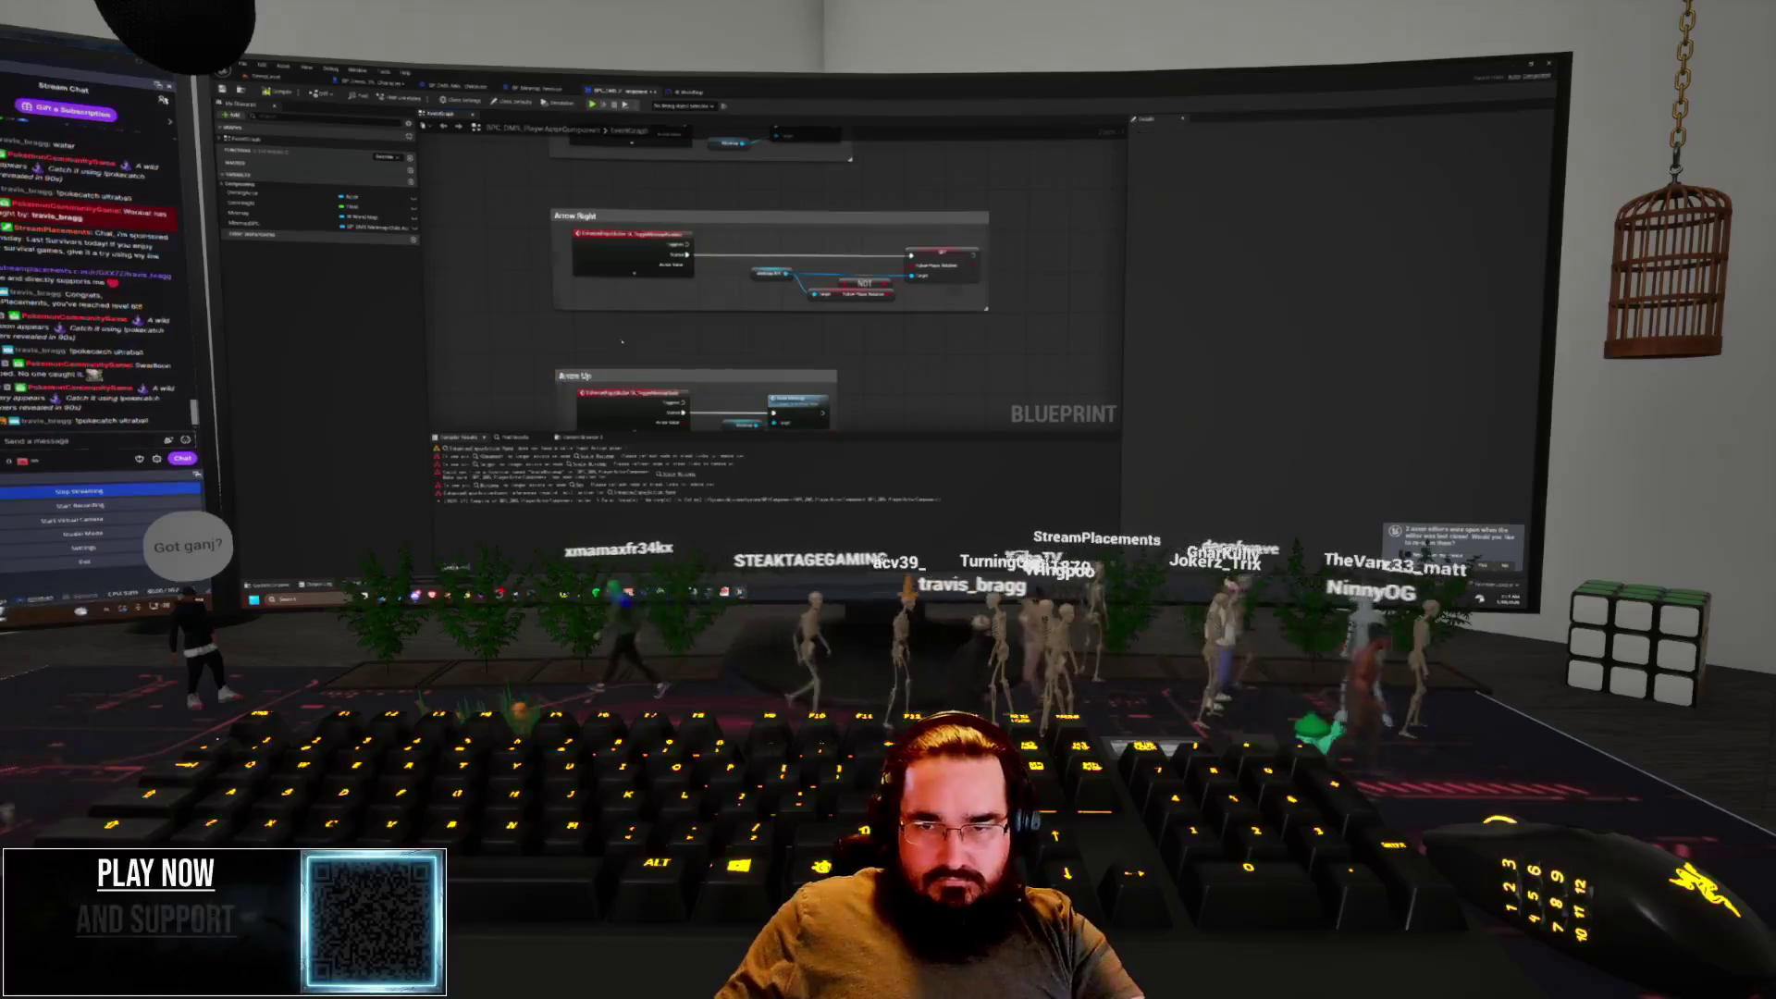
{"action": "scroll", "coordinate": [552, 401], "scroll_direction": "down", "scroll_amount": 3}
{"action": "mouse_move", "coordinate": [647, 337]}
{"action": "left_mouse_down"}
{"action": "mouse_move", "coordinate": [481, 314]}
{"action": "mouse_move", "coordinate": [517, 348]}
{"action": "left_mouse_up"}
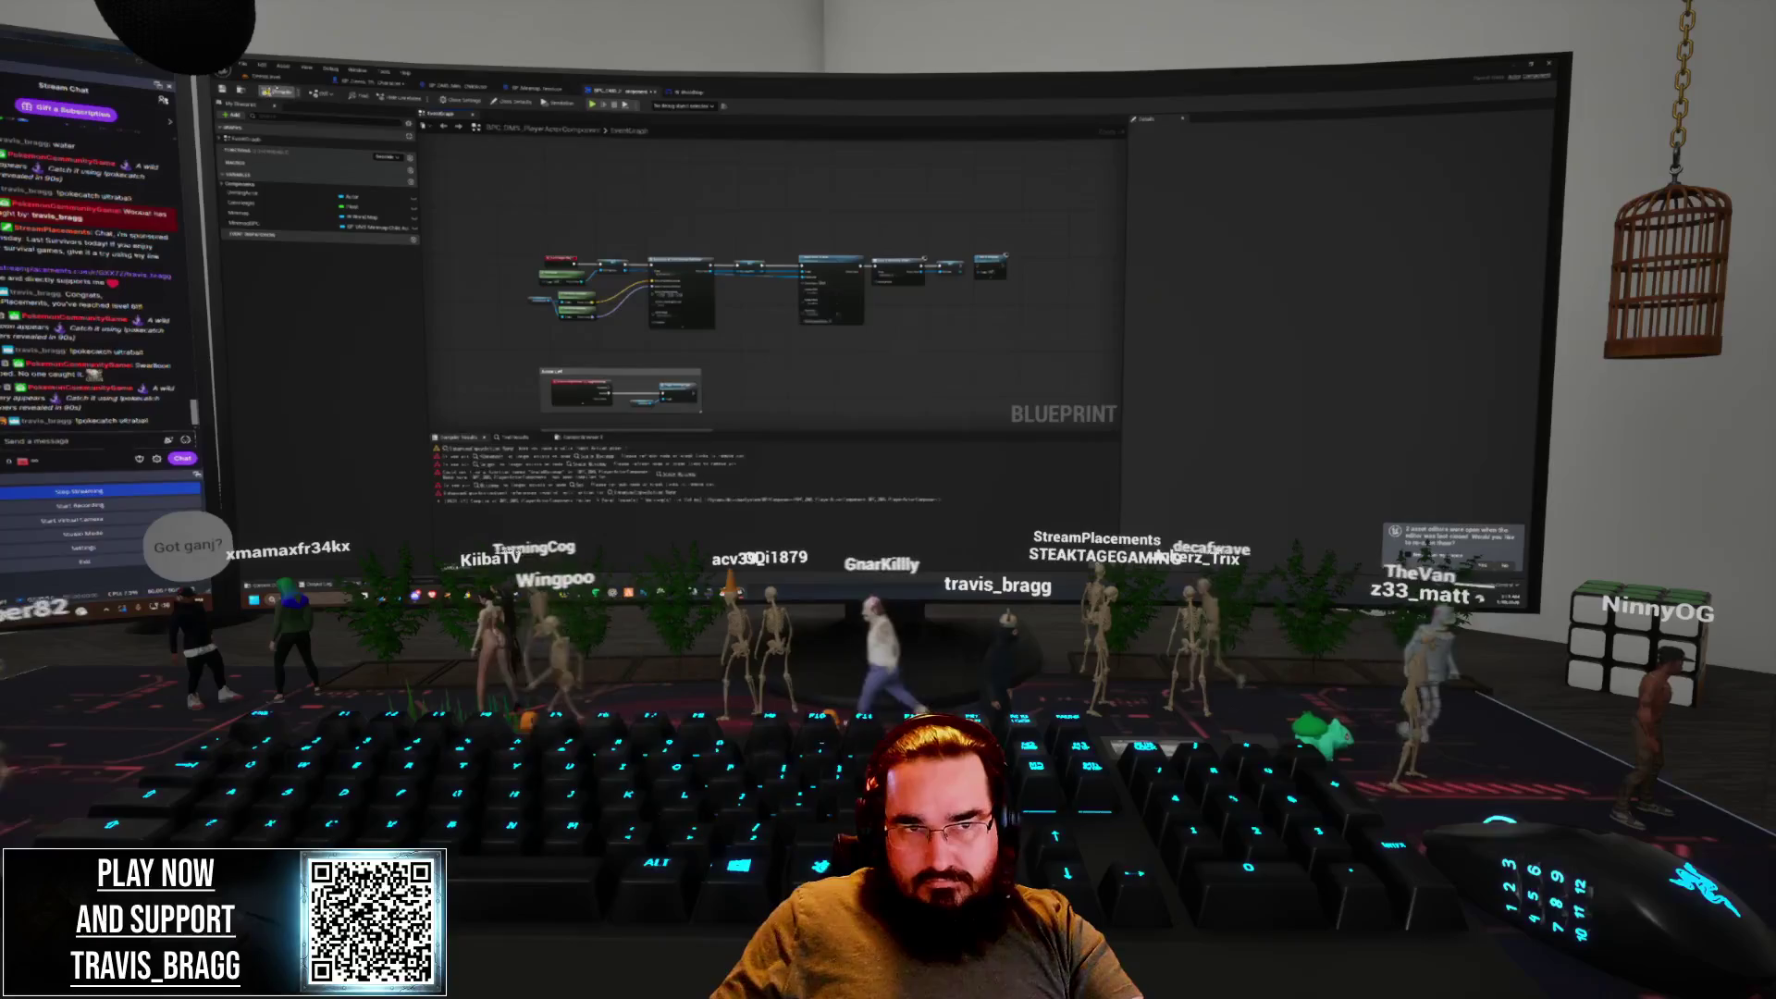
Run a quick play-in-editor test from the level editor and stop it
{"action": "key", "text": "ctrl+Tab"}
{"action": "key", "text": "alt+p"}
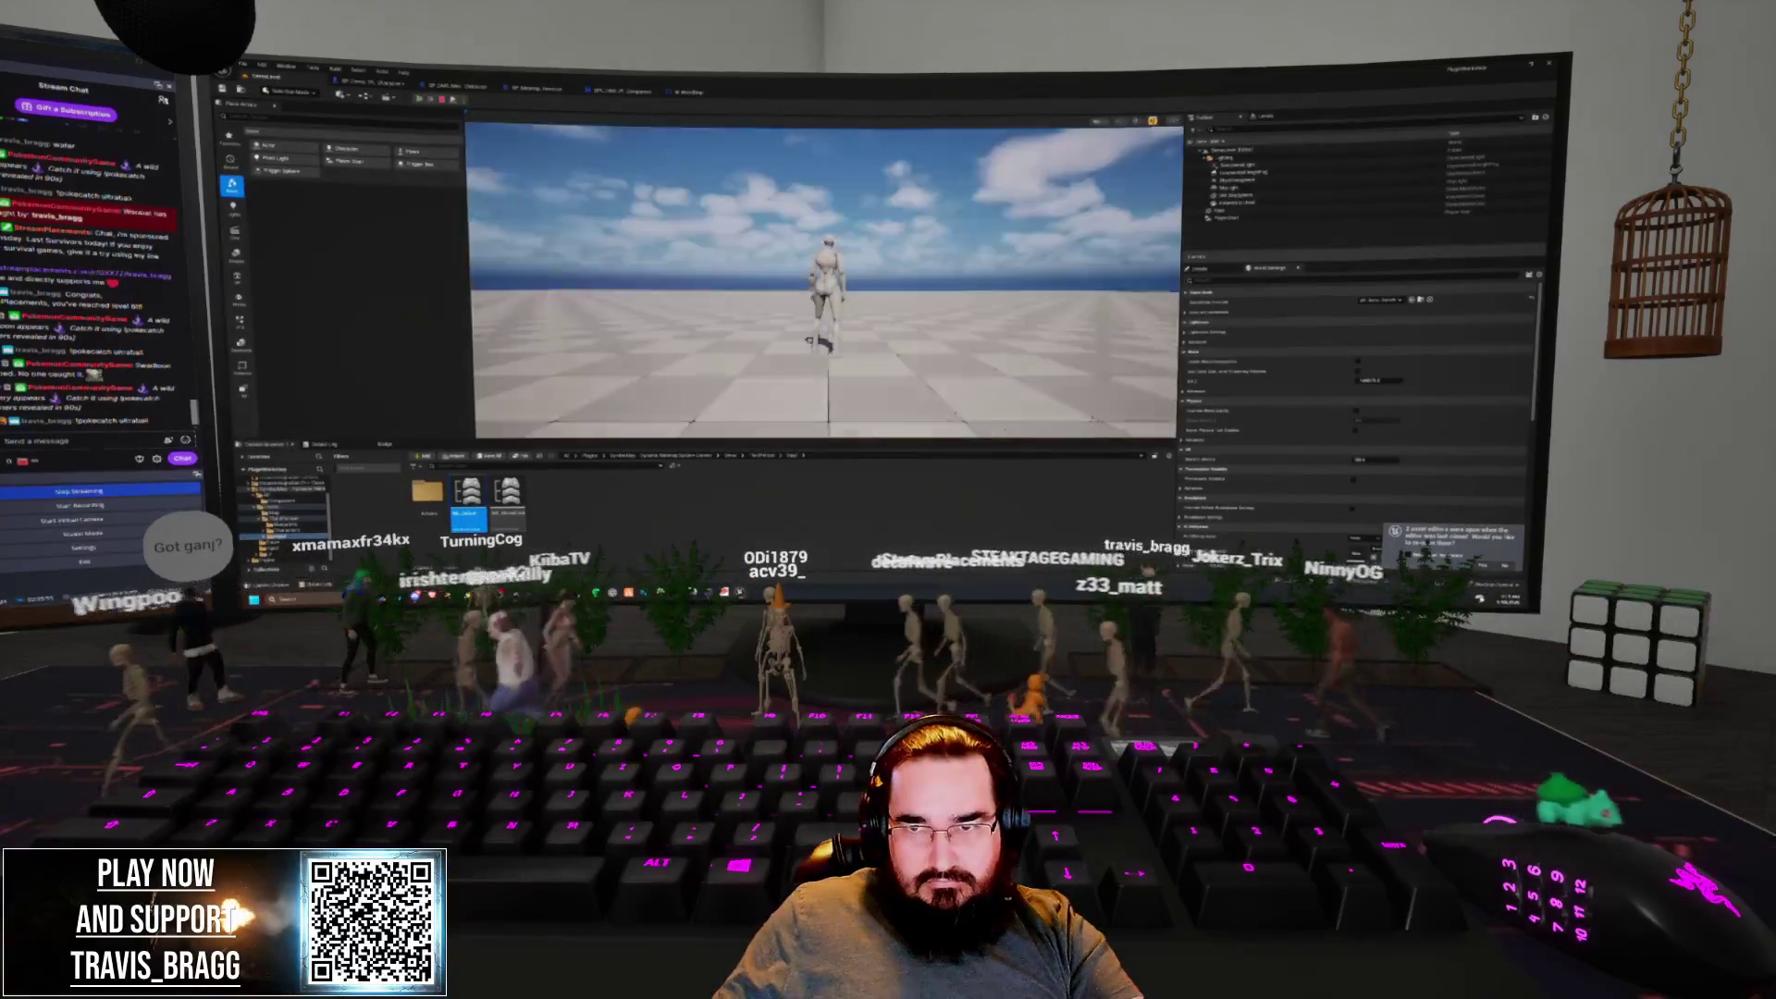
{"action": "key", "text": "Escape"}
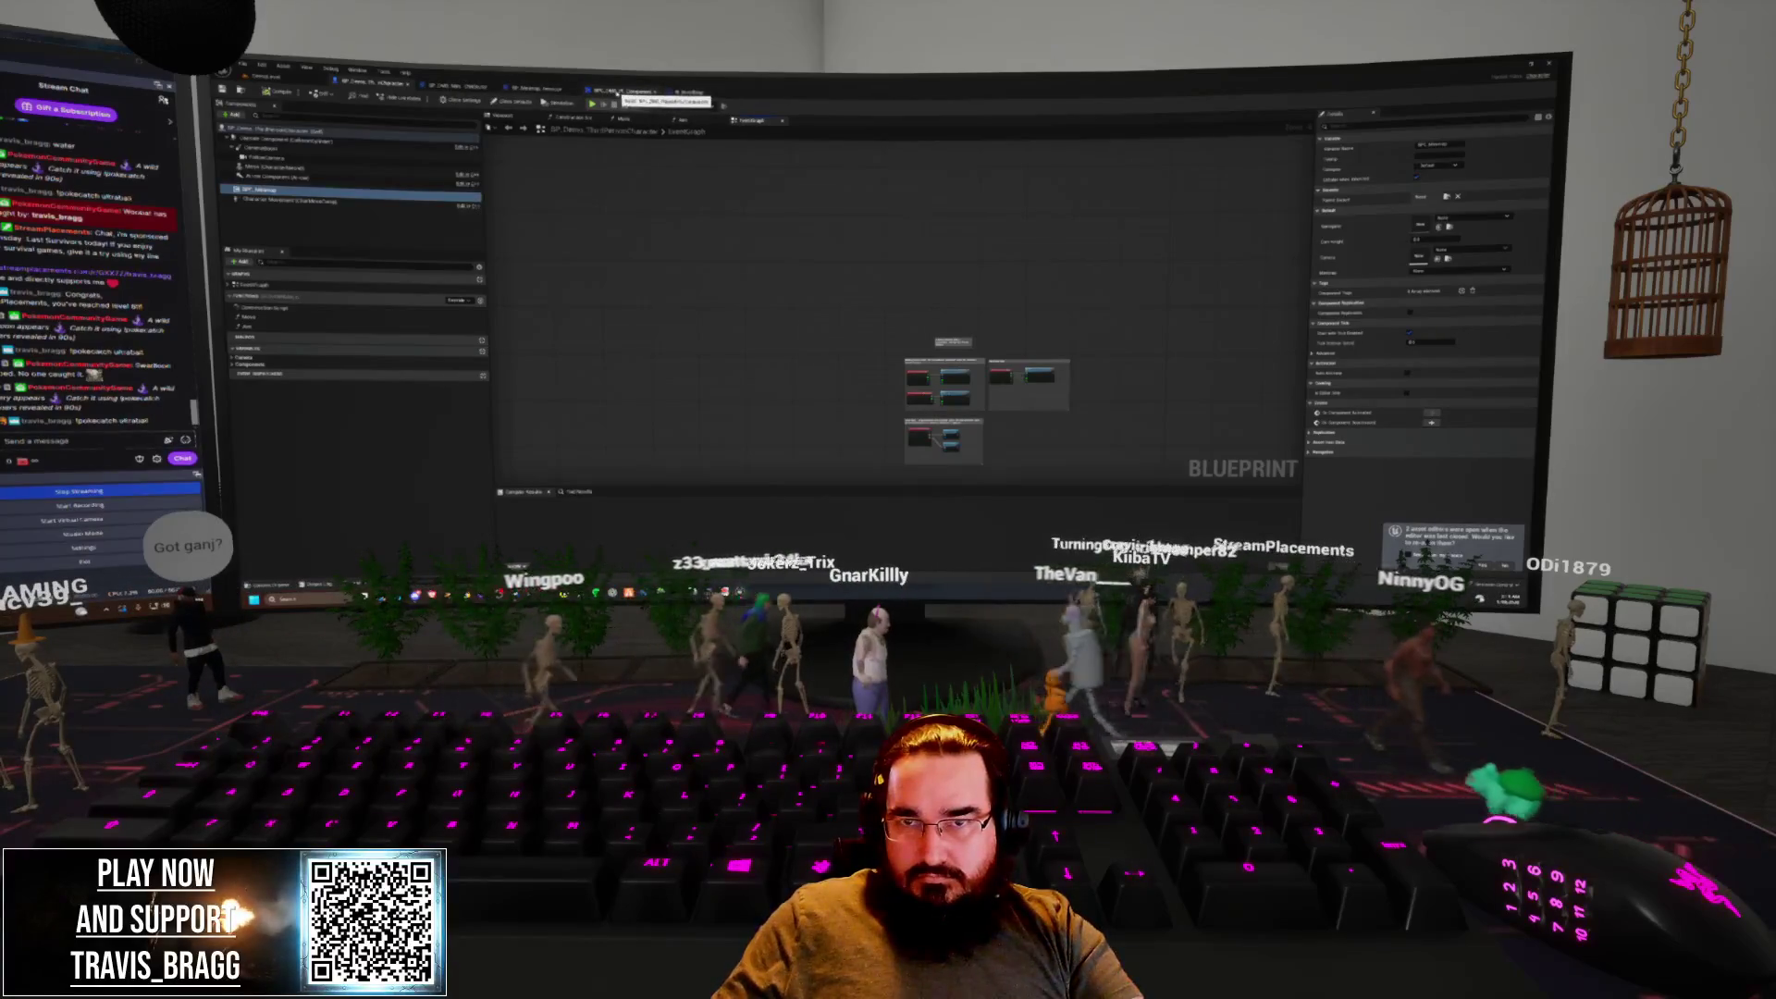
Assign an asset to a node pin in the BPC_DMS_PlayerActorComponent graph, then return to the level editor
{"action": "left_click", "coordinate": [617, 92]}
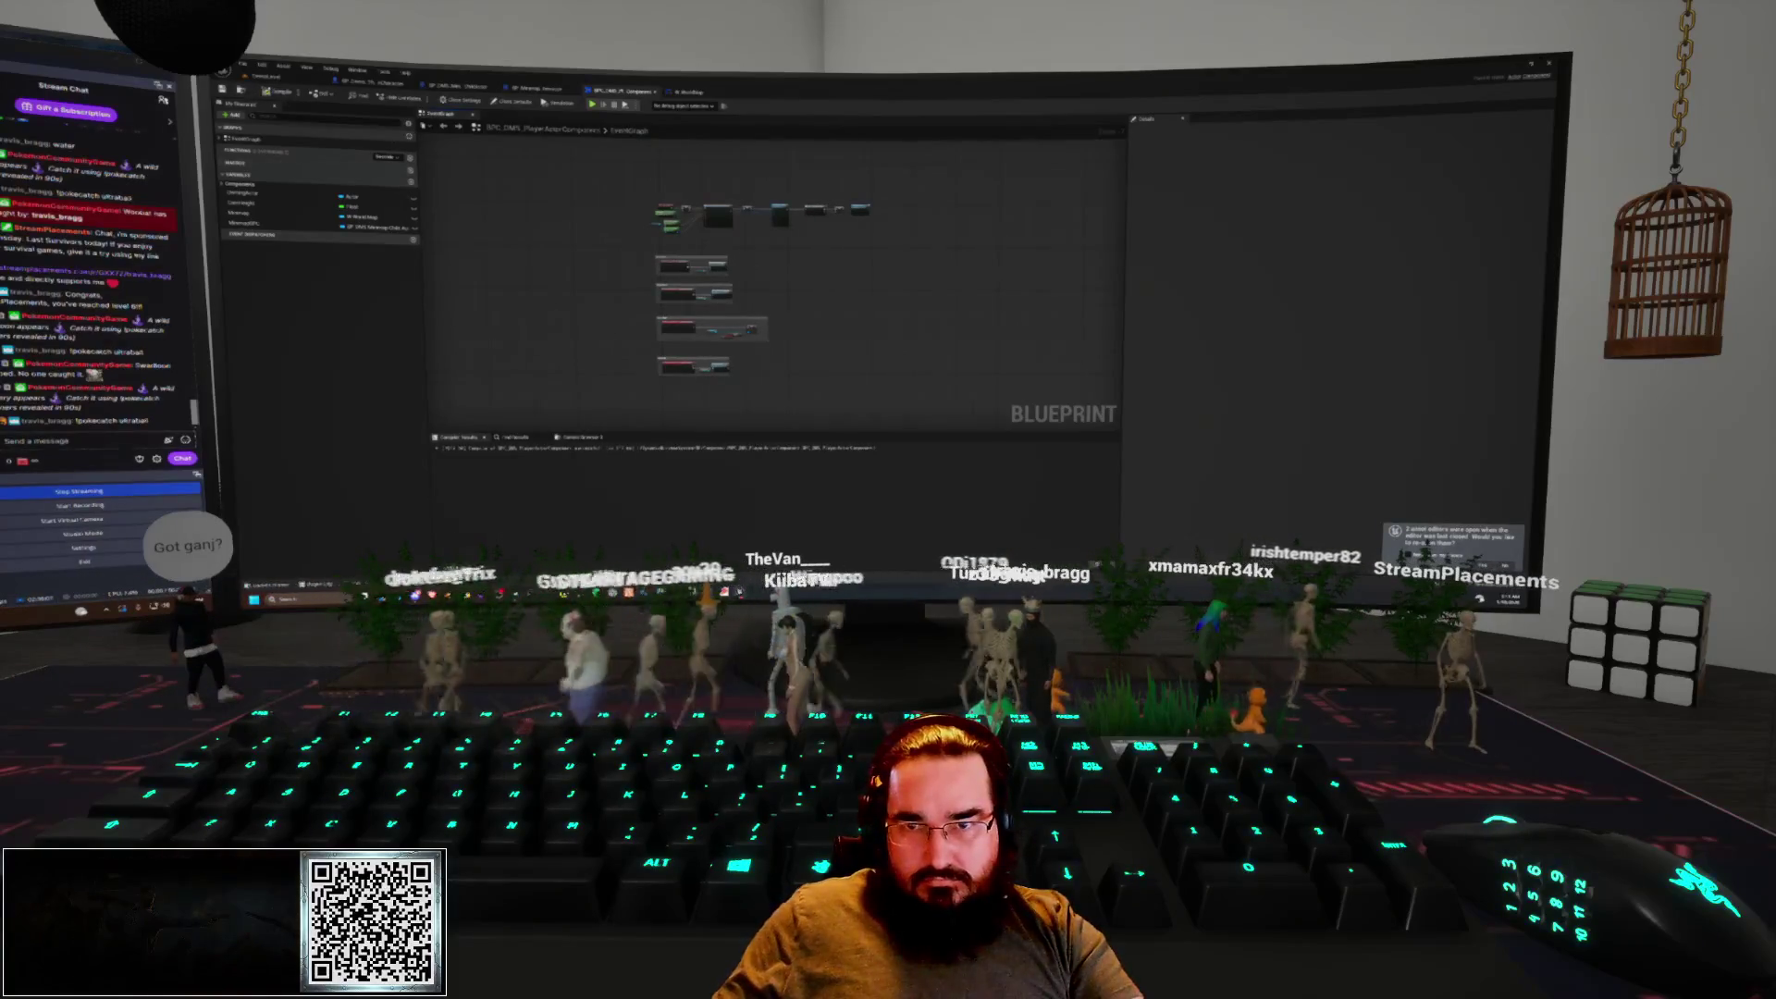
{"action": "scroll", "coordinate": [625, 350], "scroll_direction": "up", "scroll_amount": 5}
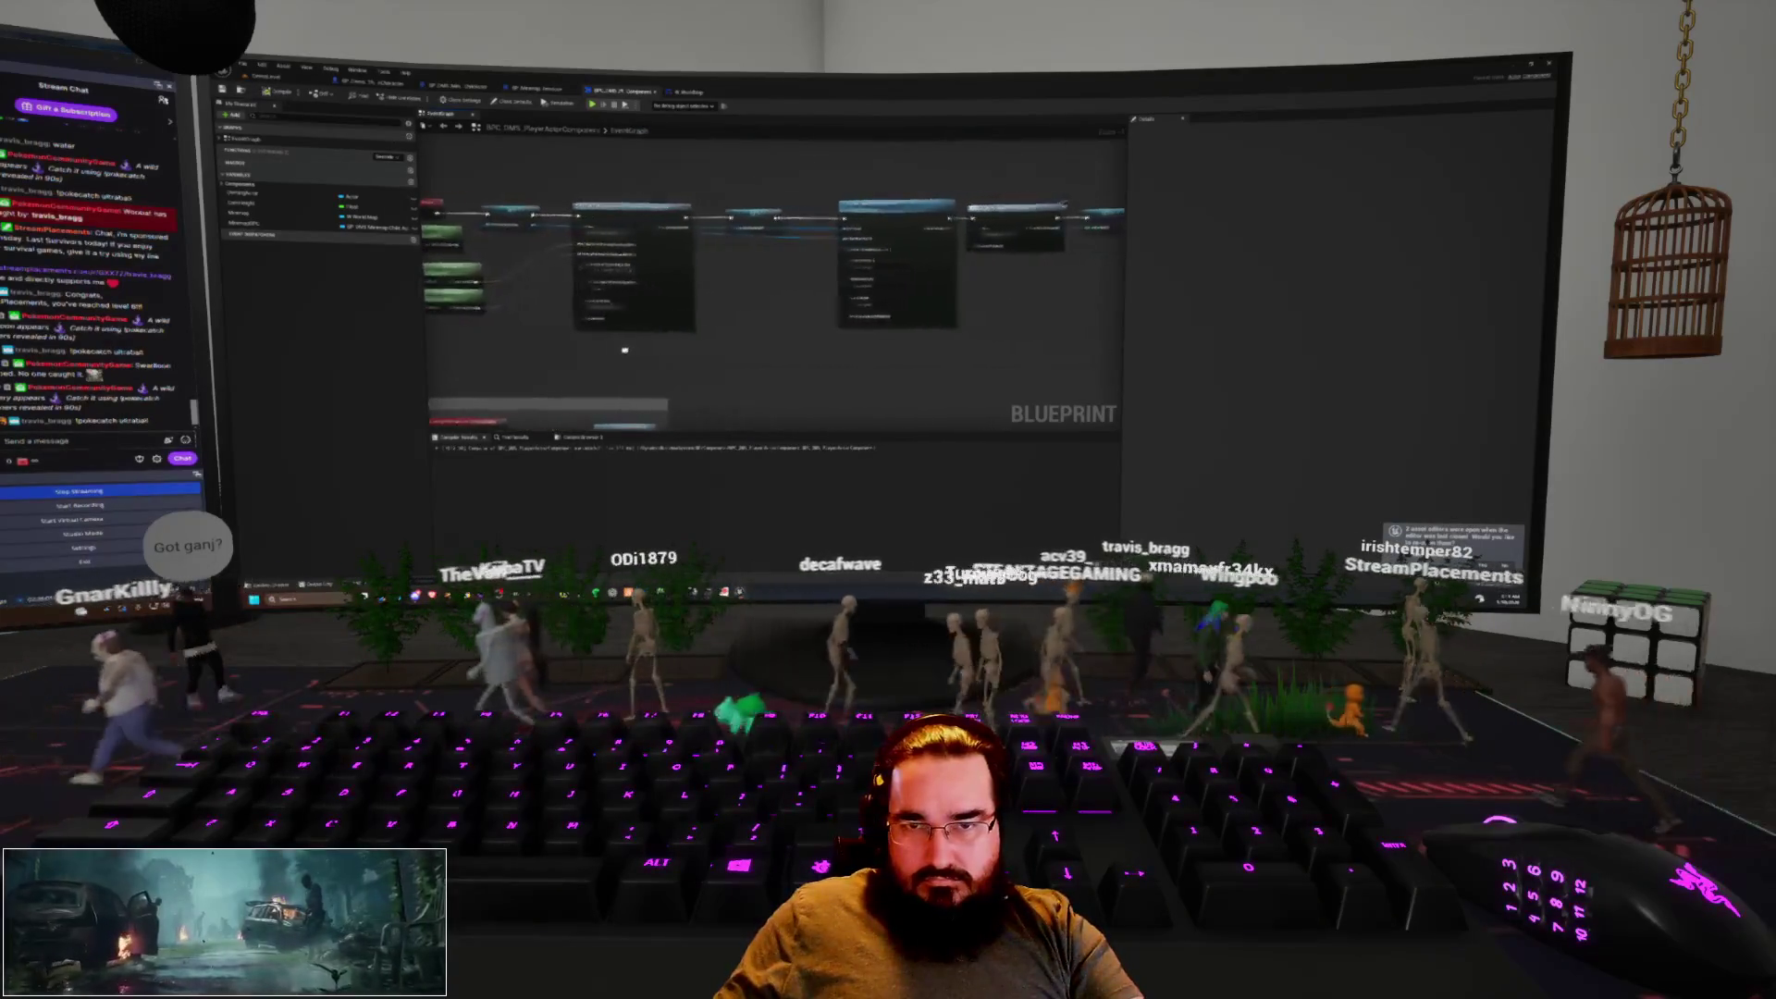
{"action": "left_click_drag", "start_coordinate": [626, 350], "coordinate": [613, 350]}
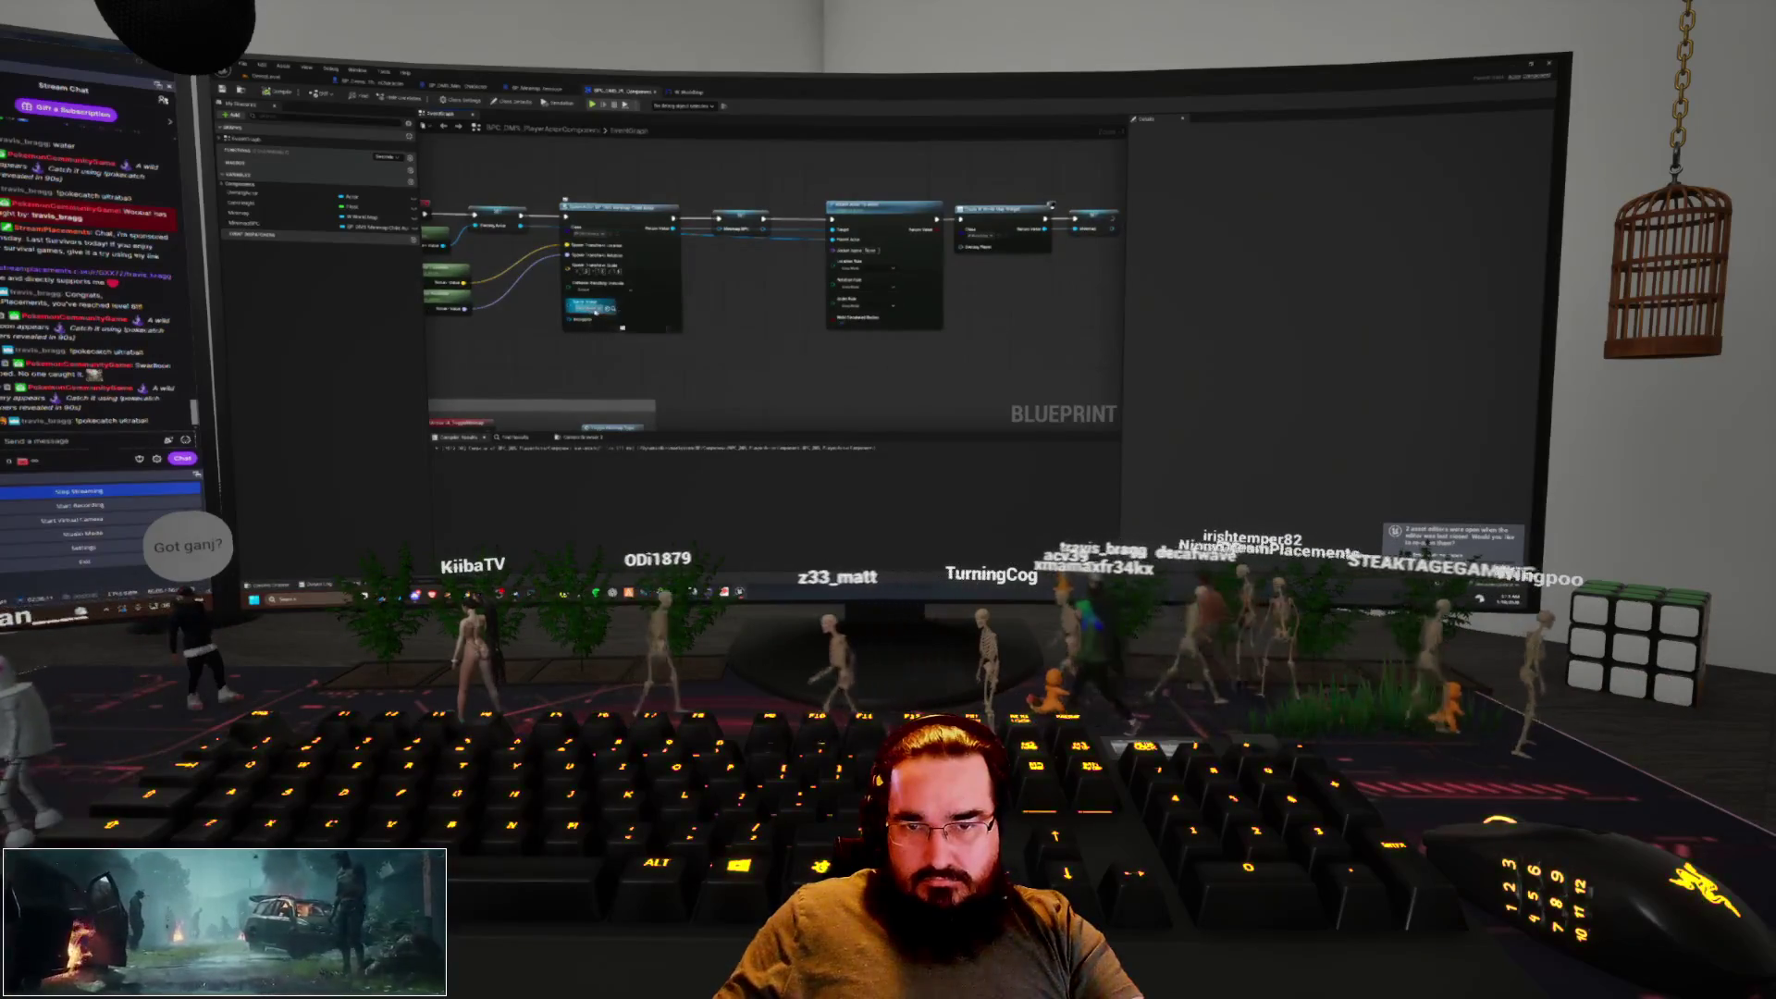
{"action": "left_click", "coordinate": [583, 308]}
{"action": "left_click", "coordinate": [635, 360]}
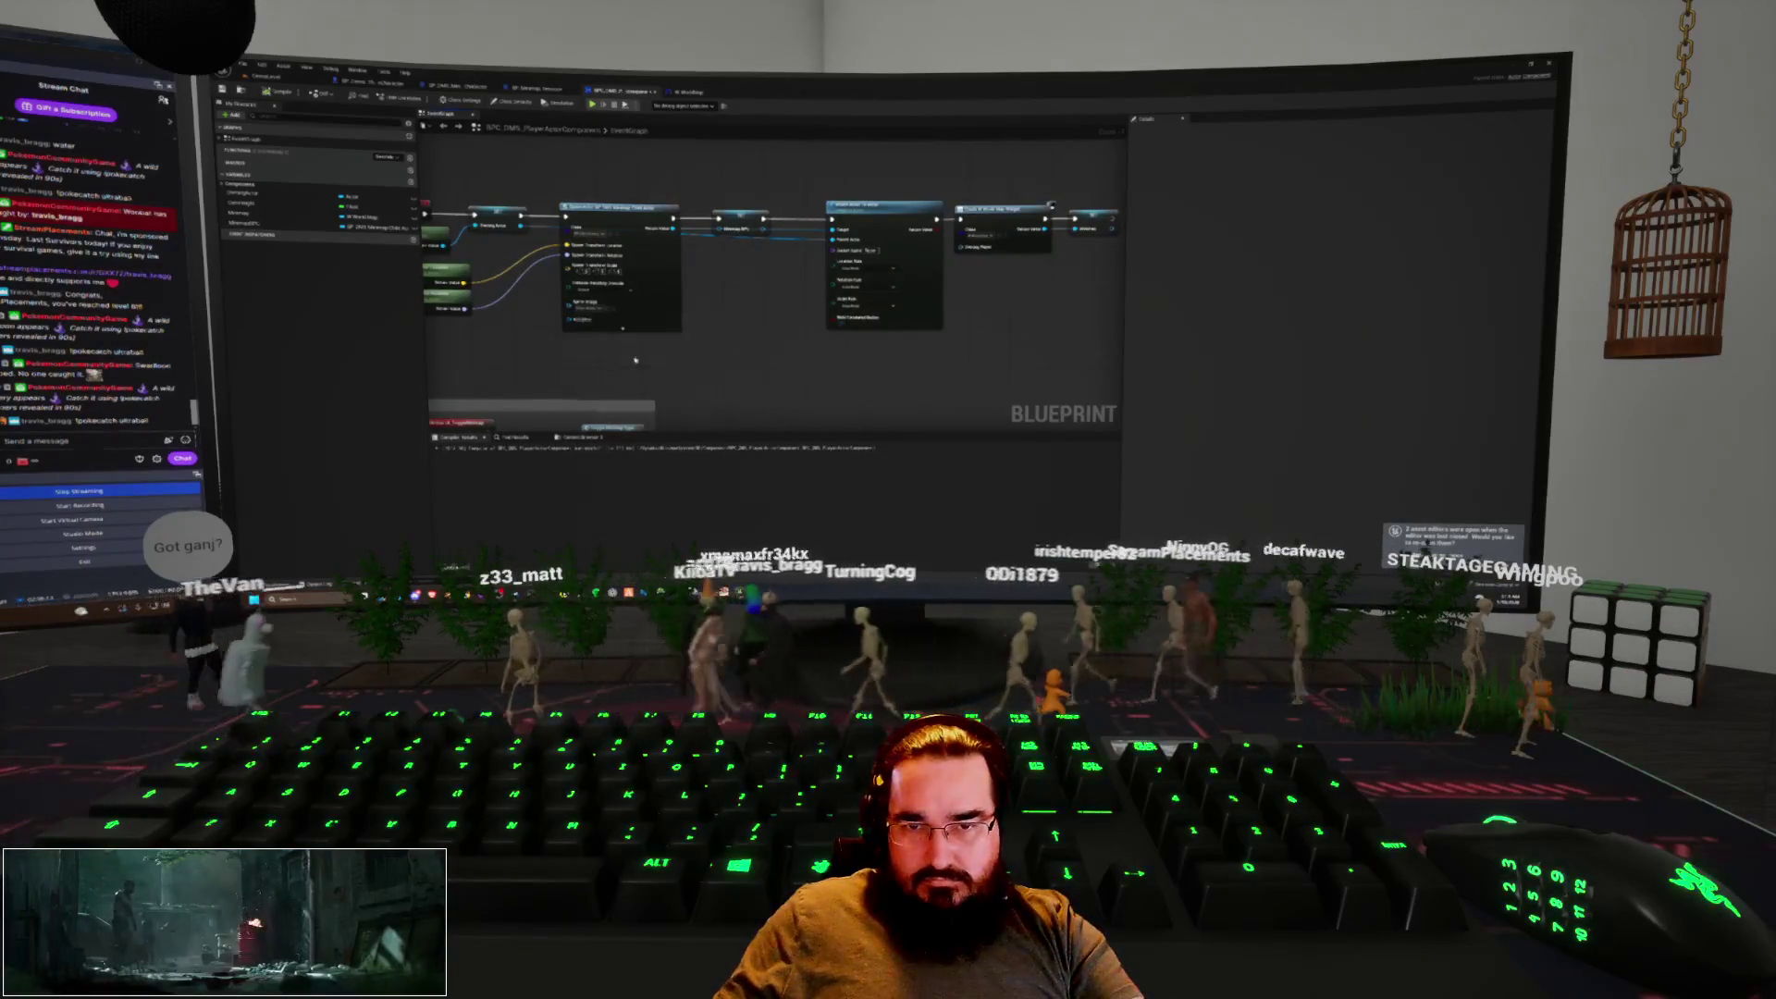
{"action": "left_click_drag", "start_coordinate": [674, 368], "coordinate": [510, 374]}
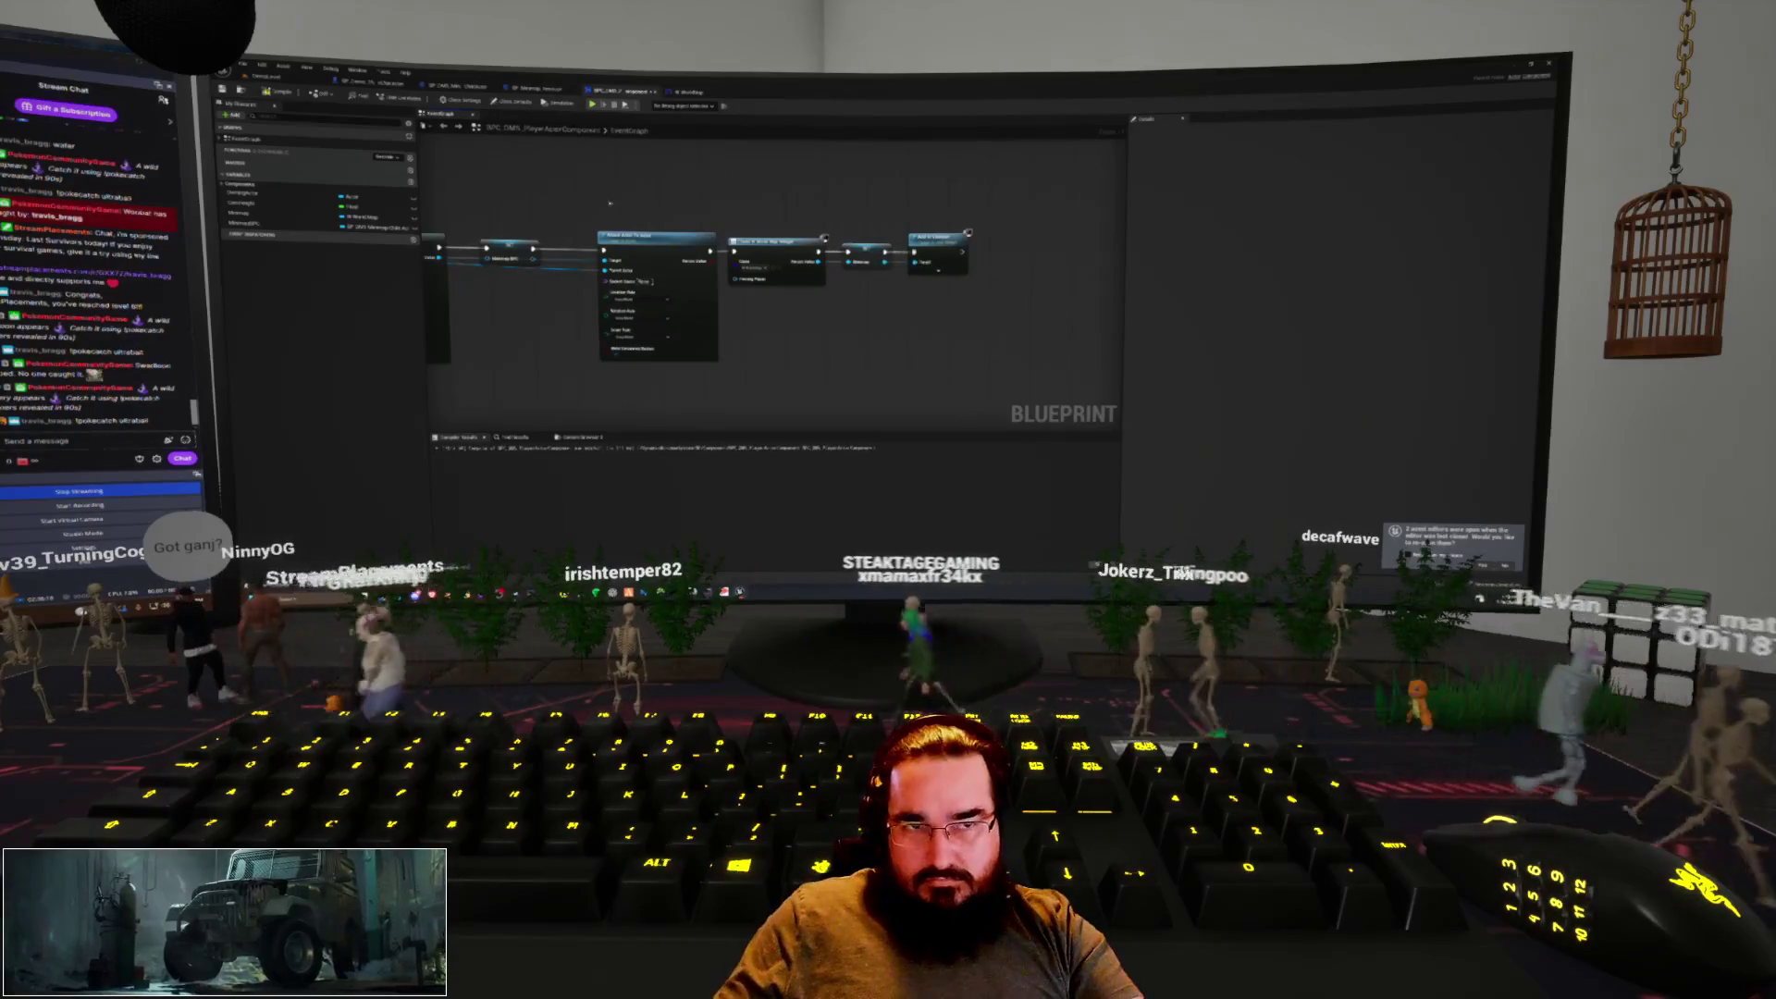
{"action": "left_click", "coordinate": [277, 80]}
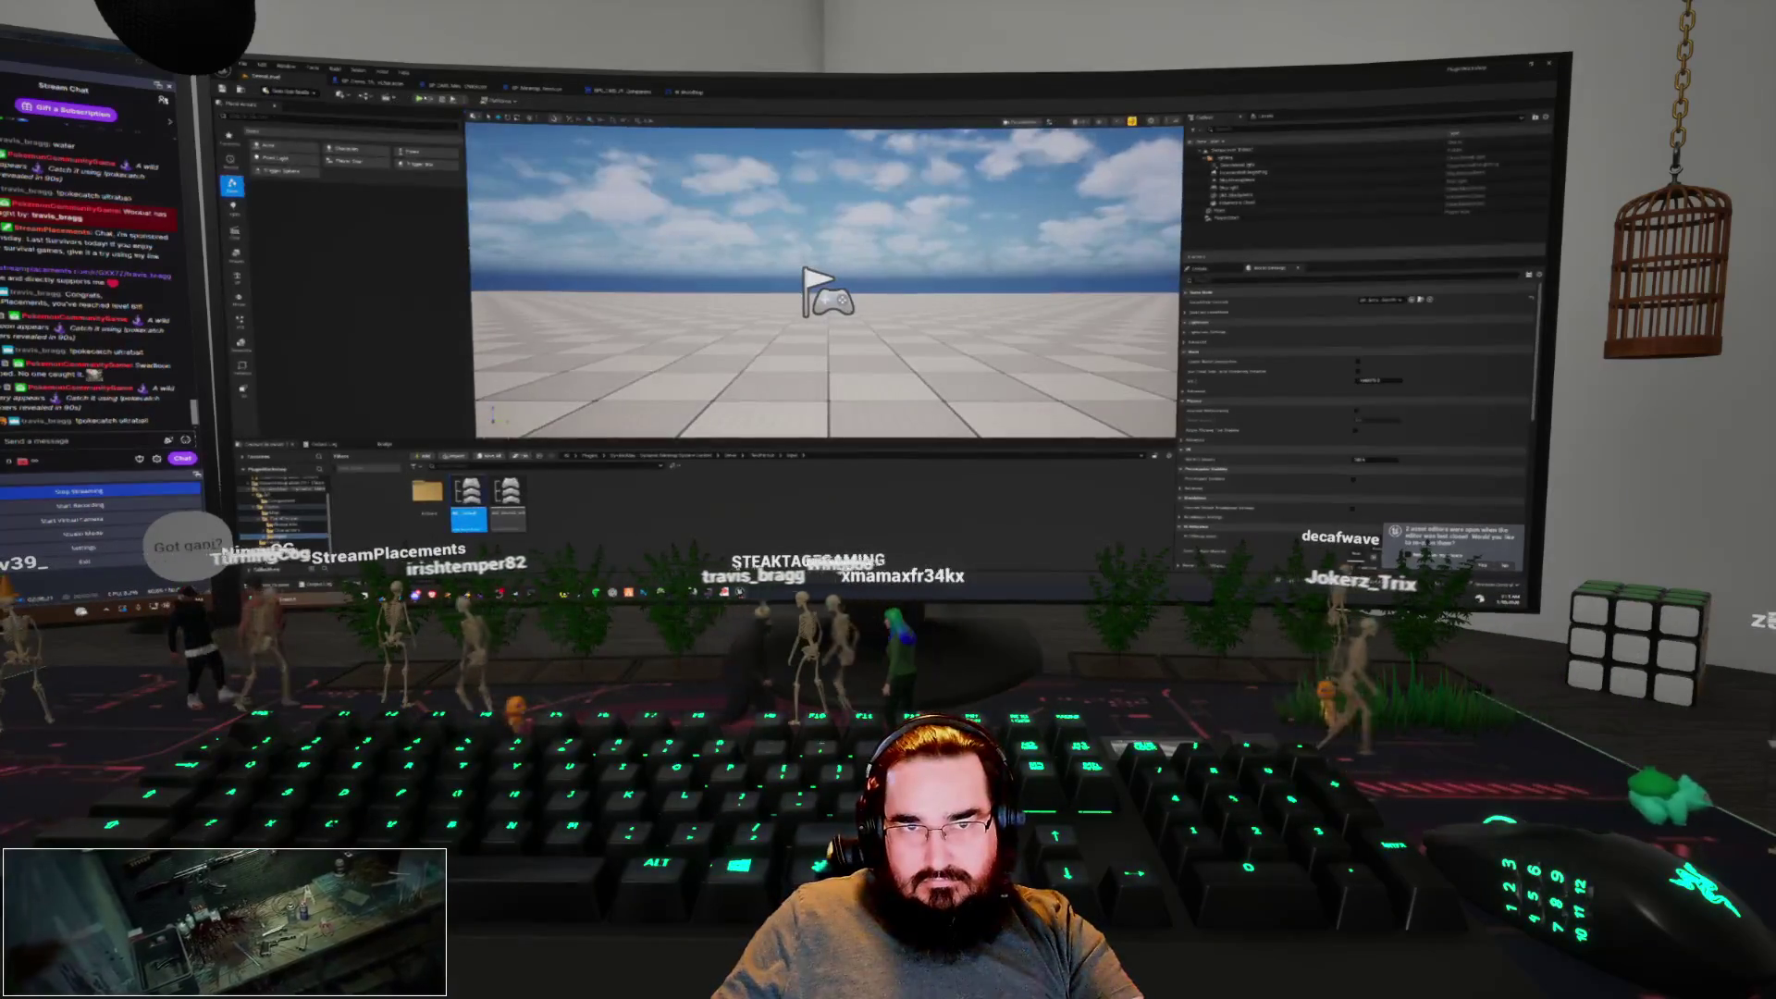
Play-test, follow the error link to the minimap widget graph, and show its Designer
{"action": "key", "text": "alt+p"}
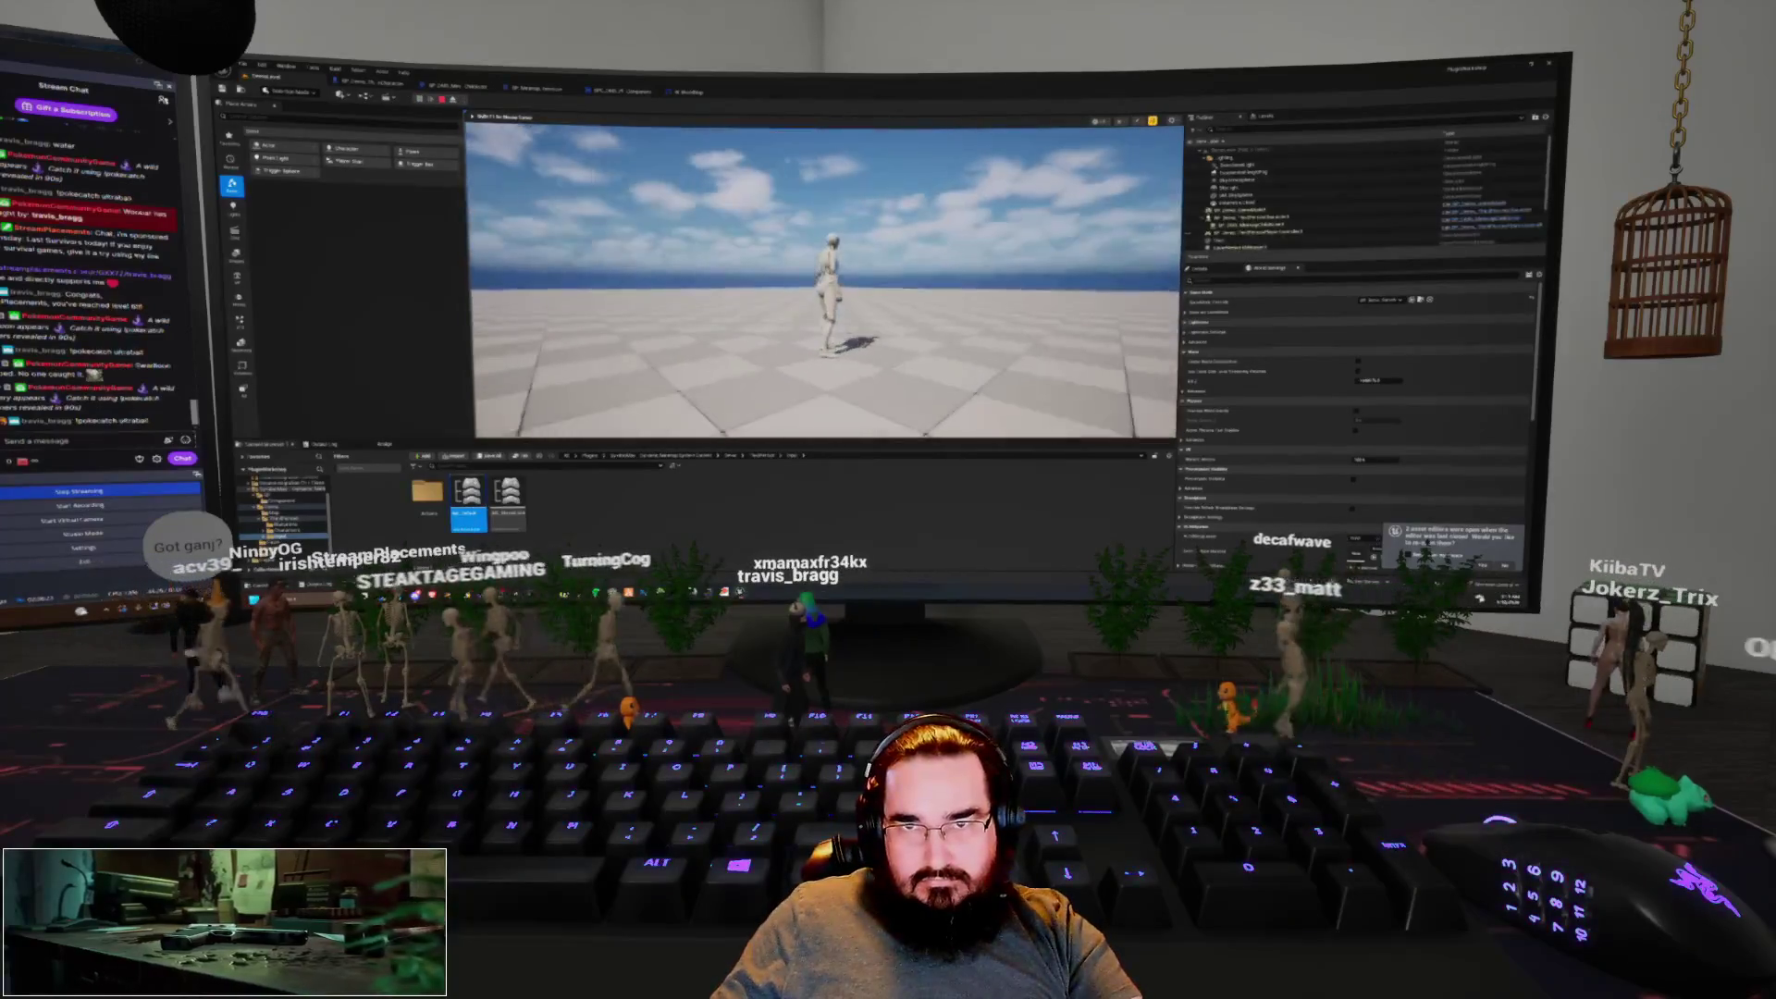
{"action": "key", "text": "Escape"}
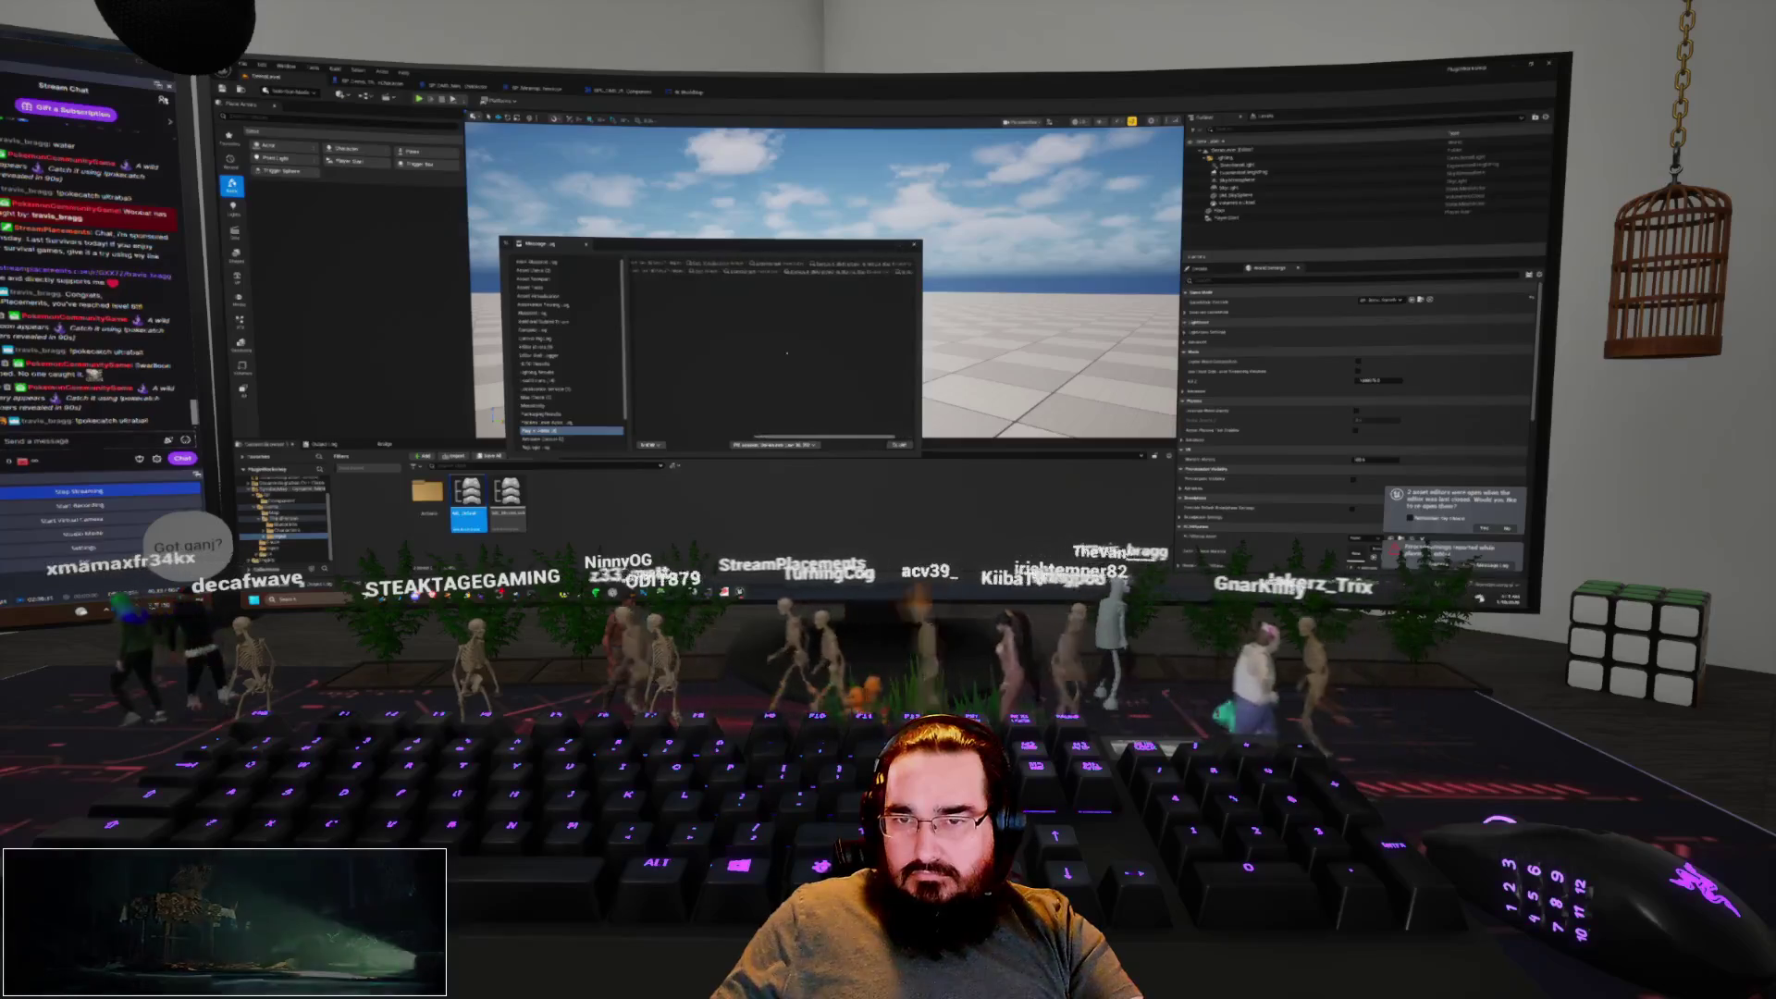
{"action": "left_click", "coordinate": [712, 264]}
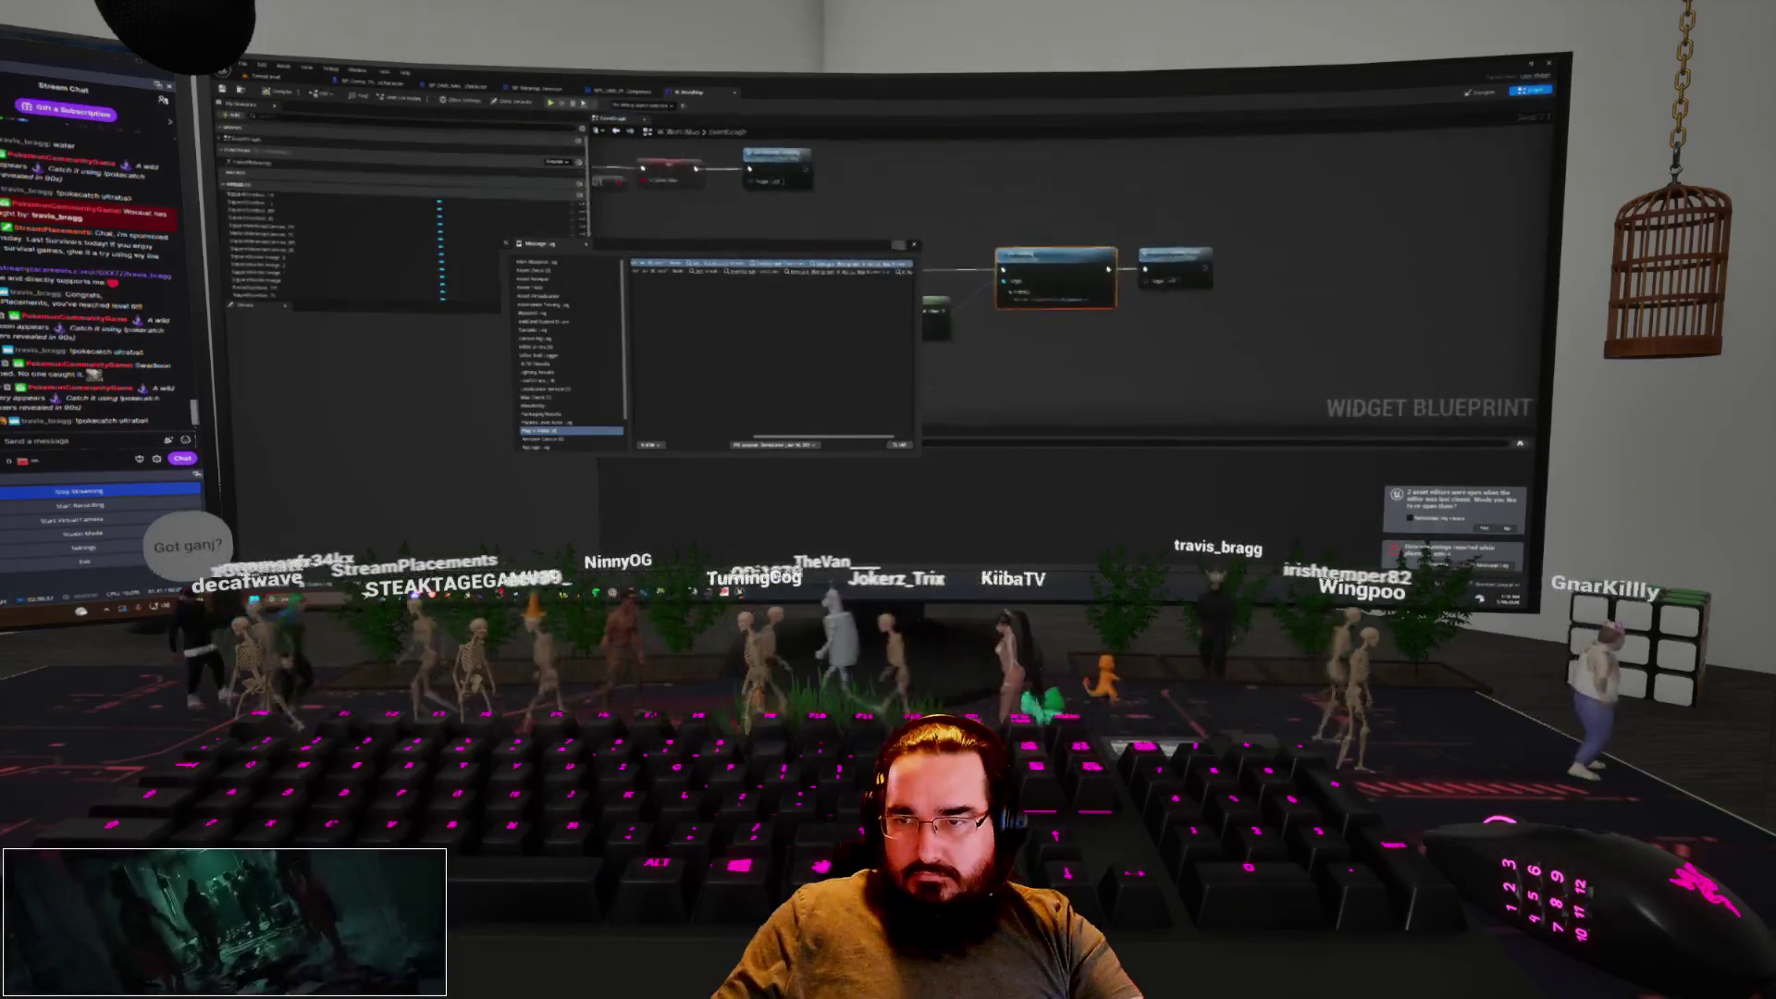
{"action": "mouse_move", "coordinate": [880, 407]}
{"action": "left_mouse_down"}
{"action": "mouse_move", "coordinate": [1007, 296]}
{"action": "mouse_move", "coordinate": [1031, 324]}
{"action": "left_mouse_up"}
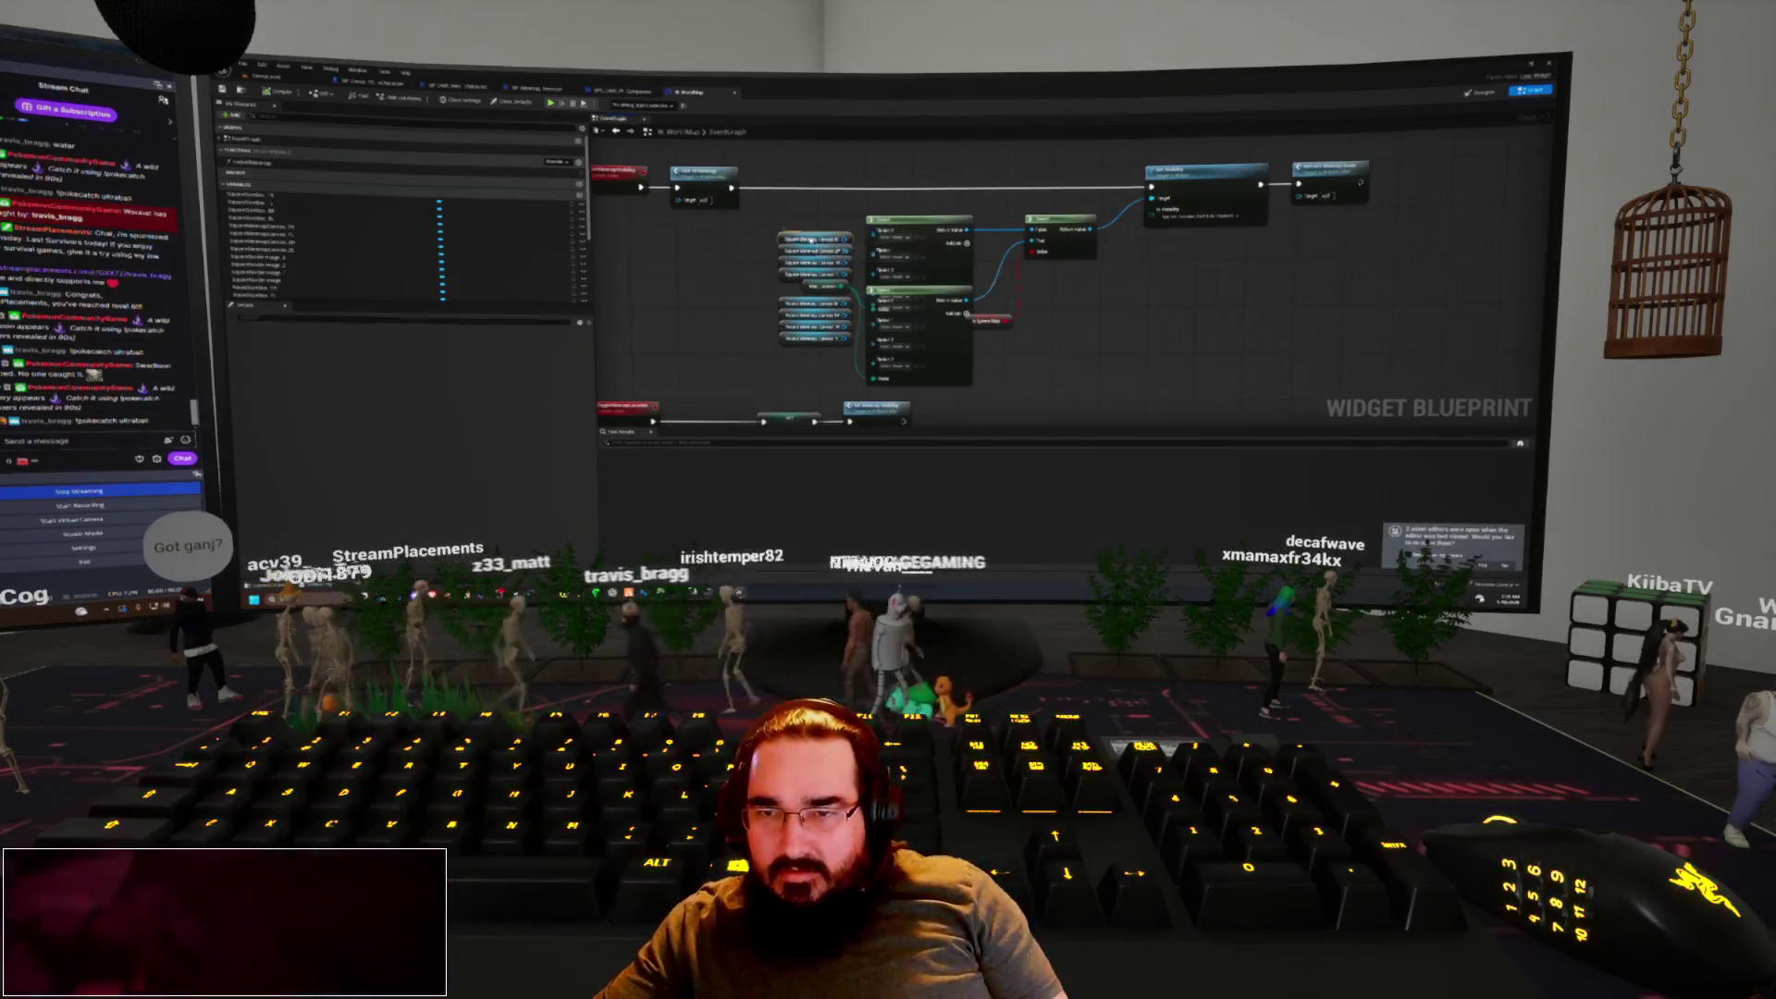
{"action": "left_click", "coordinate": [1480, 91]}
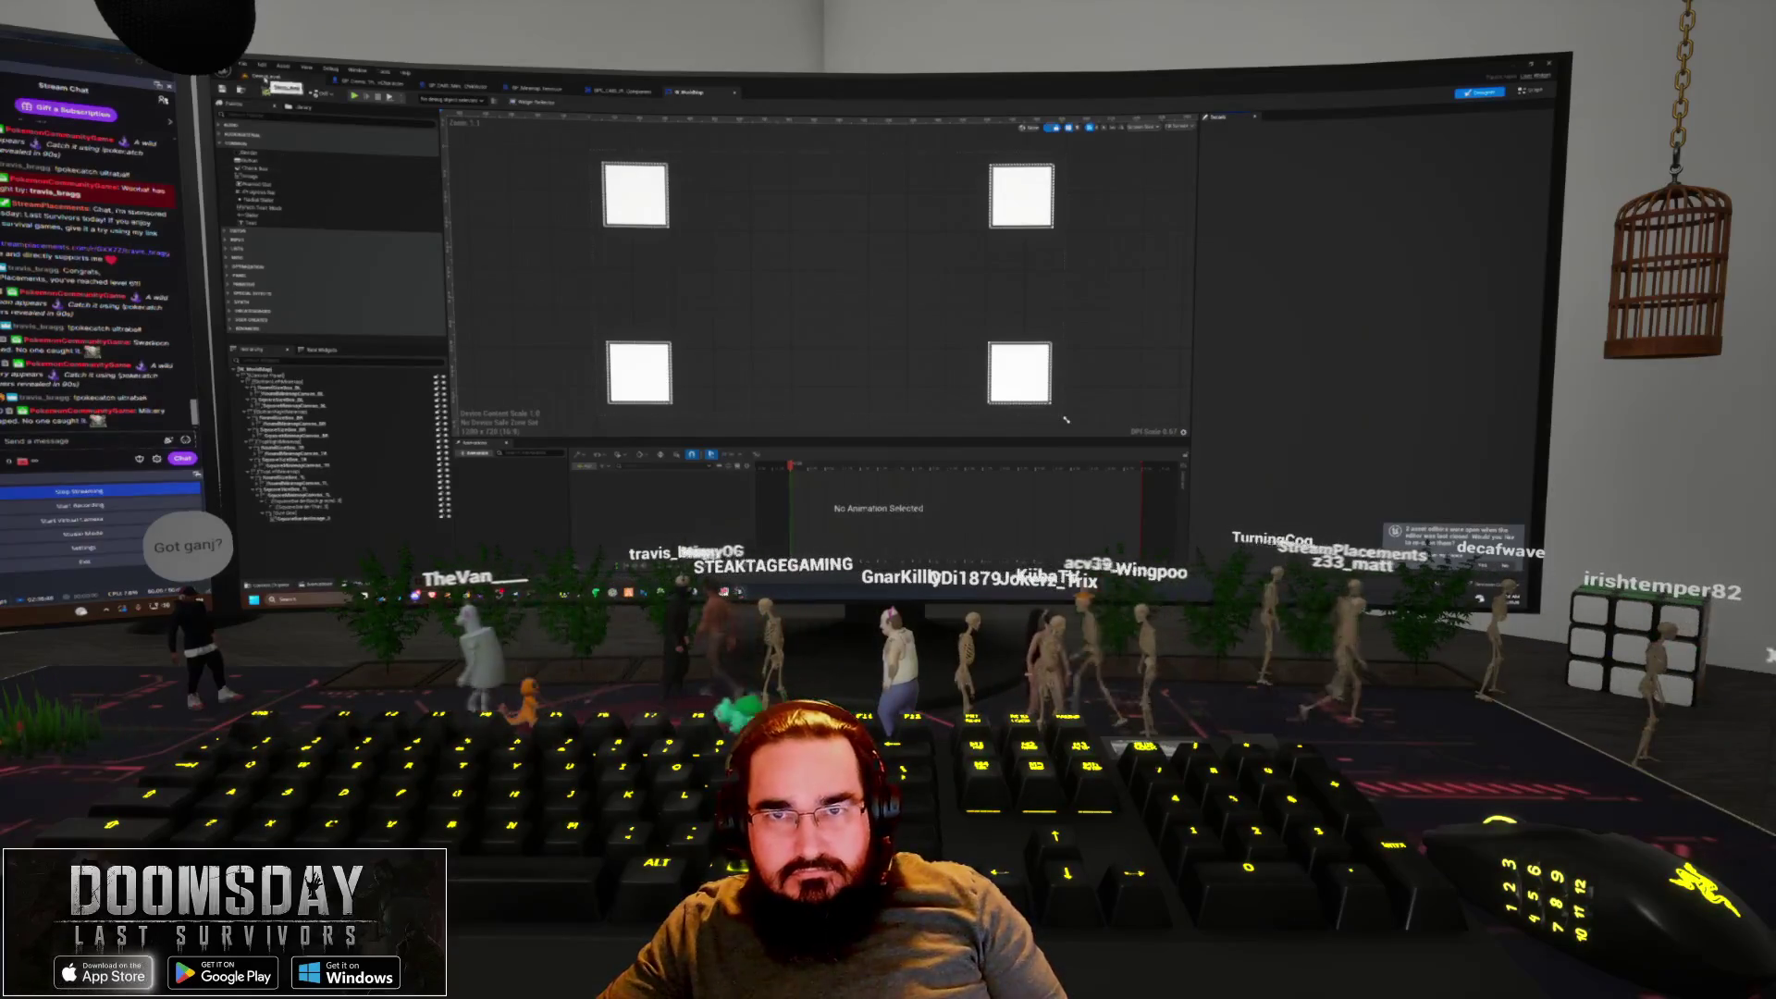
Open the minimap widget's Event Graph, inspect a node's properties, and go back to the level editor
{"action": "left_click", "coordinate": [269, 77]}
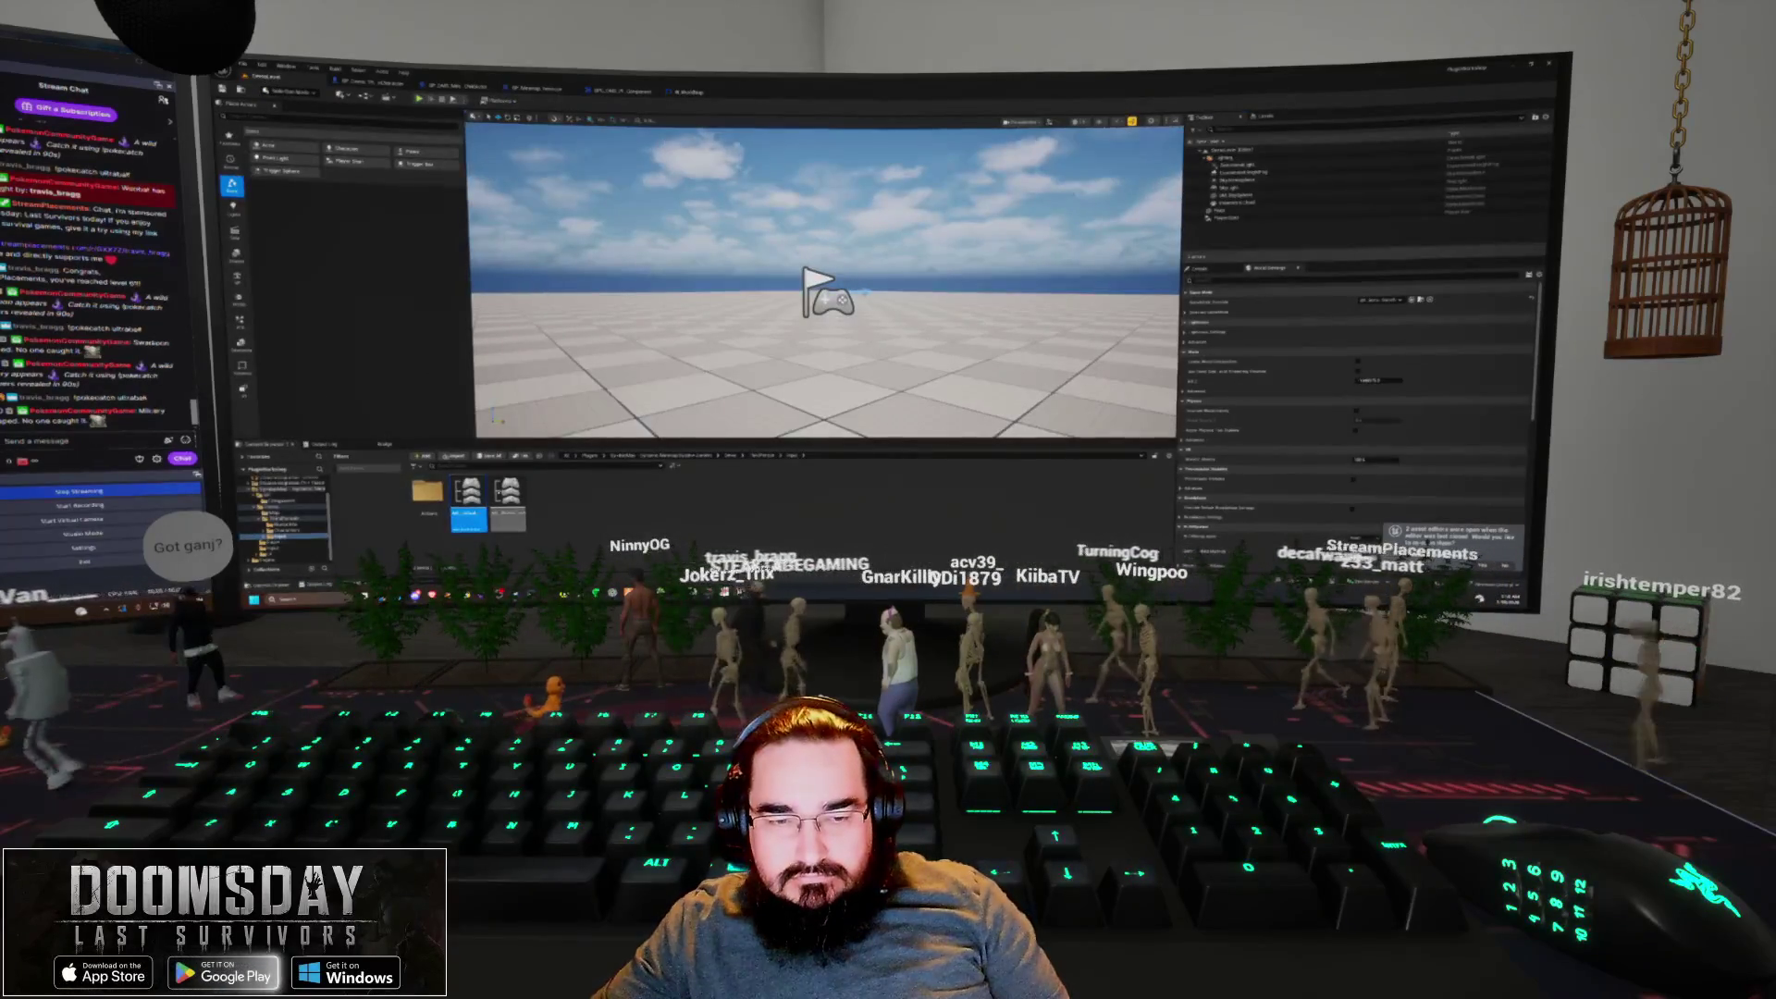
{"action": "left_click", "coordinate": [691, 91]}
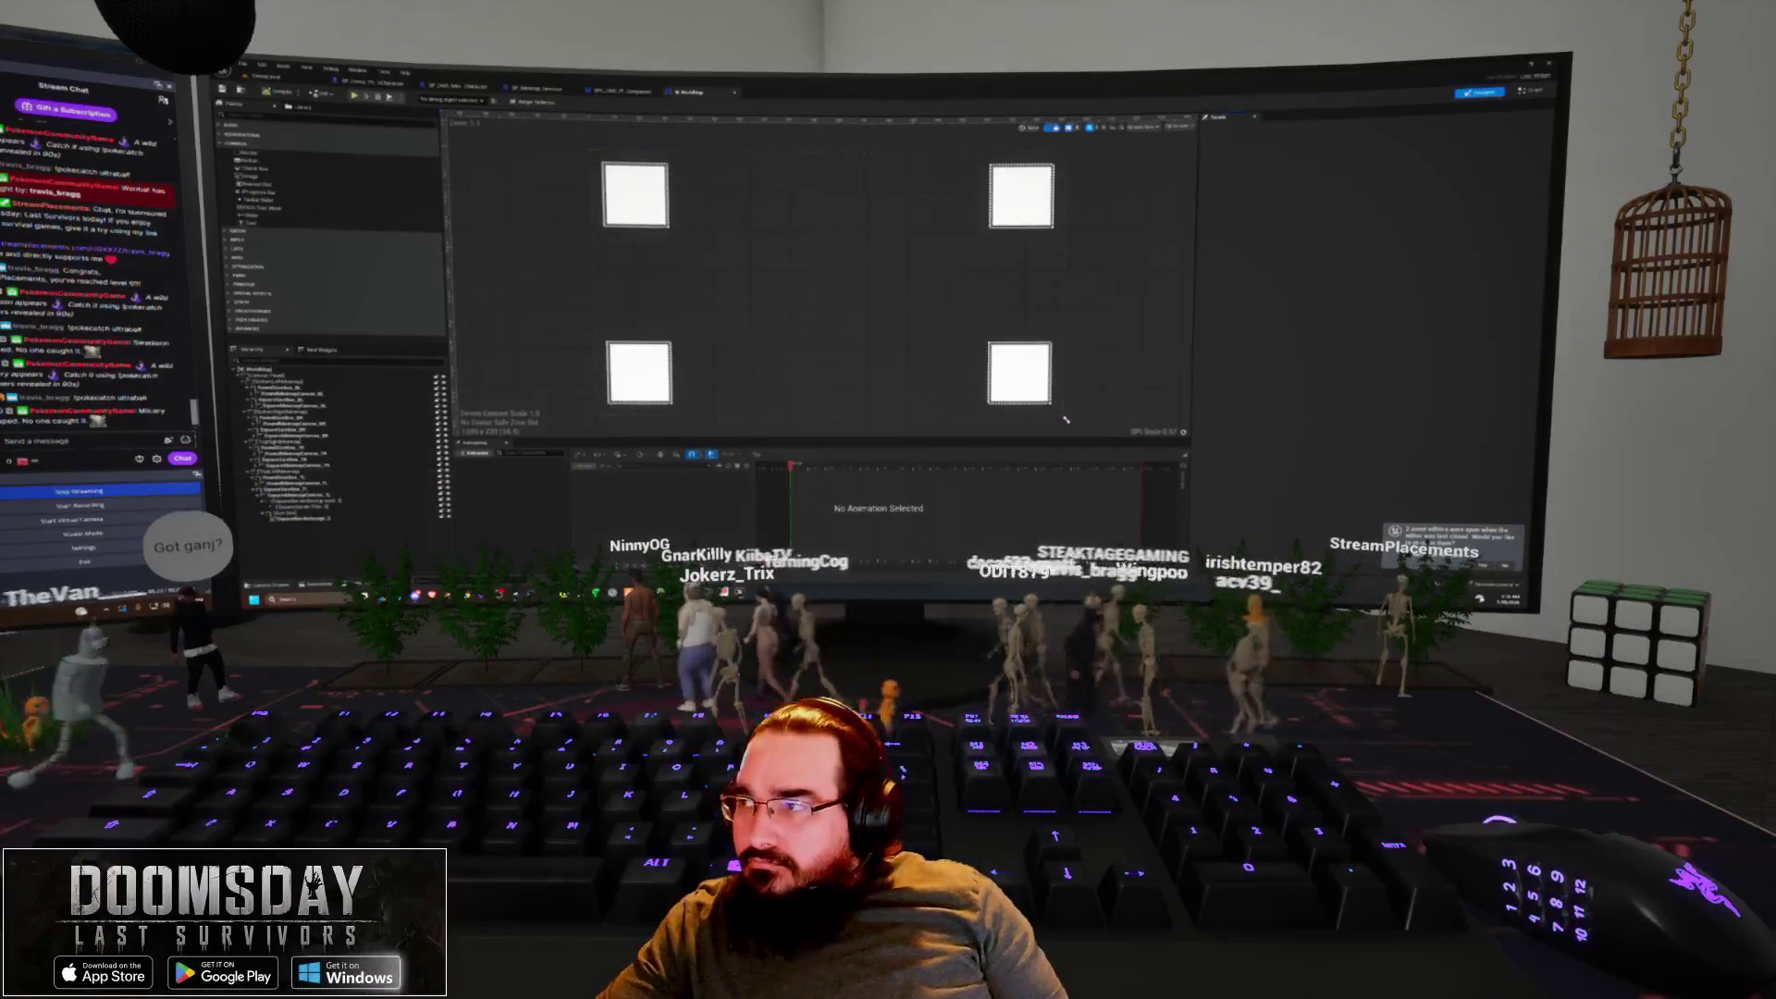
{"action": "left_click", "coordinate": [1532, 90]}
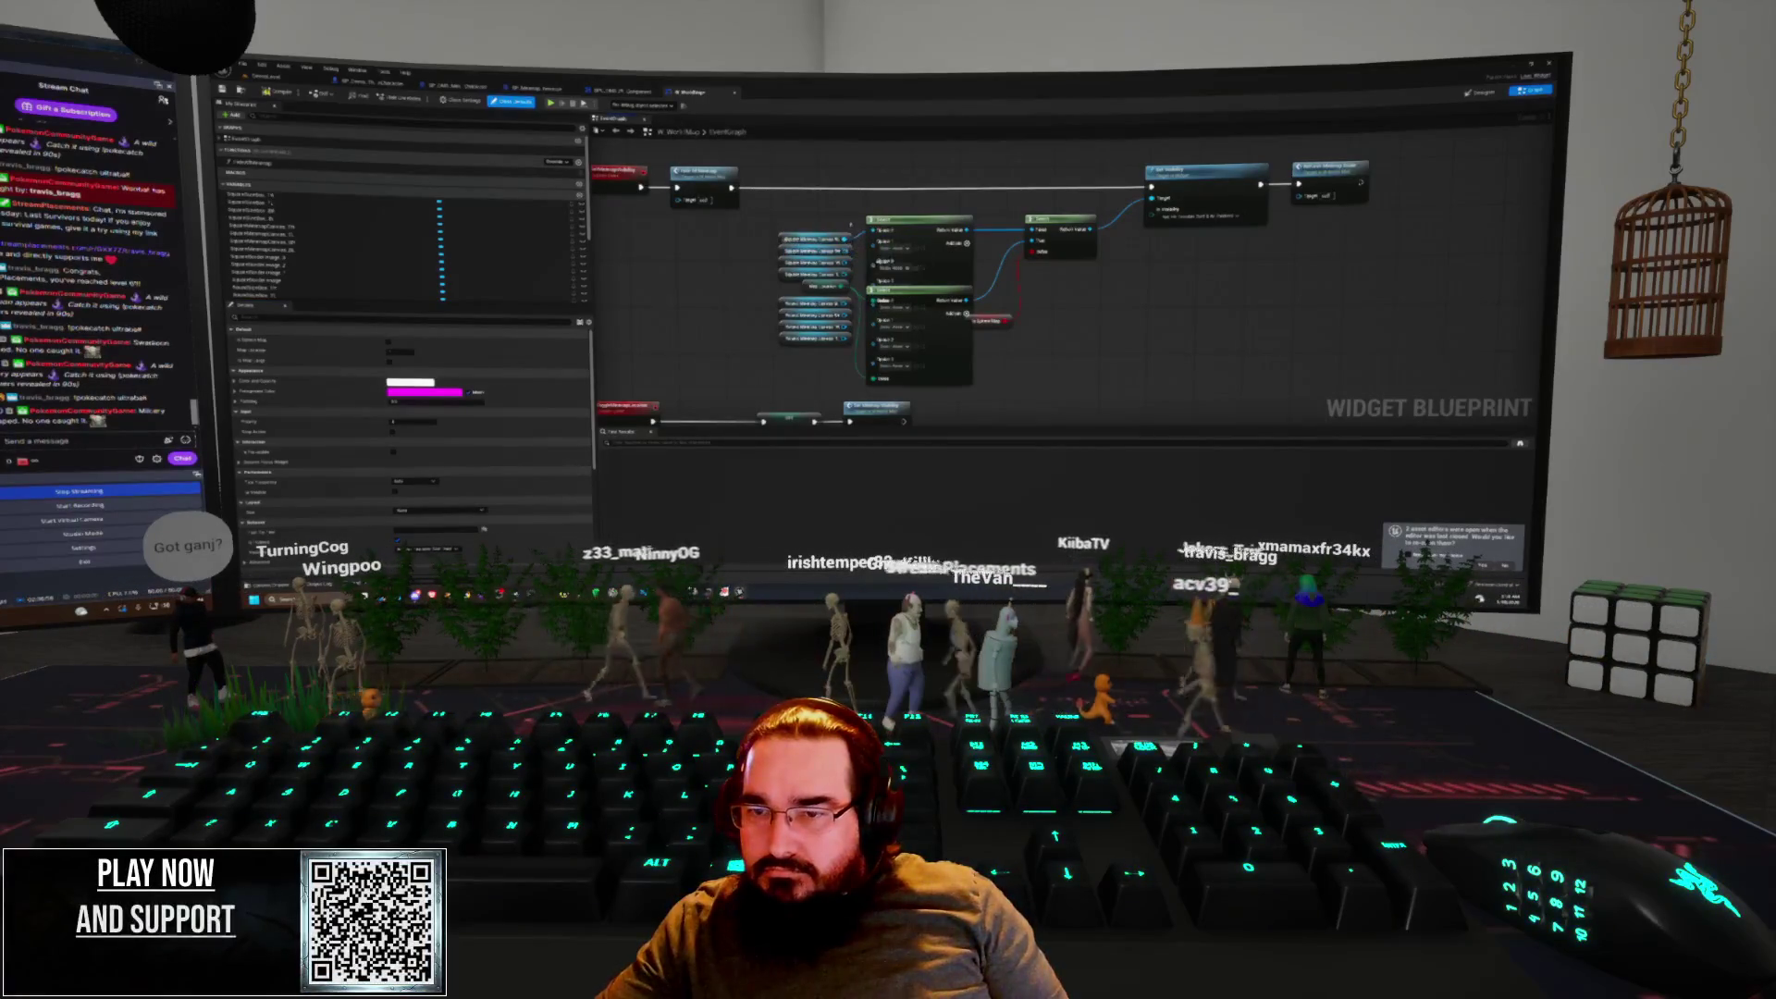
{"action": "left_click", "coordinate": [814, 285]}
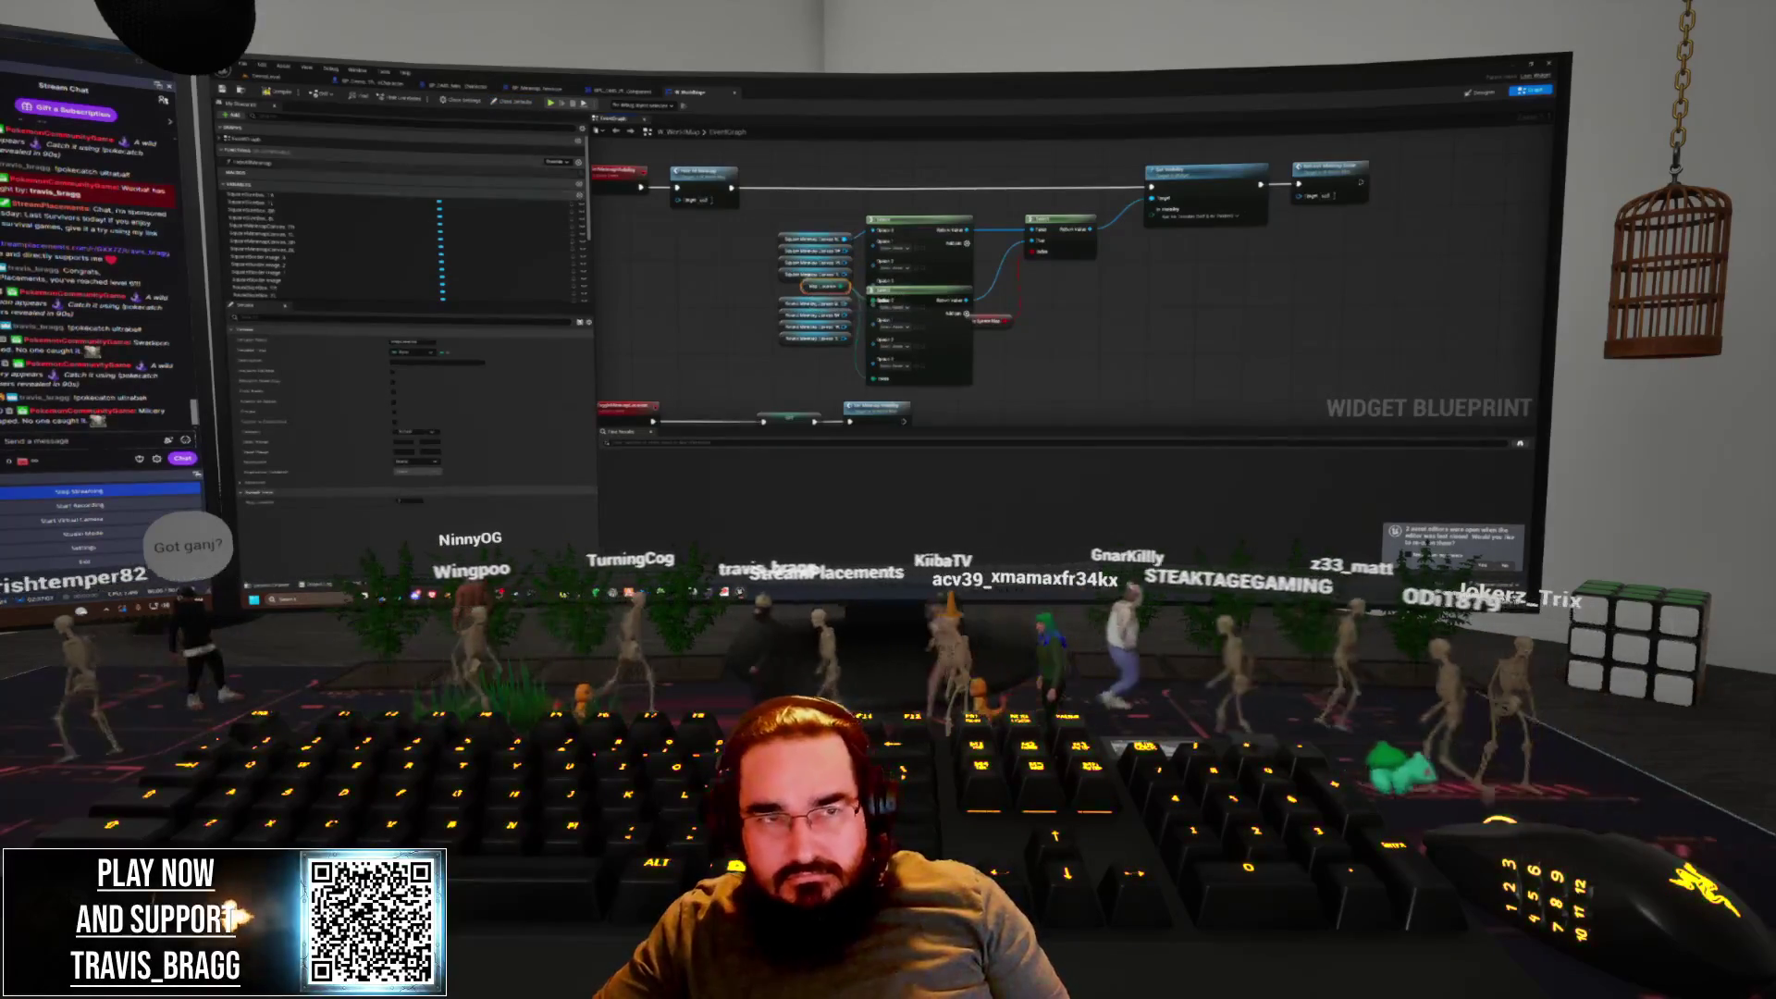
{"action": "key", "text": "ctrl+Tab"}
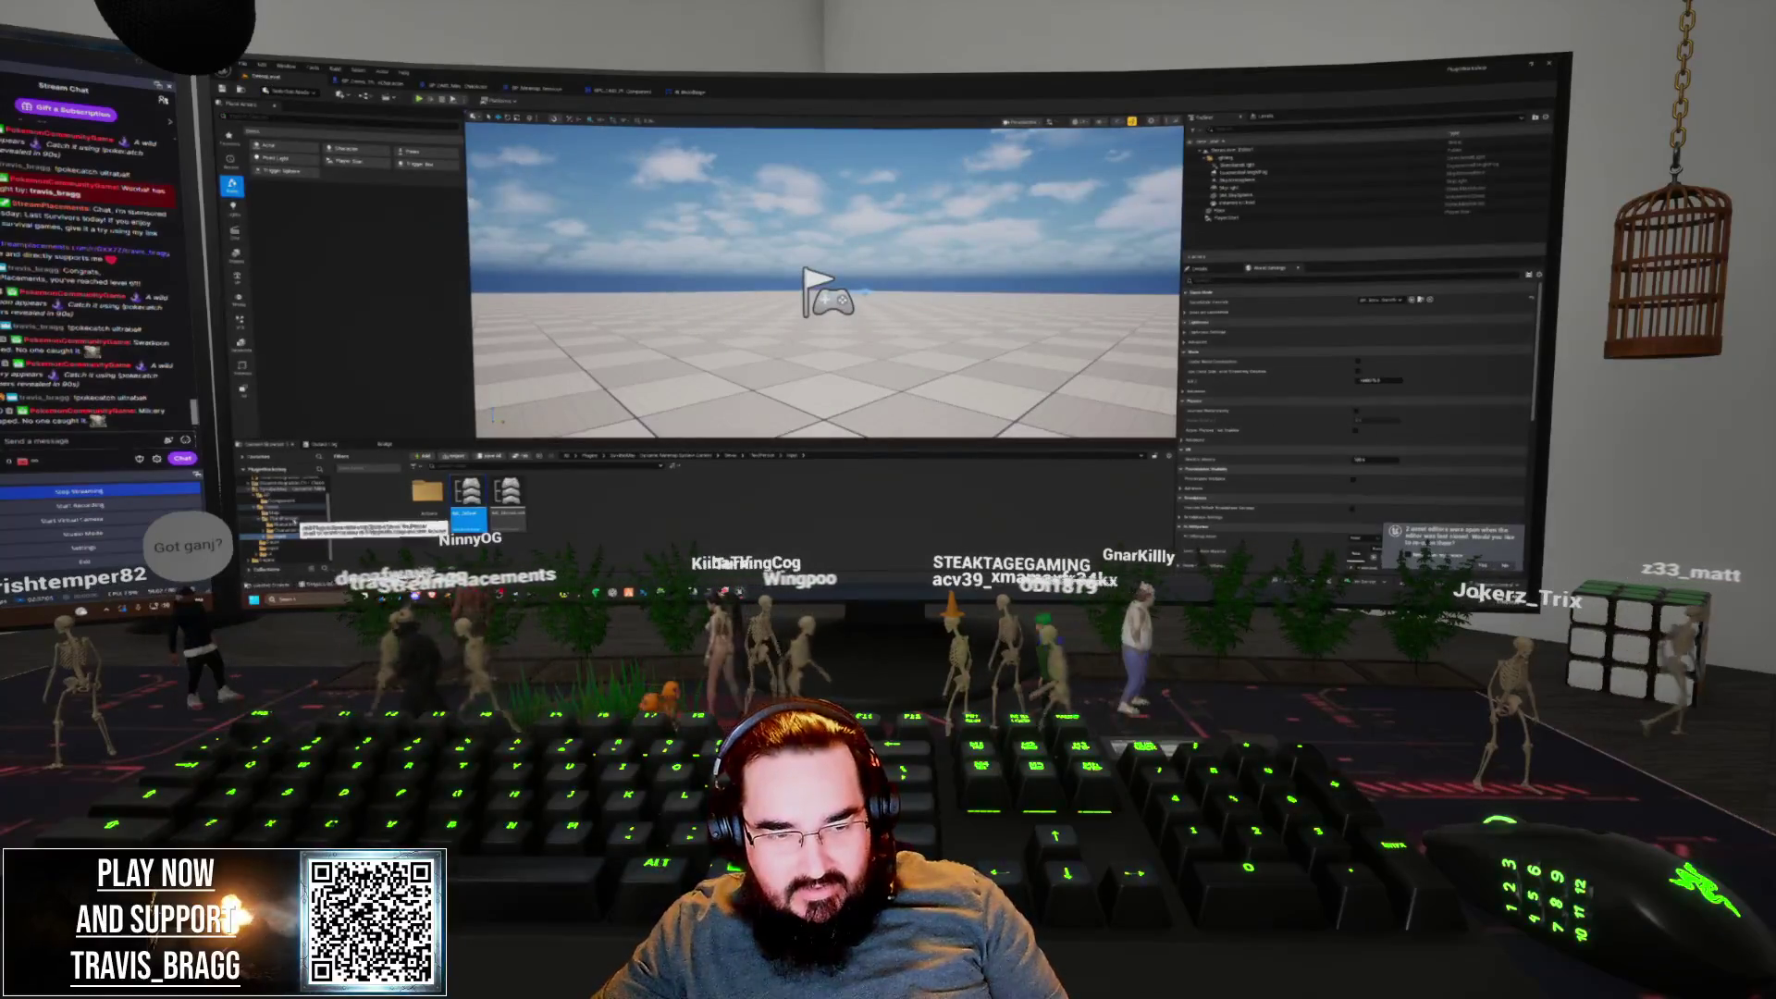
Open the single asset in another content folder, then return to the minimap widget graph
{"action": "left_click", "coordinate": [282, 540]}
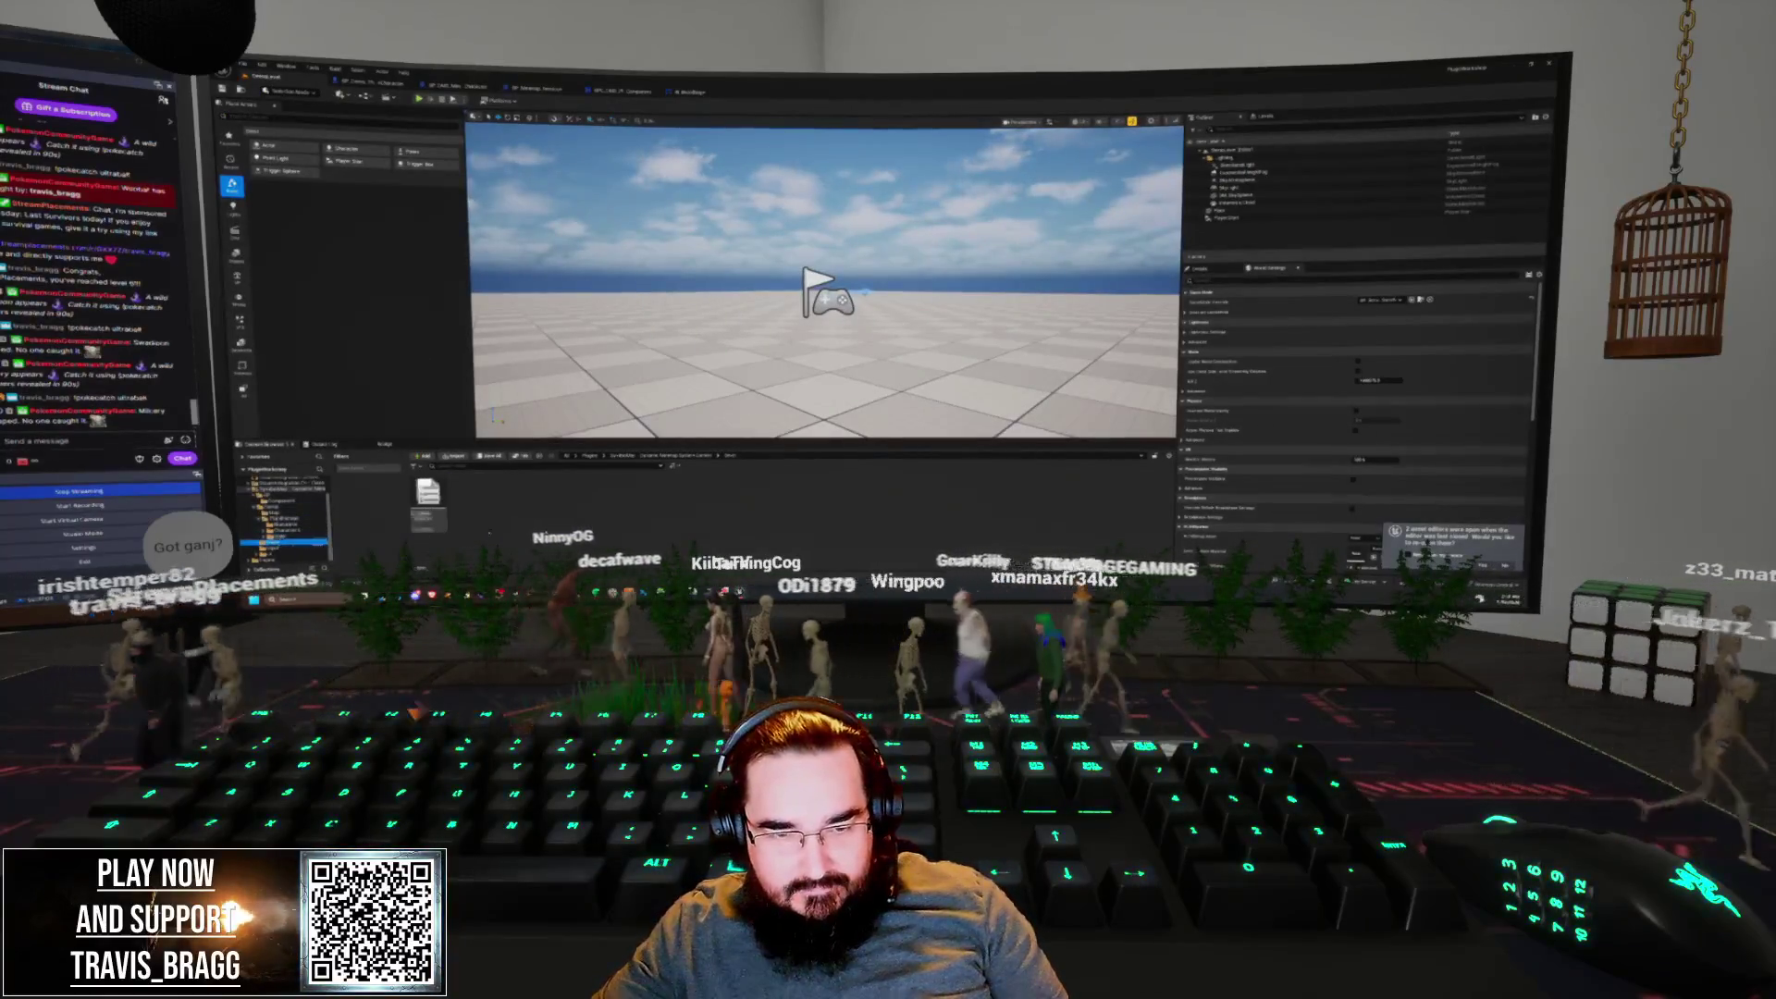
{"action": "double_click", "coordinate": [429, 504]}
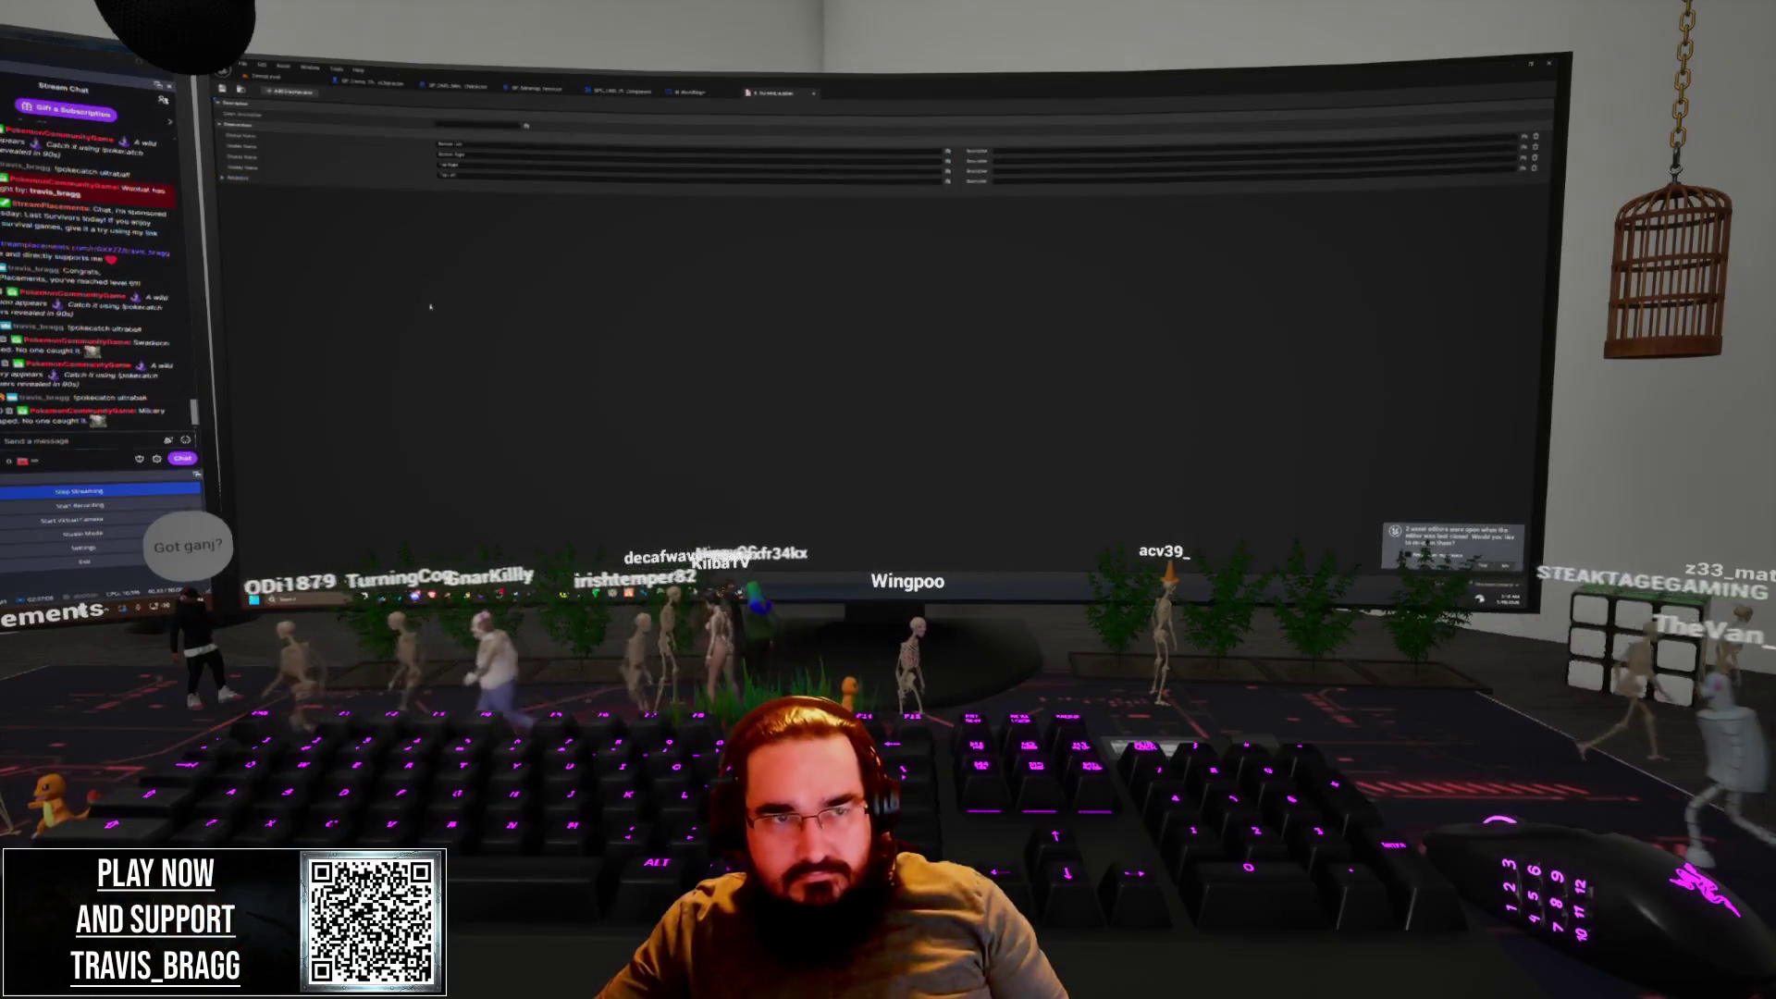
{"action": "key", "text": "ctrl+Tab"}
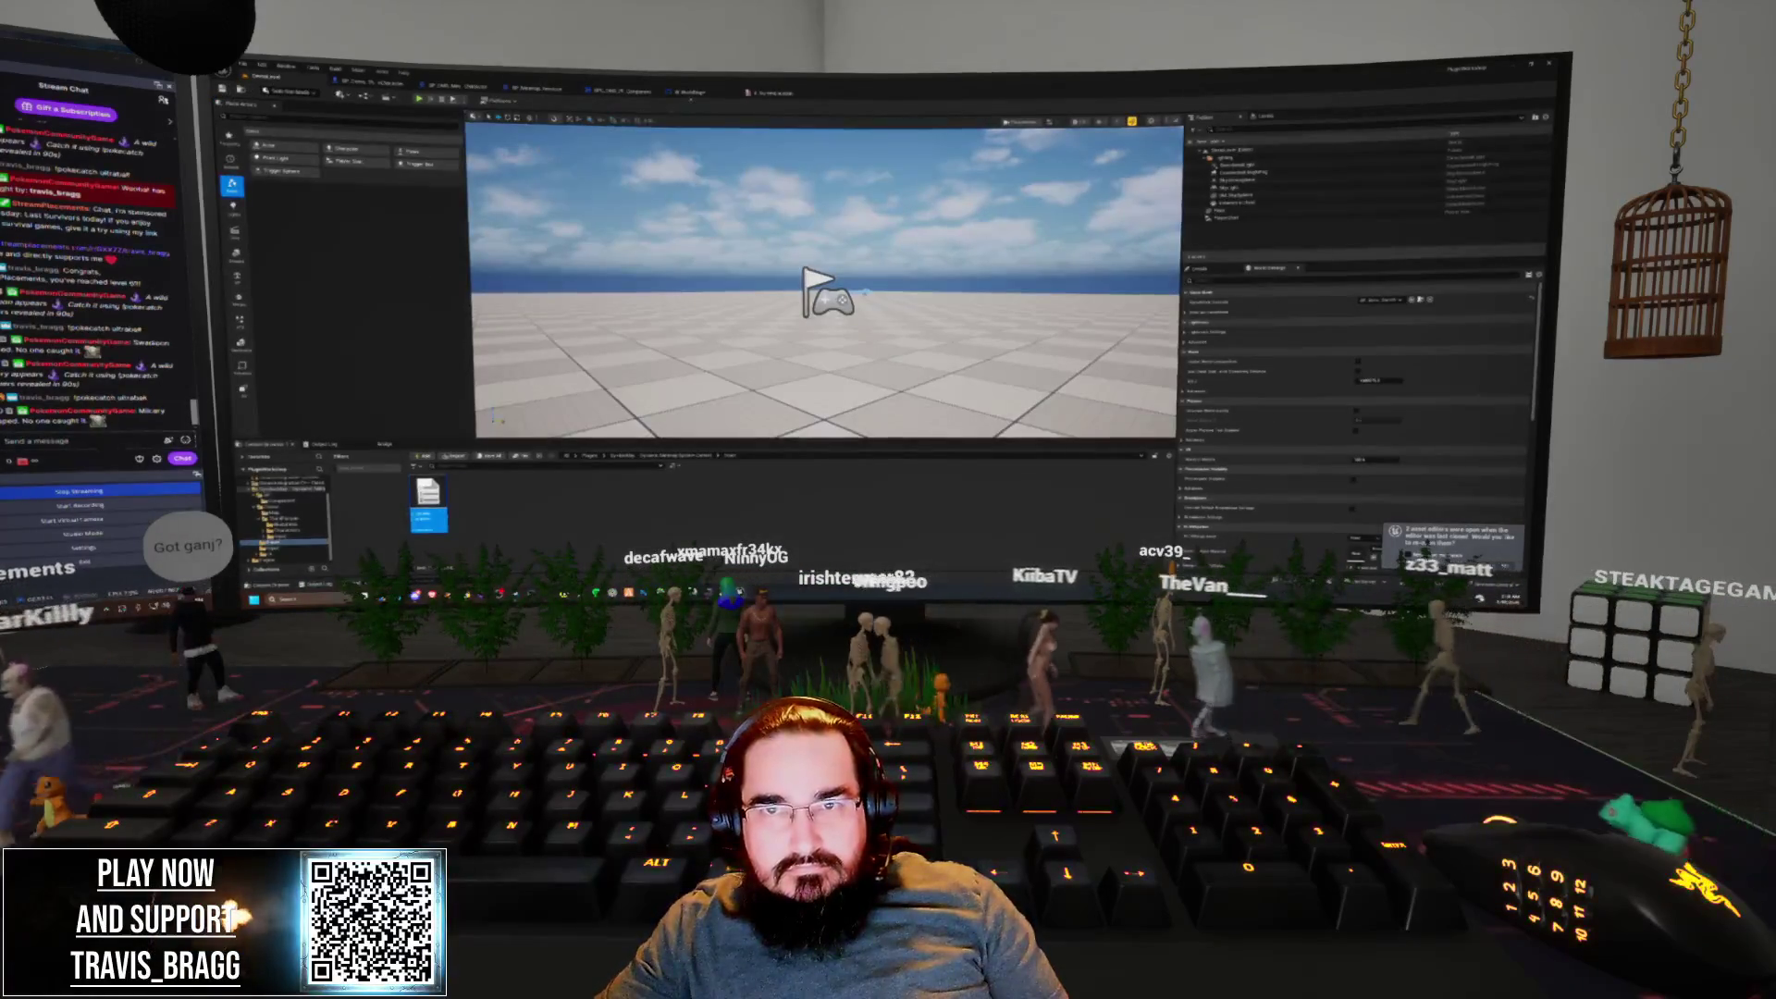
{"action": "key", "text": "ctrl+Tab"}
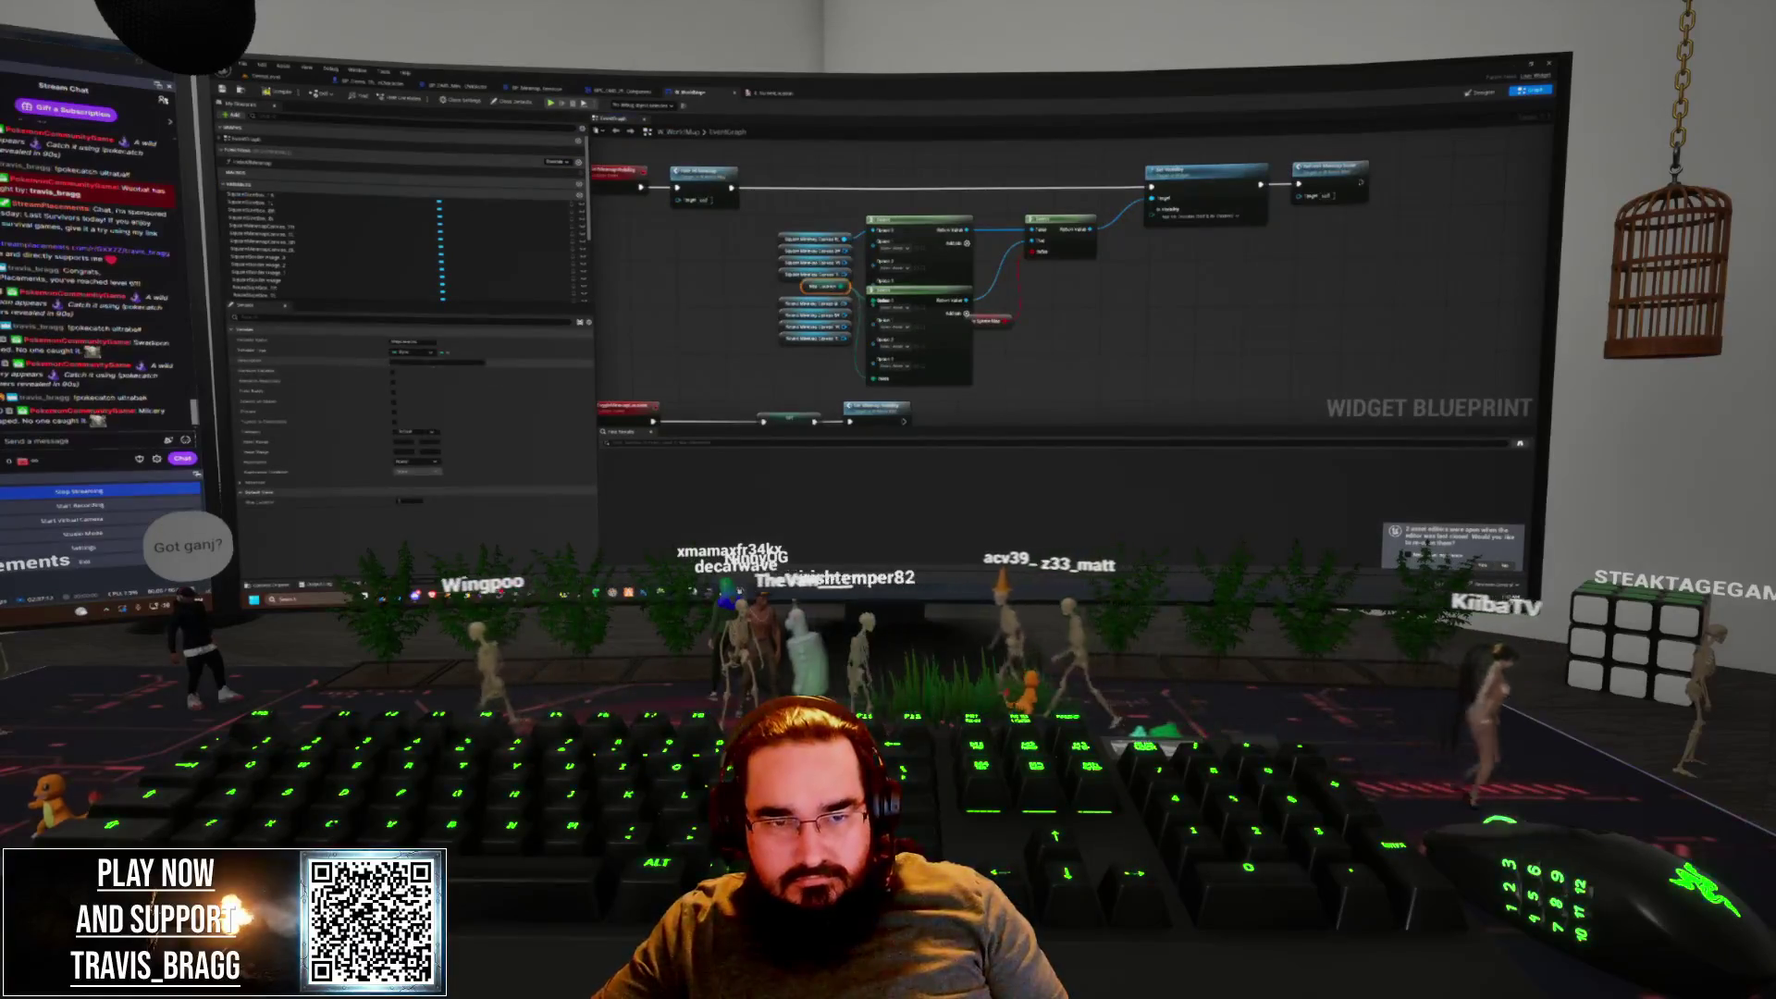
Search the variable type list for 'maps', then dismiss the search without changing the type
{"action": "left_click", "coordinate": [407, 351]}
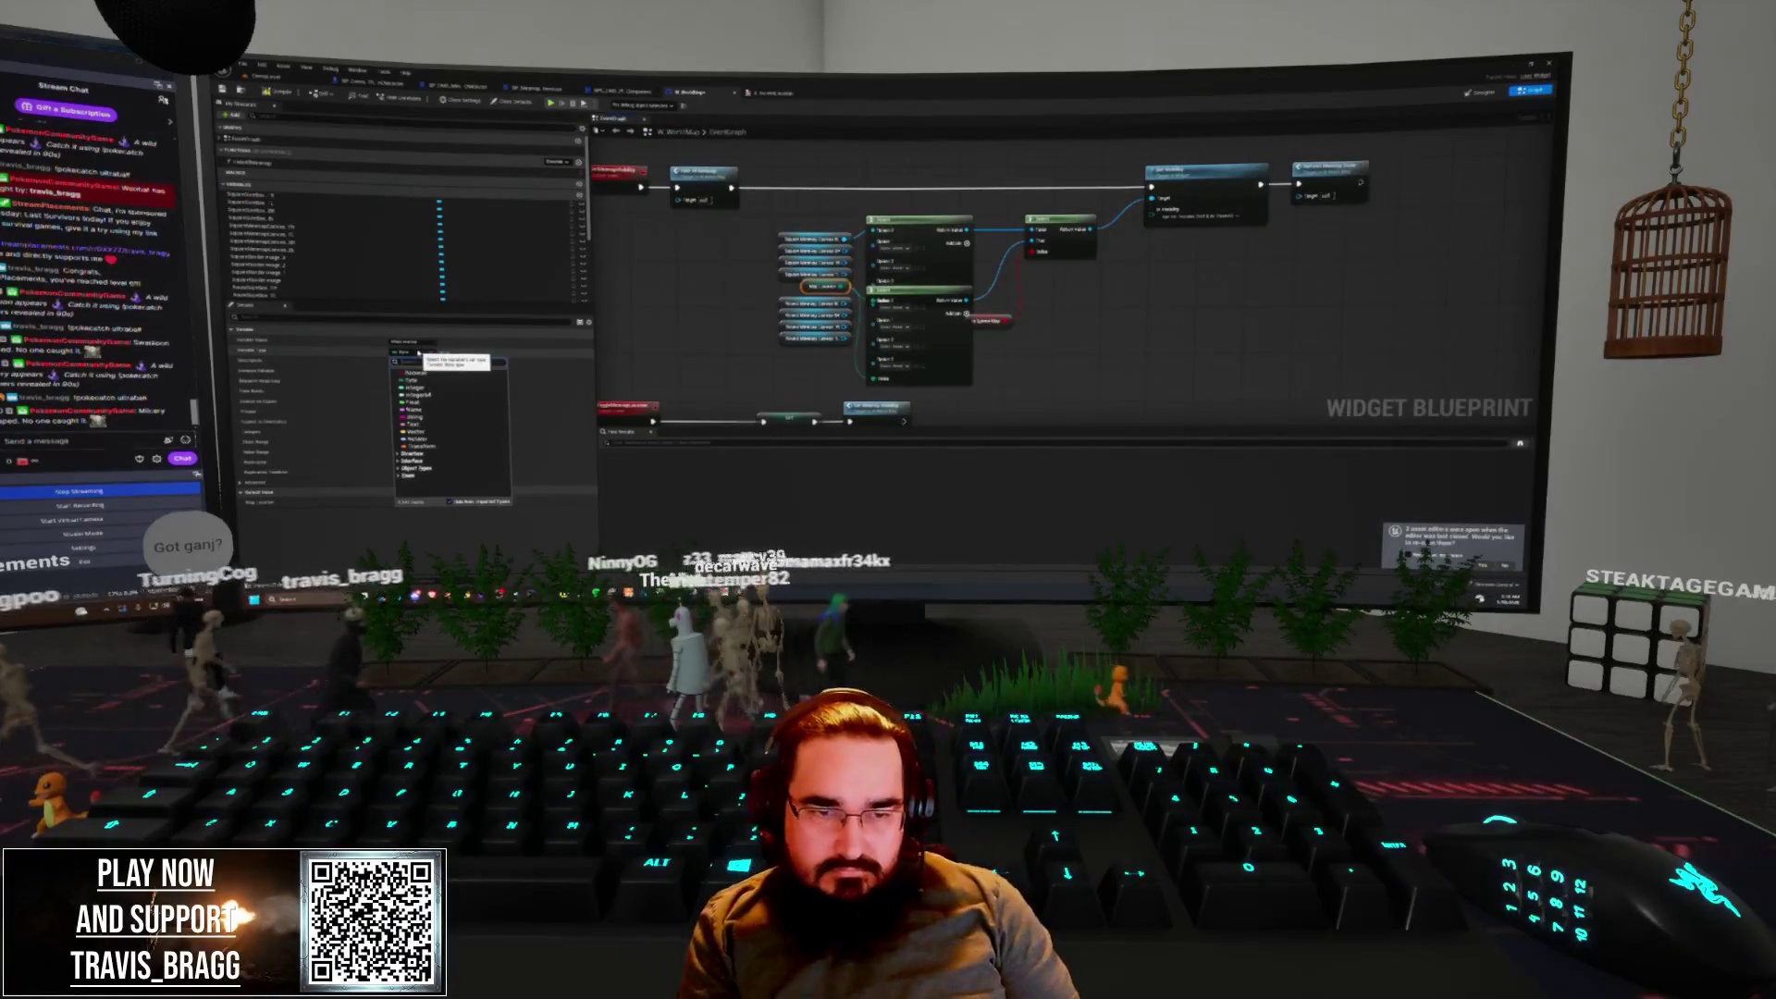
{"action": "type", "text": "map"}
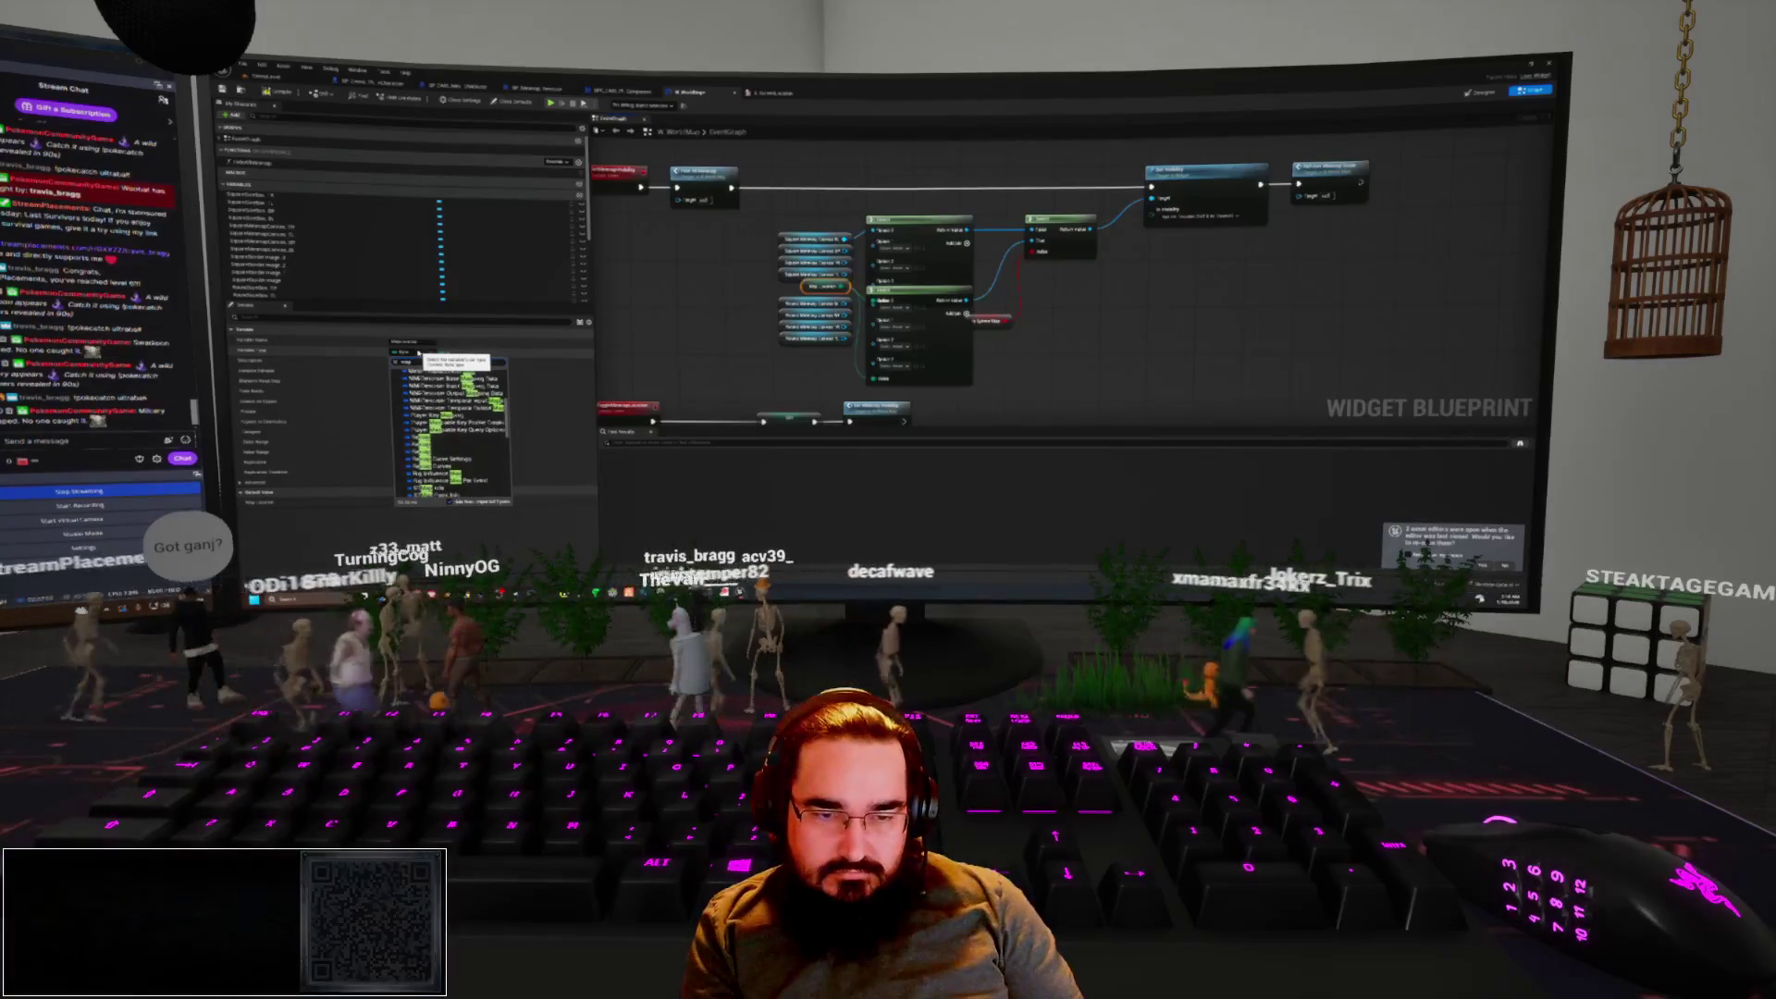
{"action": "type", "text": "s"}
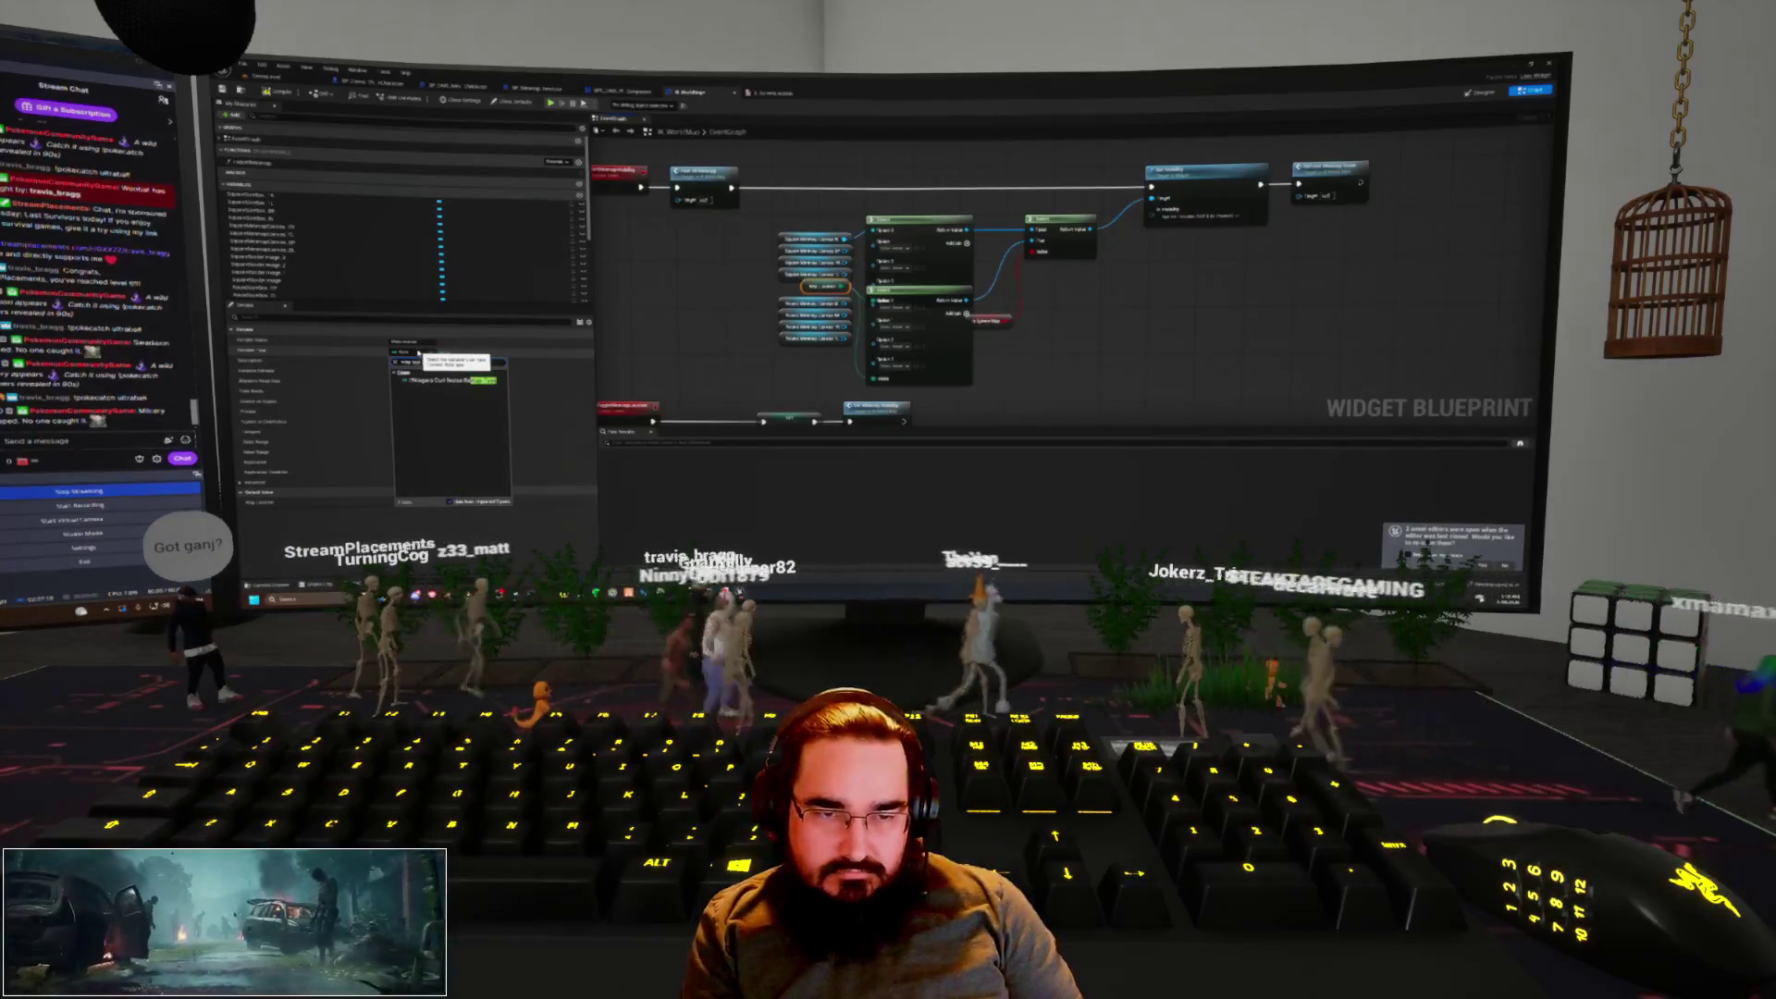
{"action": "key", "text": "Return"}
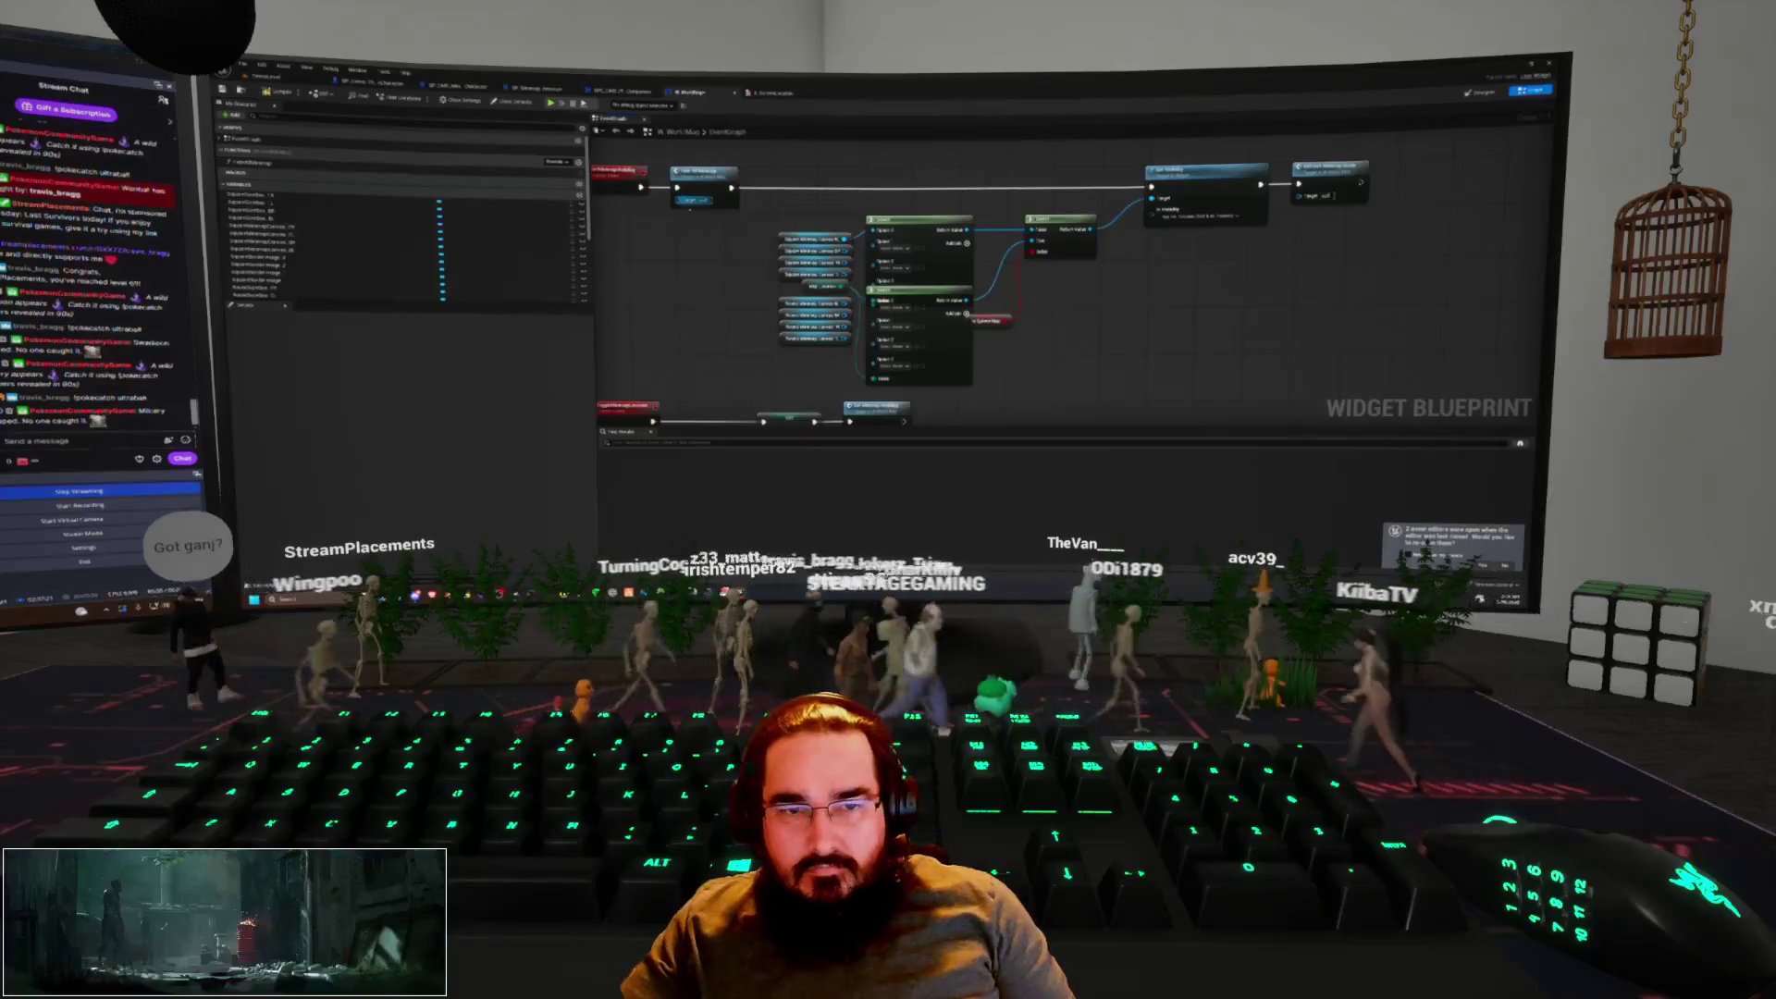
Change a corner variable to the 'screen' type and wire its getter into the Select node's lower input
{"action": "left_click", "coordinate": [815, 289]}
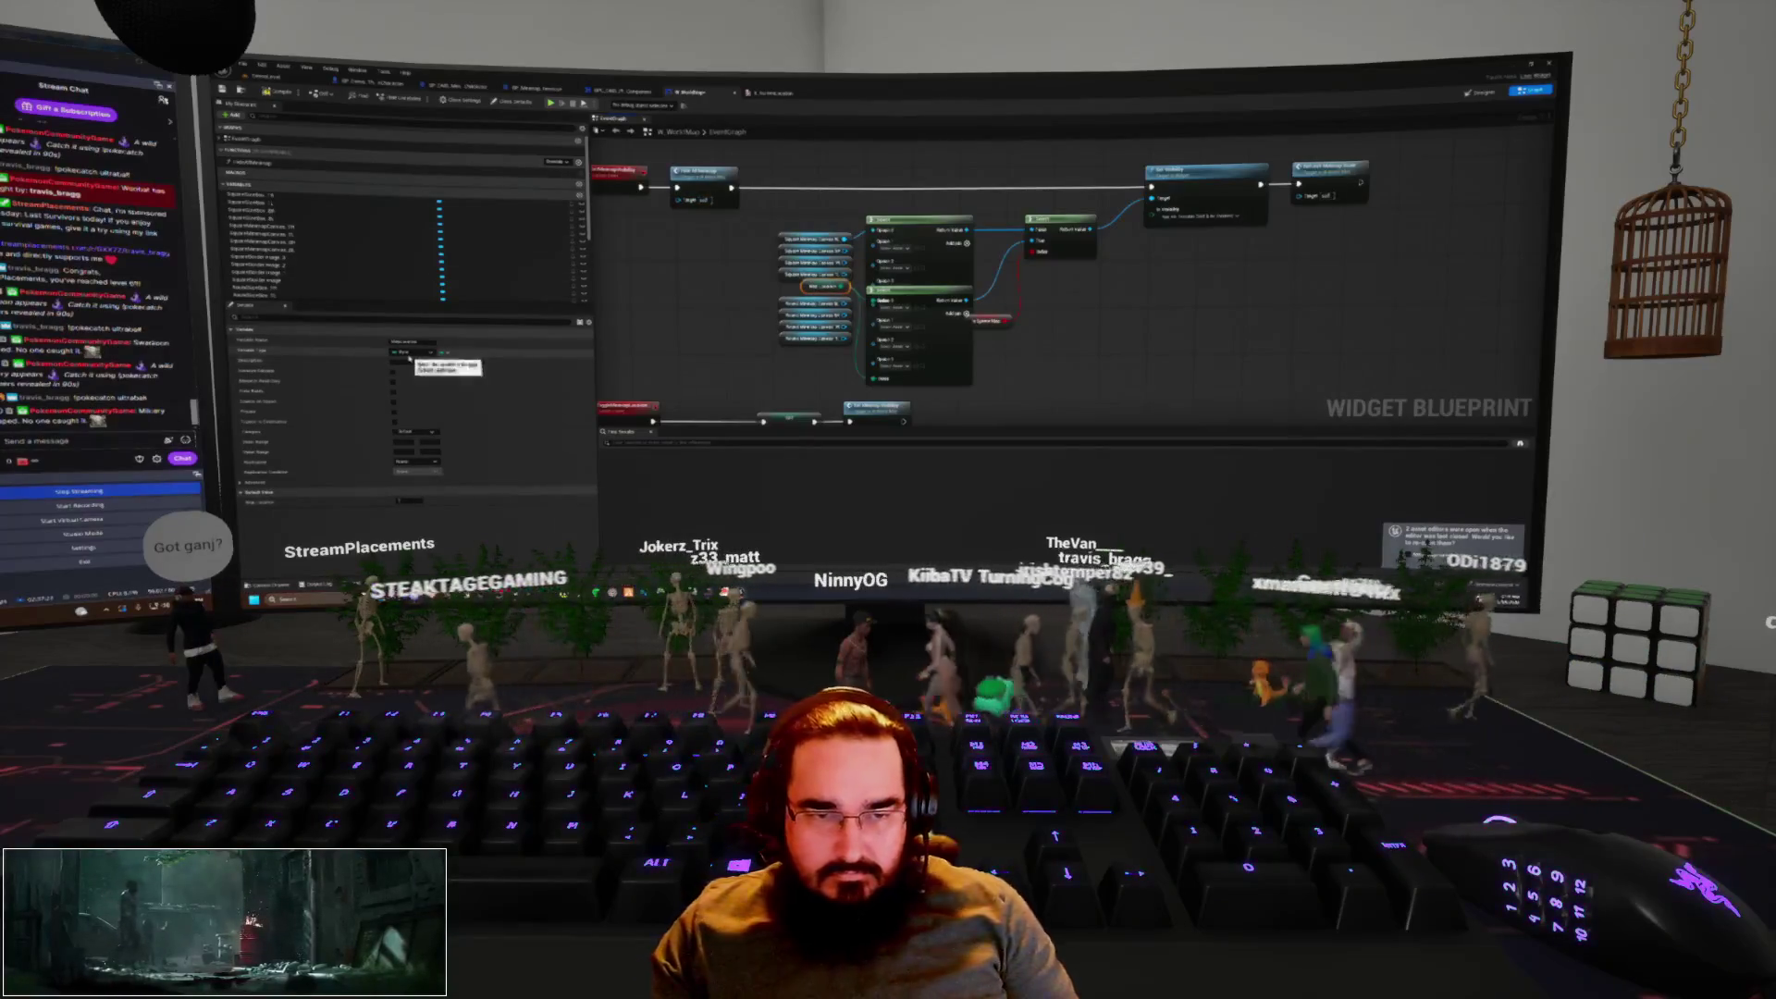
{"action": "left_click", "coordinate": [407, 353]}
{"action": "type", "text": "screen"}
{"action": "key", "text": "Return"}
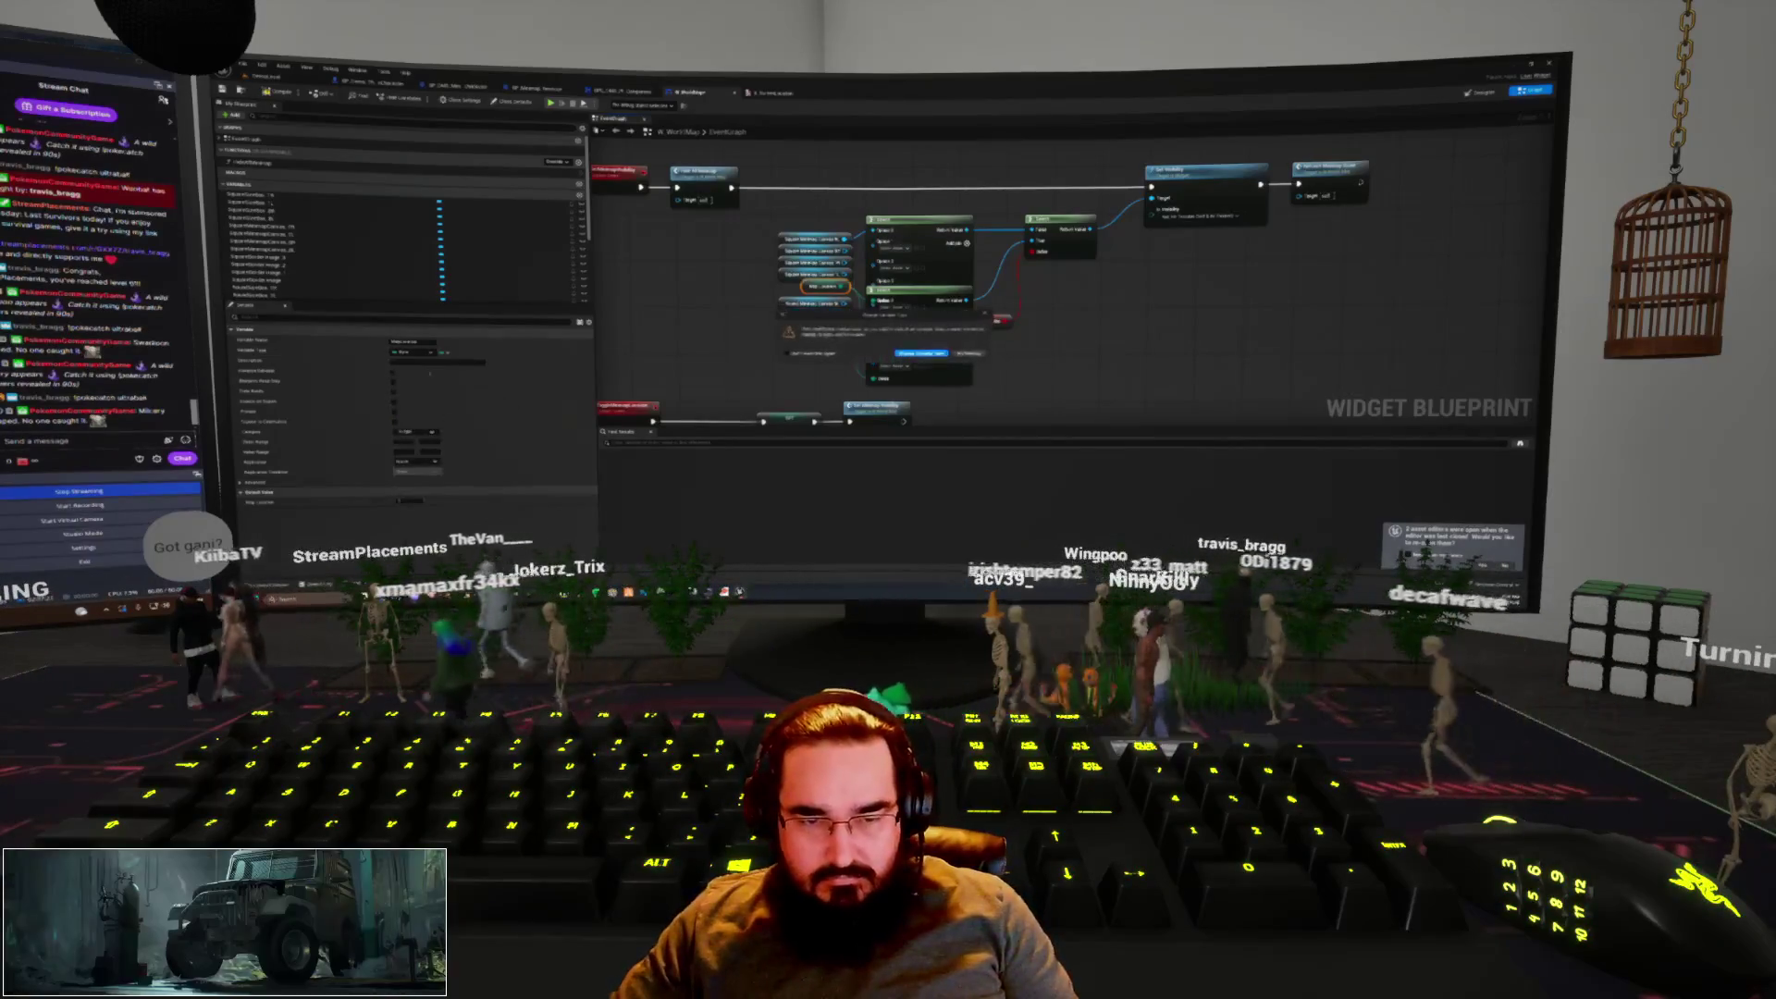
{"action": "key", "text": "Return"}
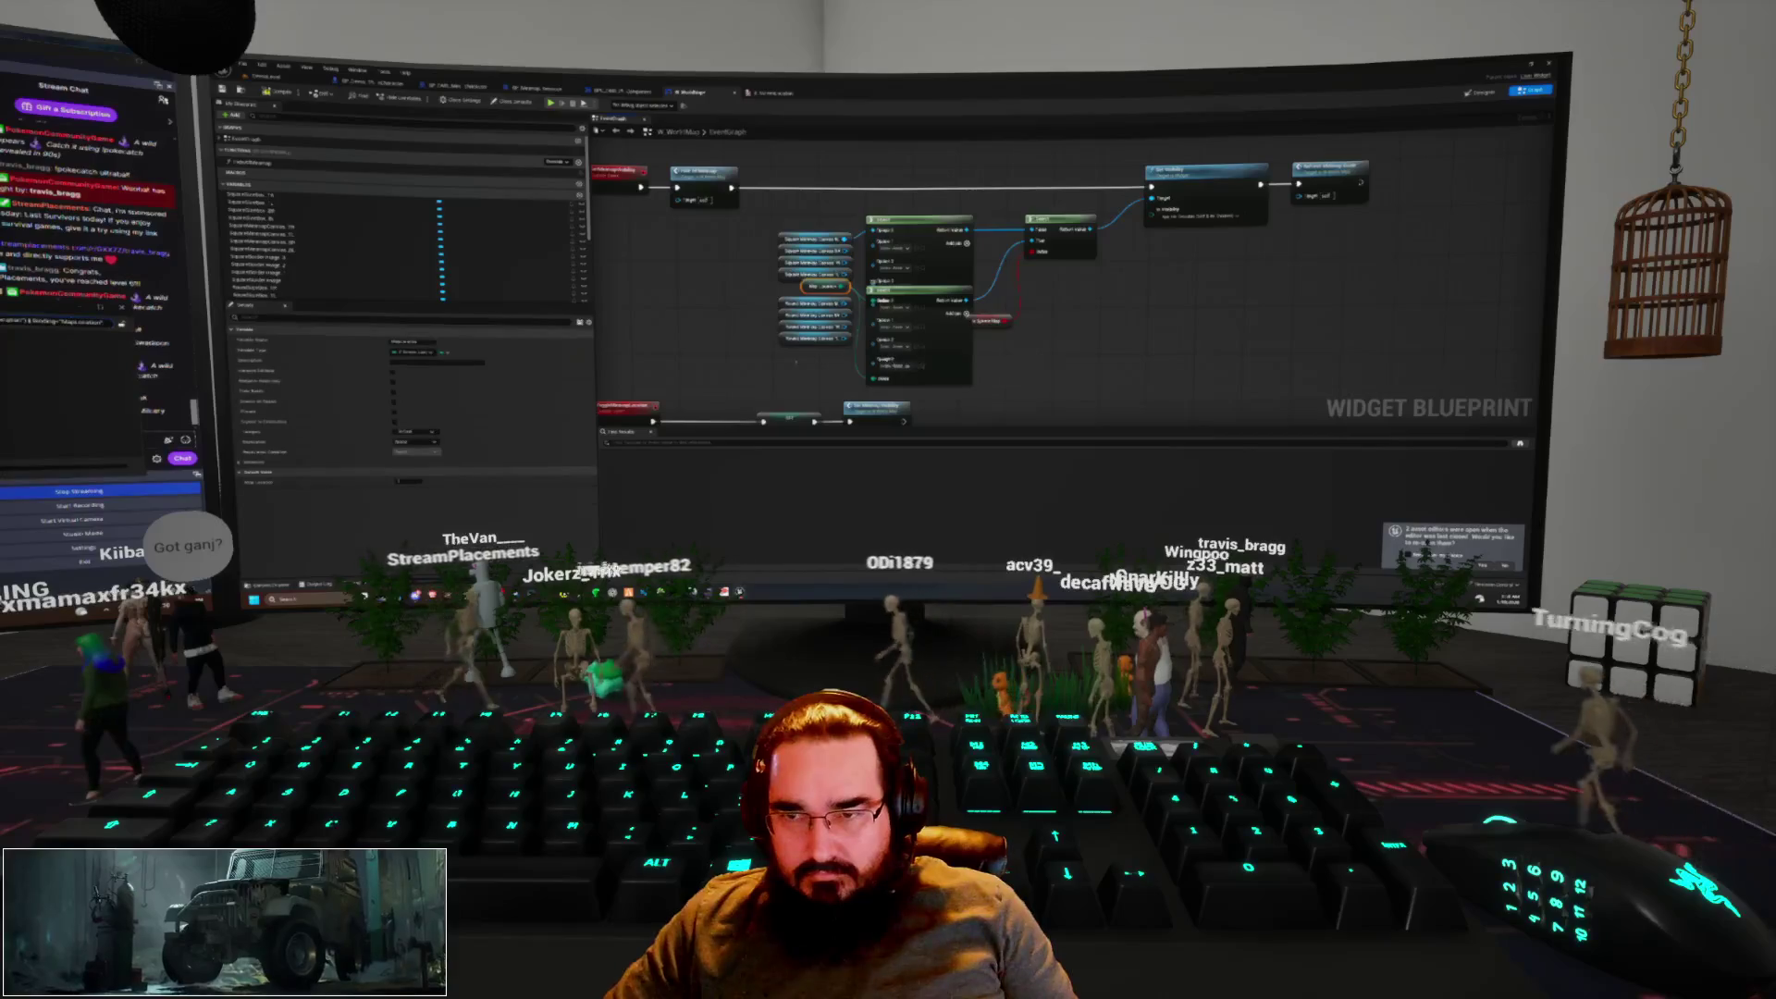
{"action": "left_click_drag", "start_coordinate": [850, 286], "coordinate": [875, 380]}
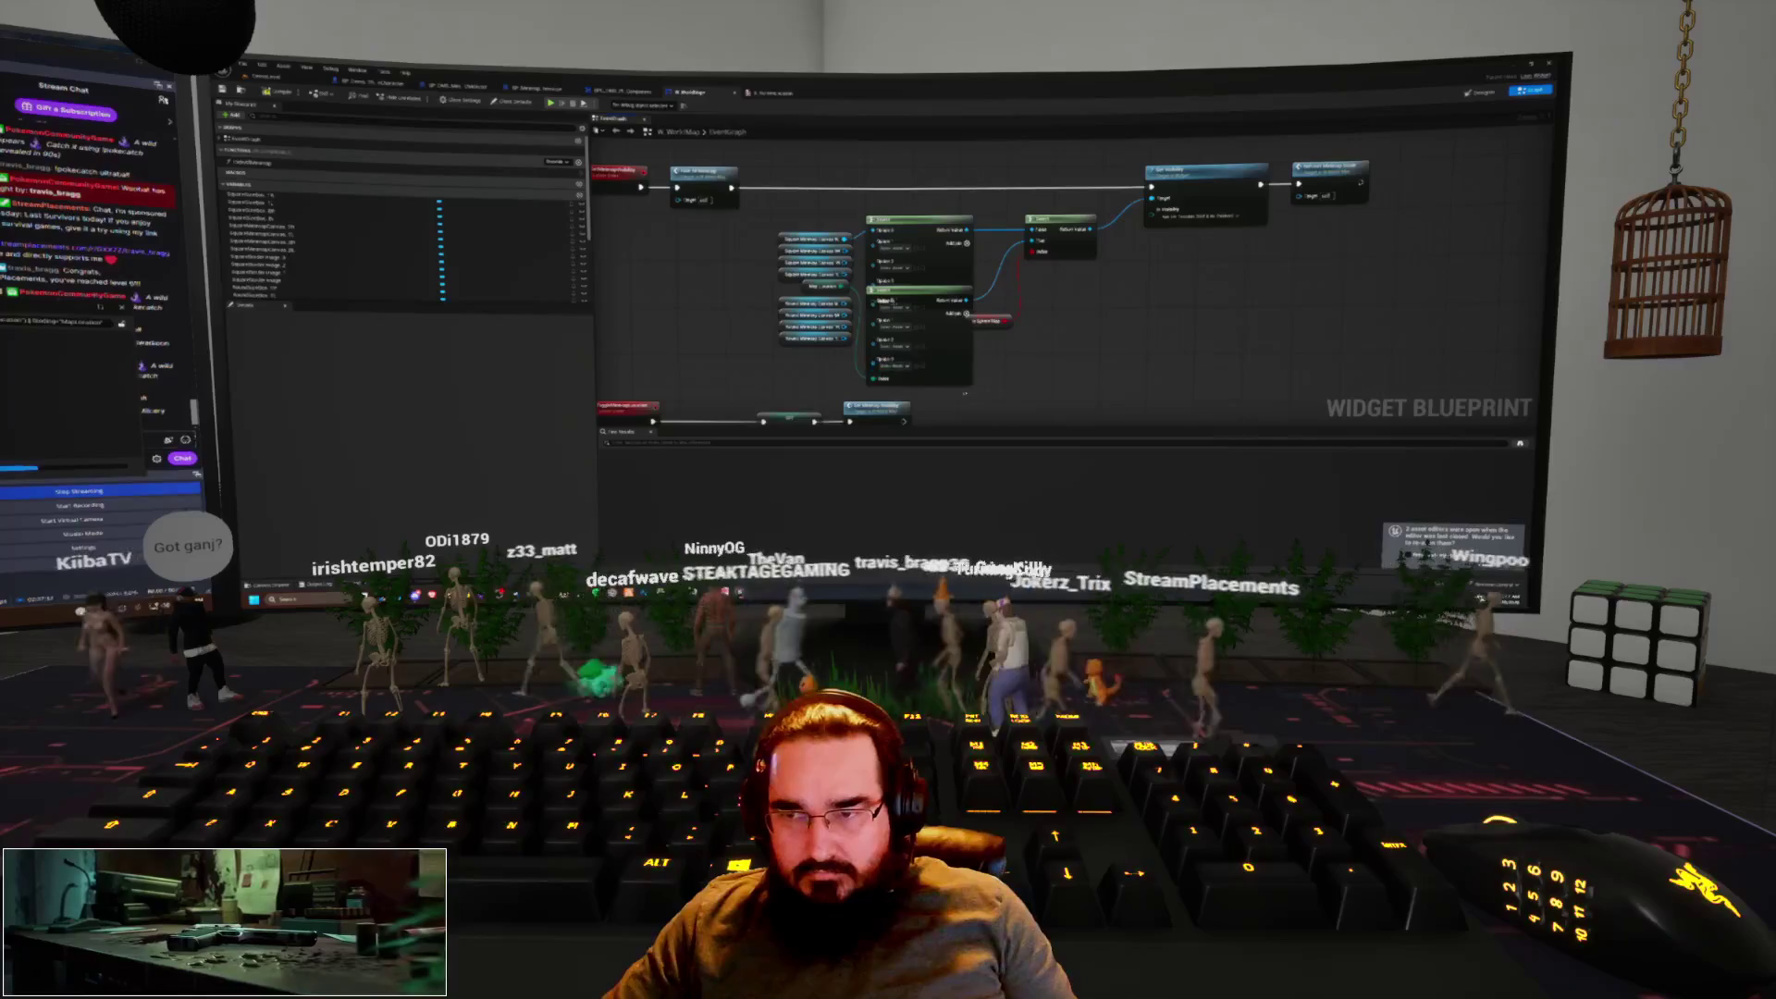
Replace the two old Select nodes with a new Select node fed by the getter, then duplicate it
{"action": "key", "text": "Delete"}
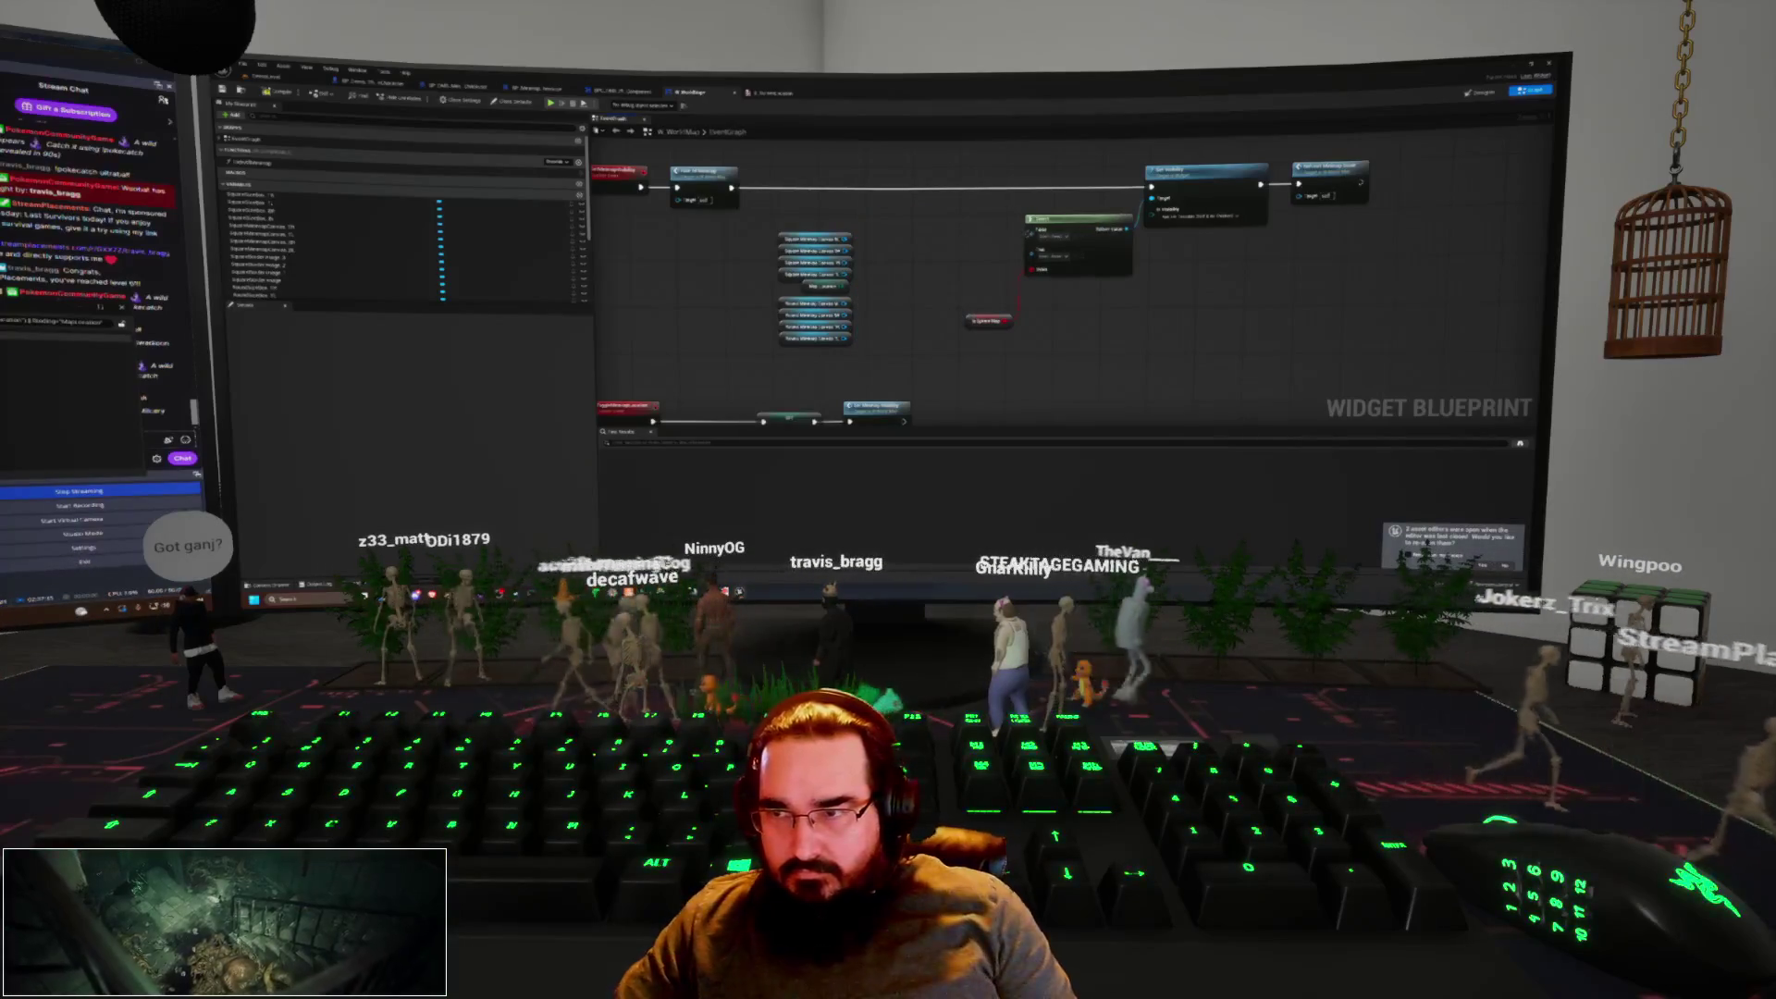
{"action": "left_click_drag", "start_coordinate": [1029, 232], "coordinate": [973, 256]}
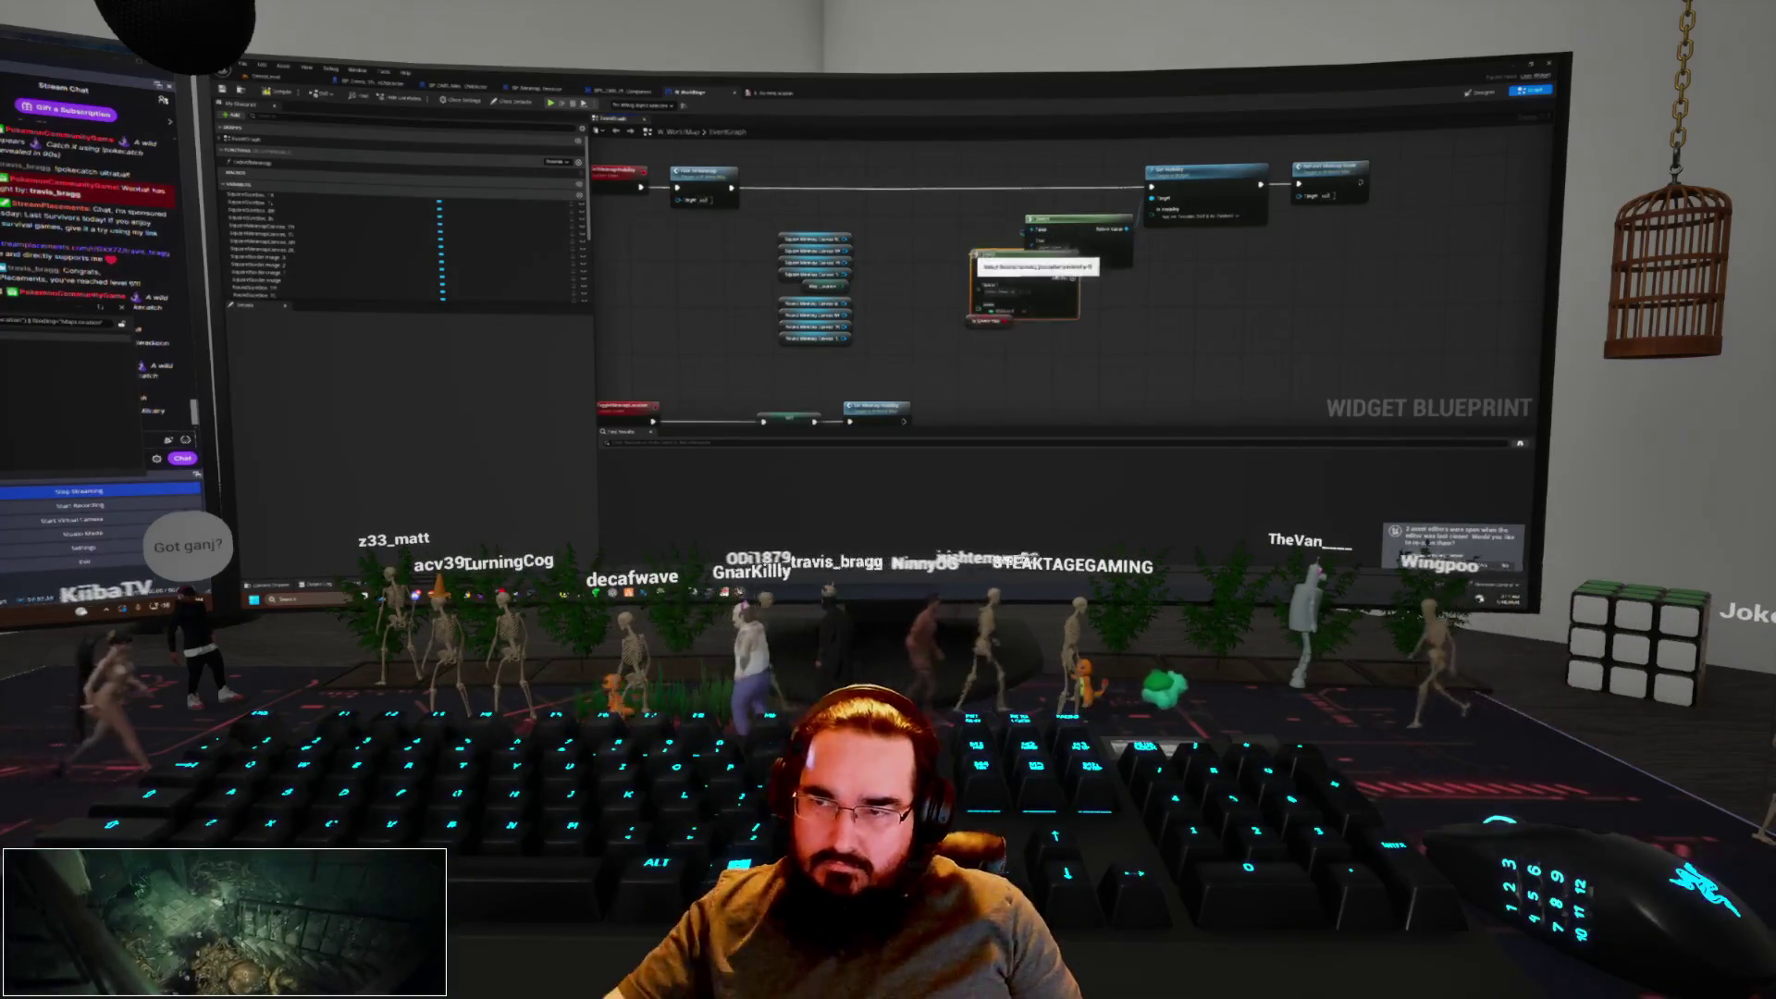
{"action": "key", "text": "Return"}
{"action": "left_click_drag", "start_coordinate": [849, 287], "coordinate": [902, 280]}
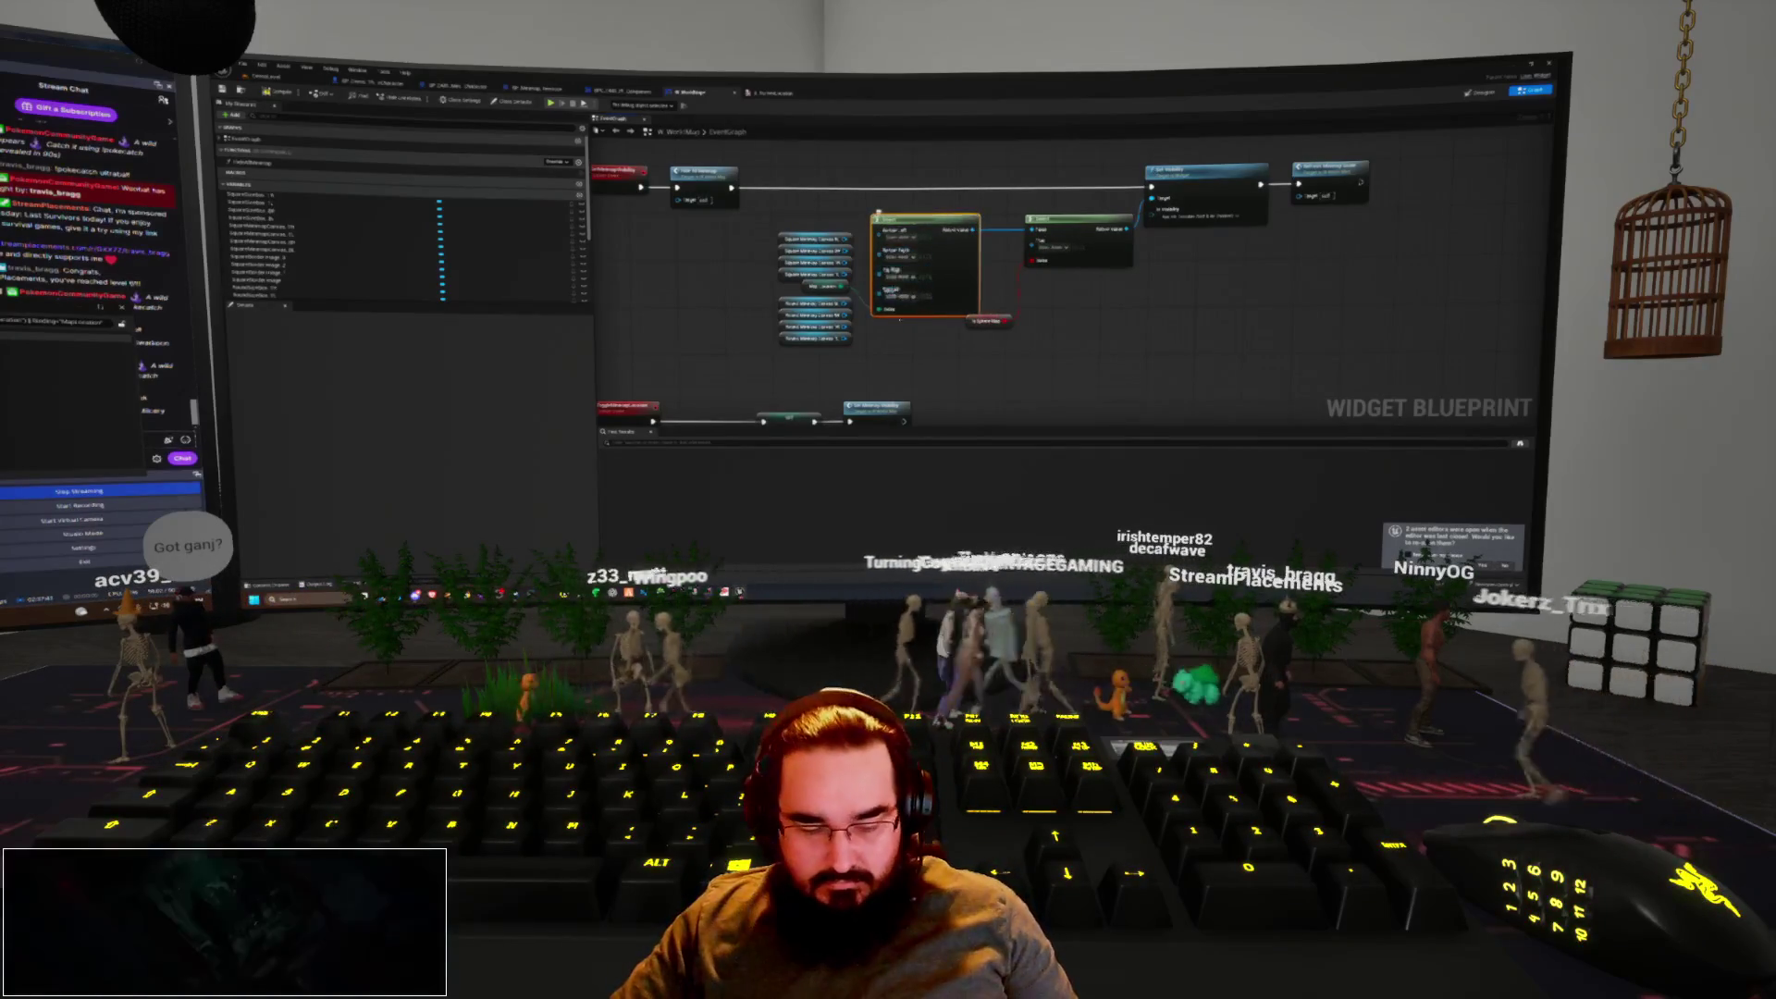
{"action": "key", "text": "ctrl+d"}
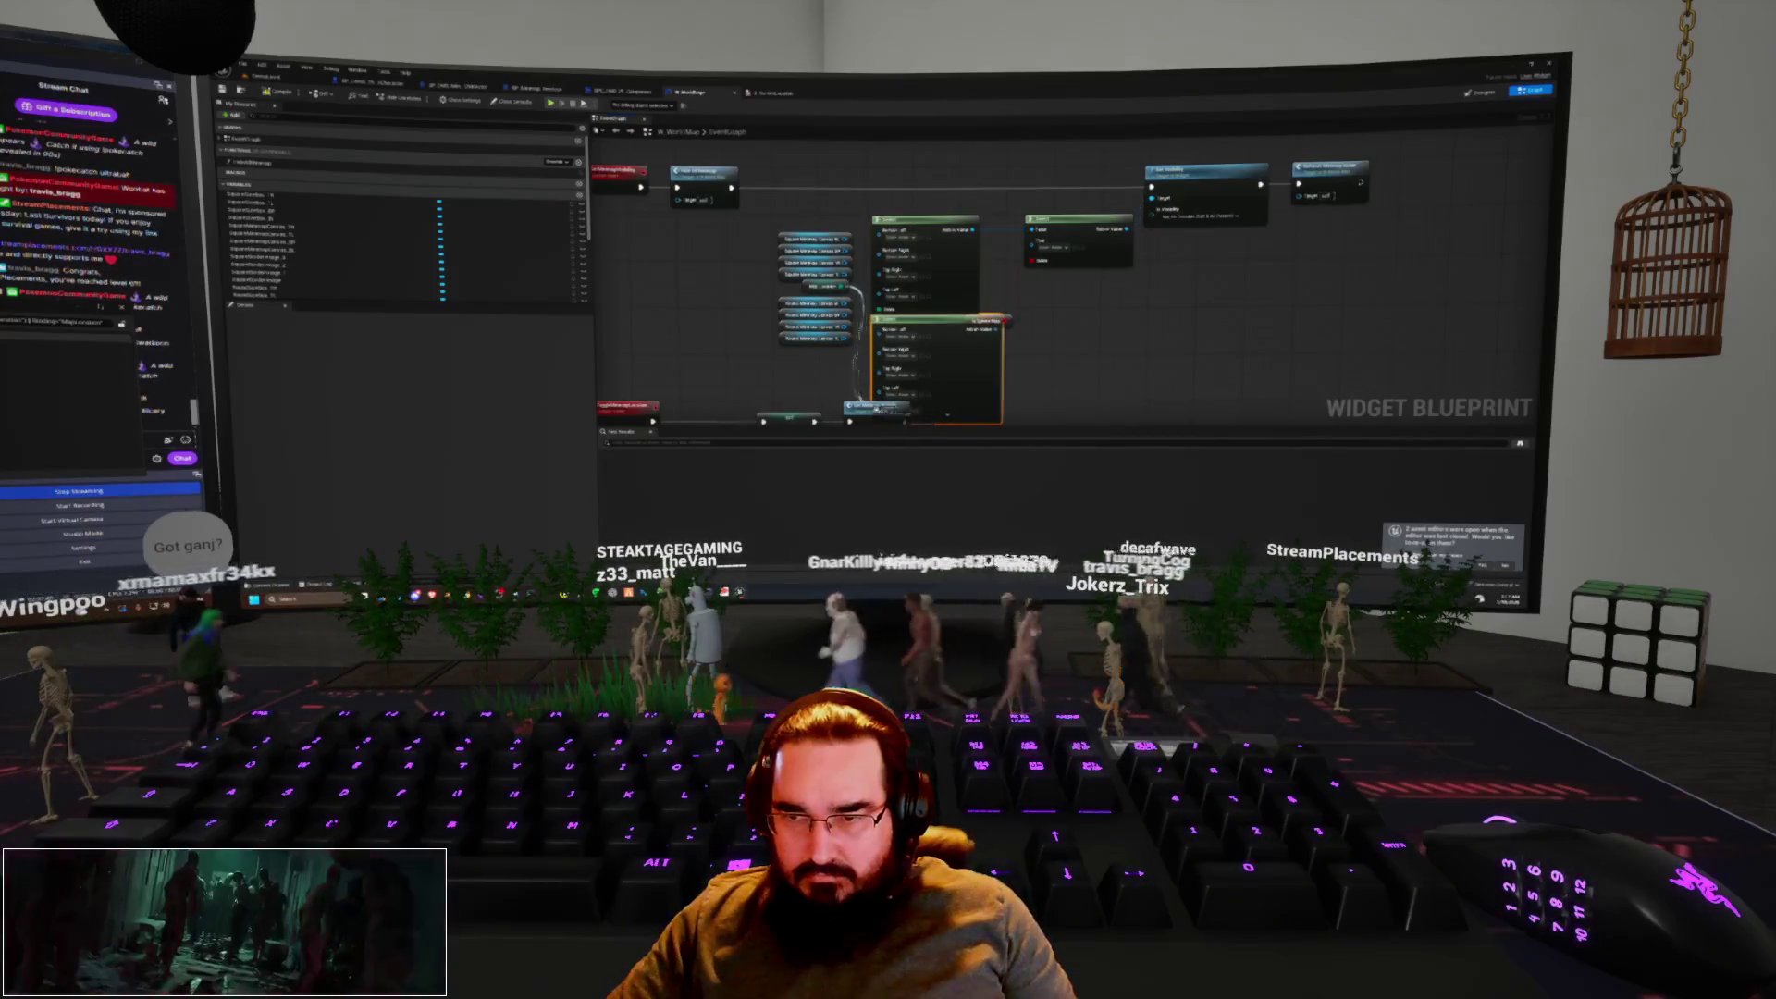
{"action": "mouse_move", "coordinate": [880, 411]}
{"action": "left_mouse_down"}
{"action": "mouse_move", "coordinate": [826, 310]}
{"action": "mouse_move", "coordinate": [866, 337]}
{"action": "mouse_move", "coordinate": [848, 426]}
{"action": "left_mouse_up"}
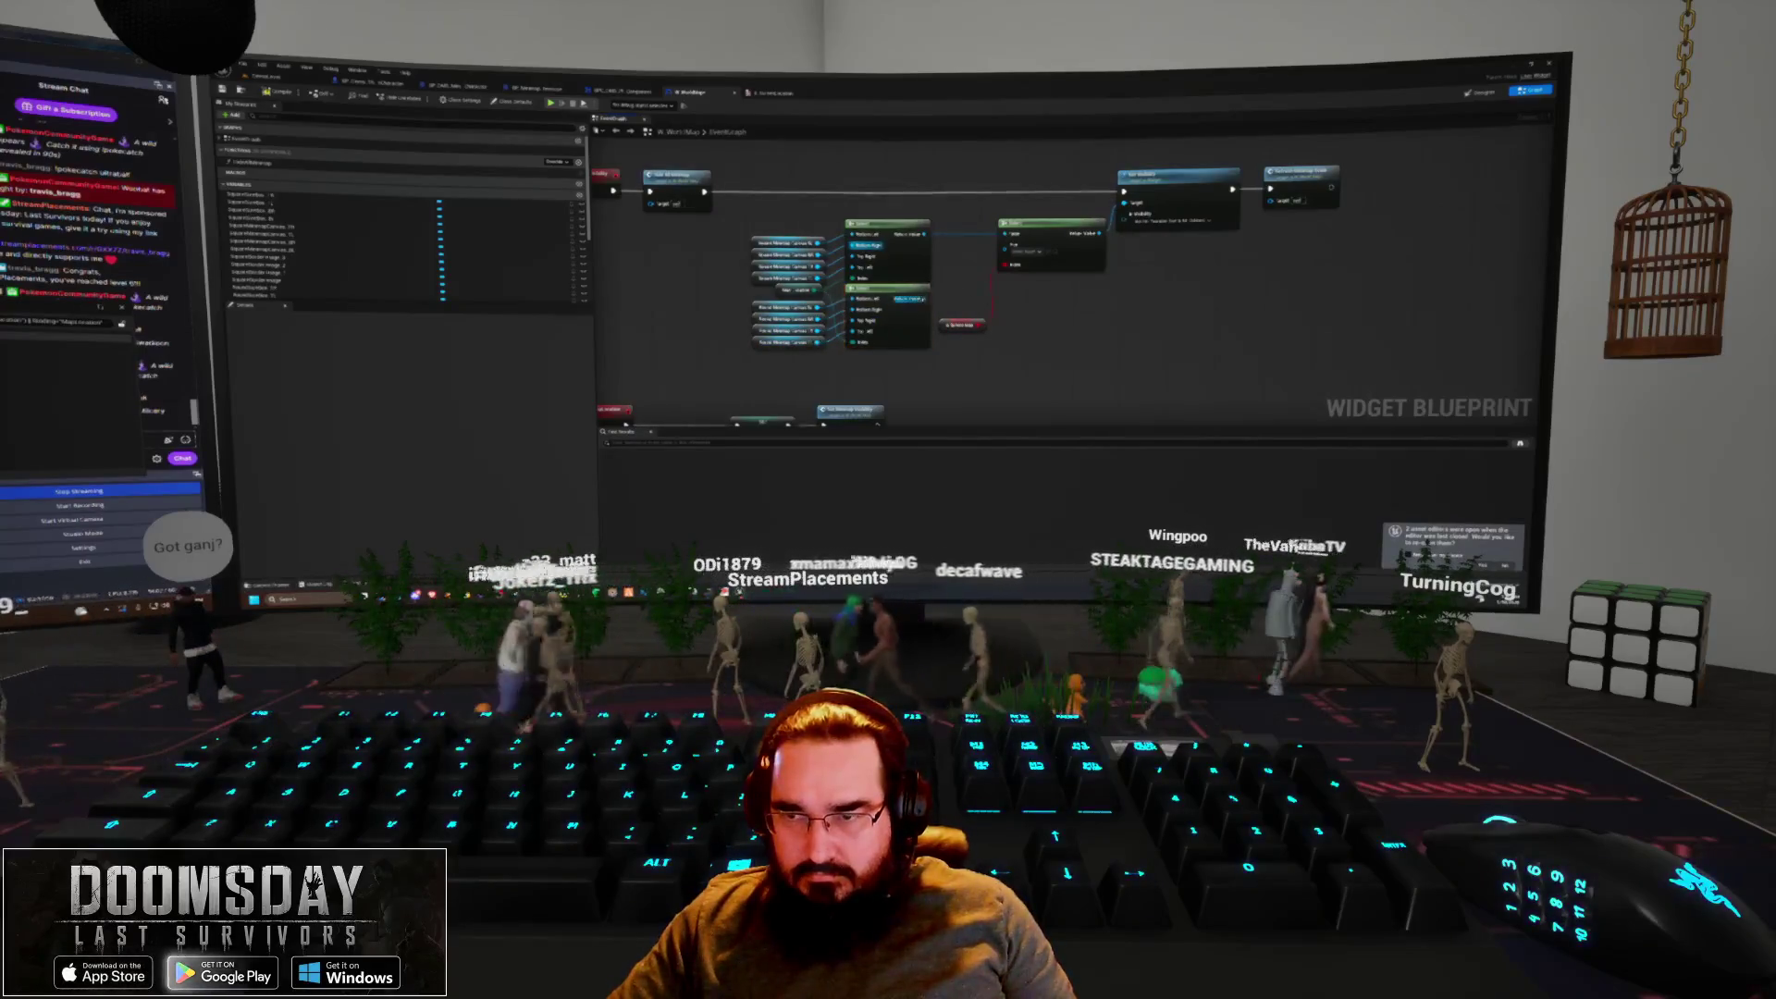
Delete the old Select node and add a new 'select' node wired from the pin
{"action": "scroll", "coordinate": [1103, 310], "scroll_direction": "down", "scroll_amount": 2}
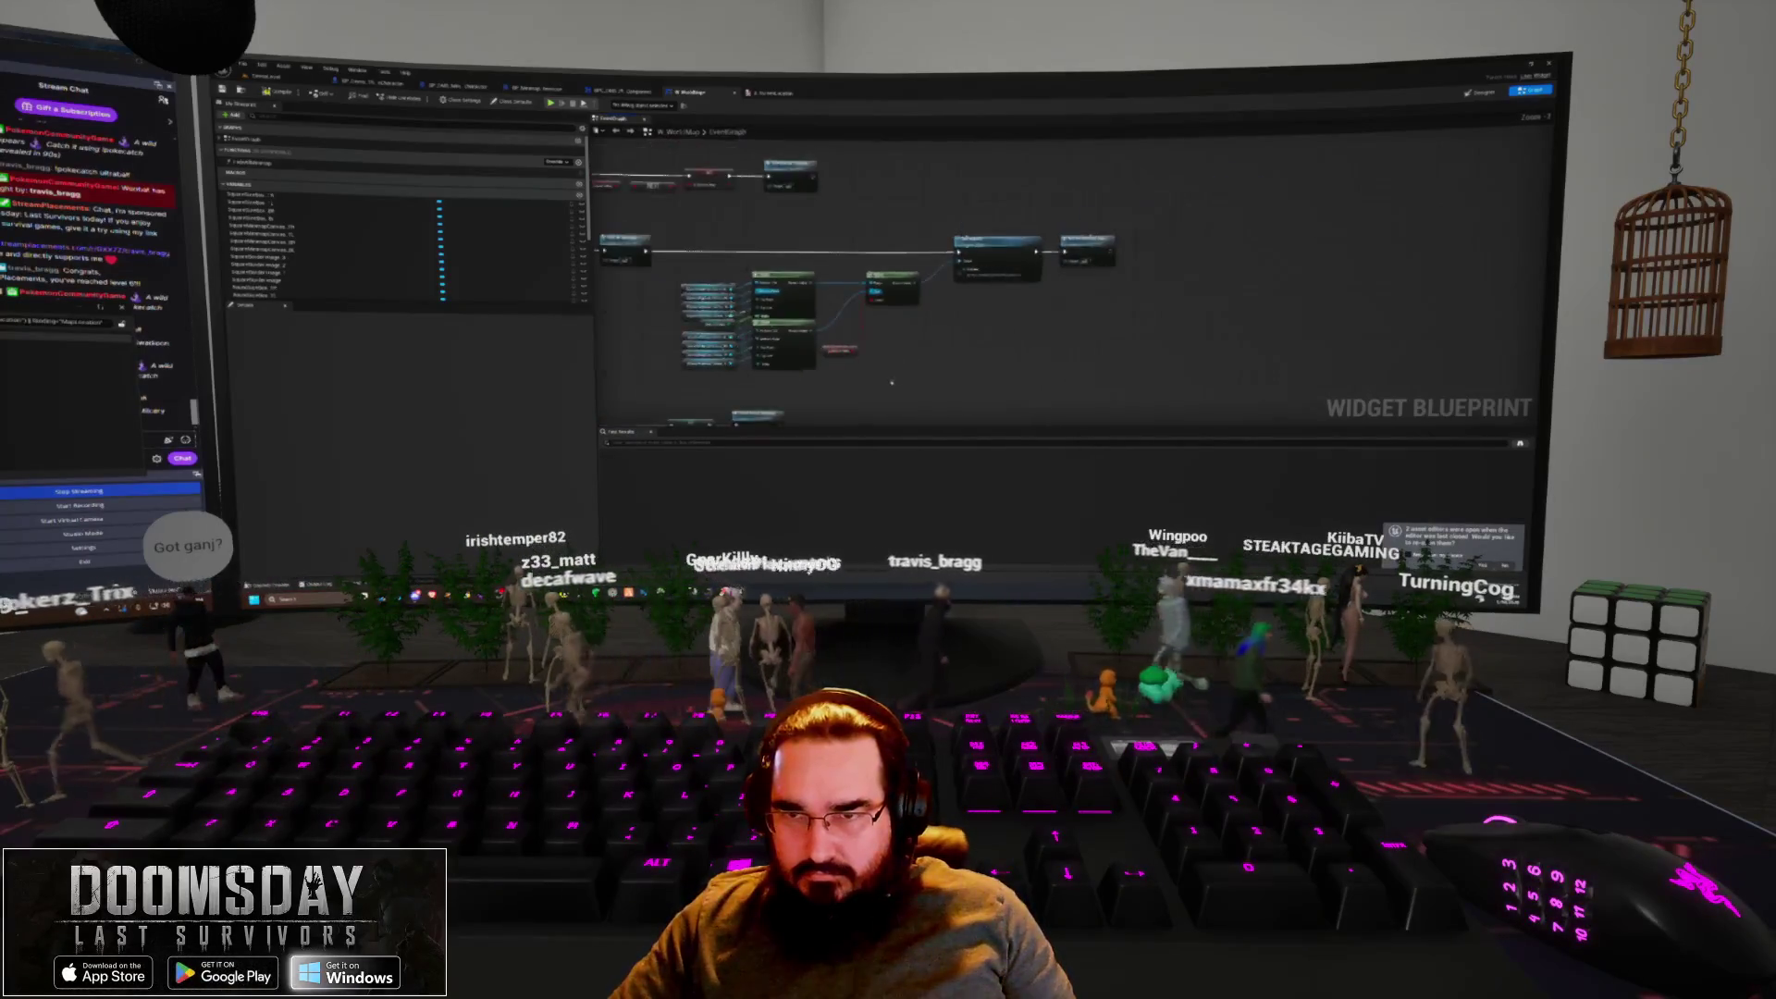
{"action": "scroll", "coordinate": [849, 344], "scroll_direction": "up", "scroll_amount": 2}
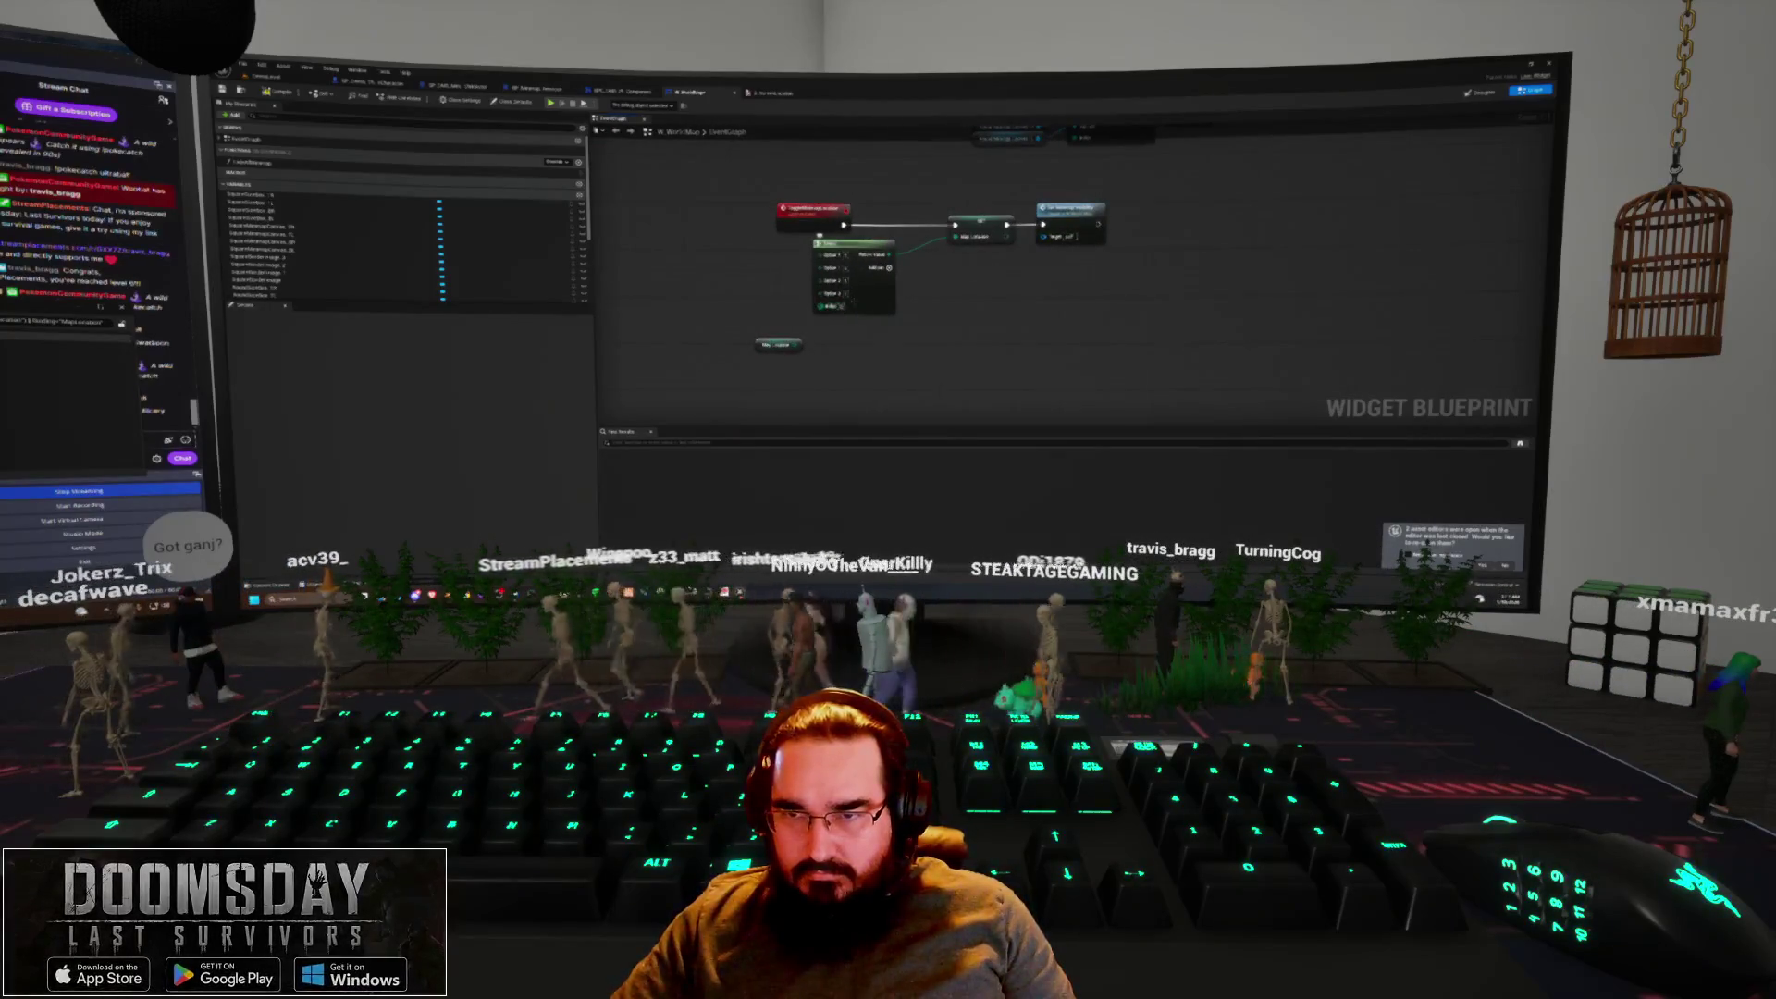
{"action": "key", "text": "Delete"}
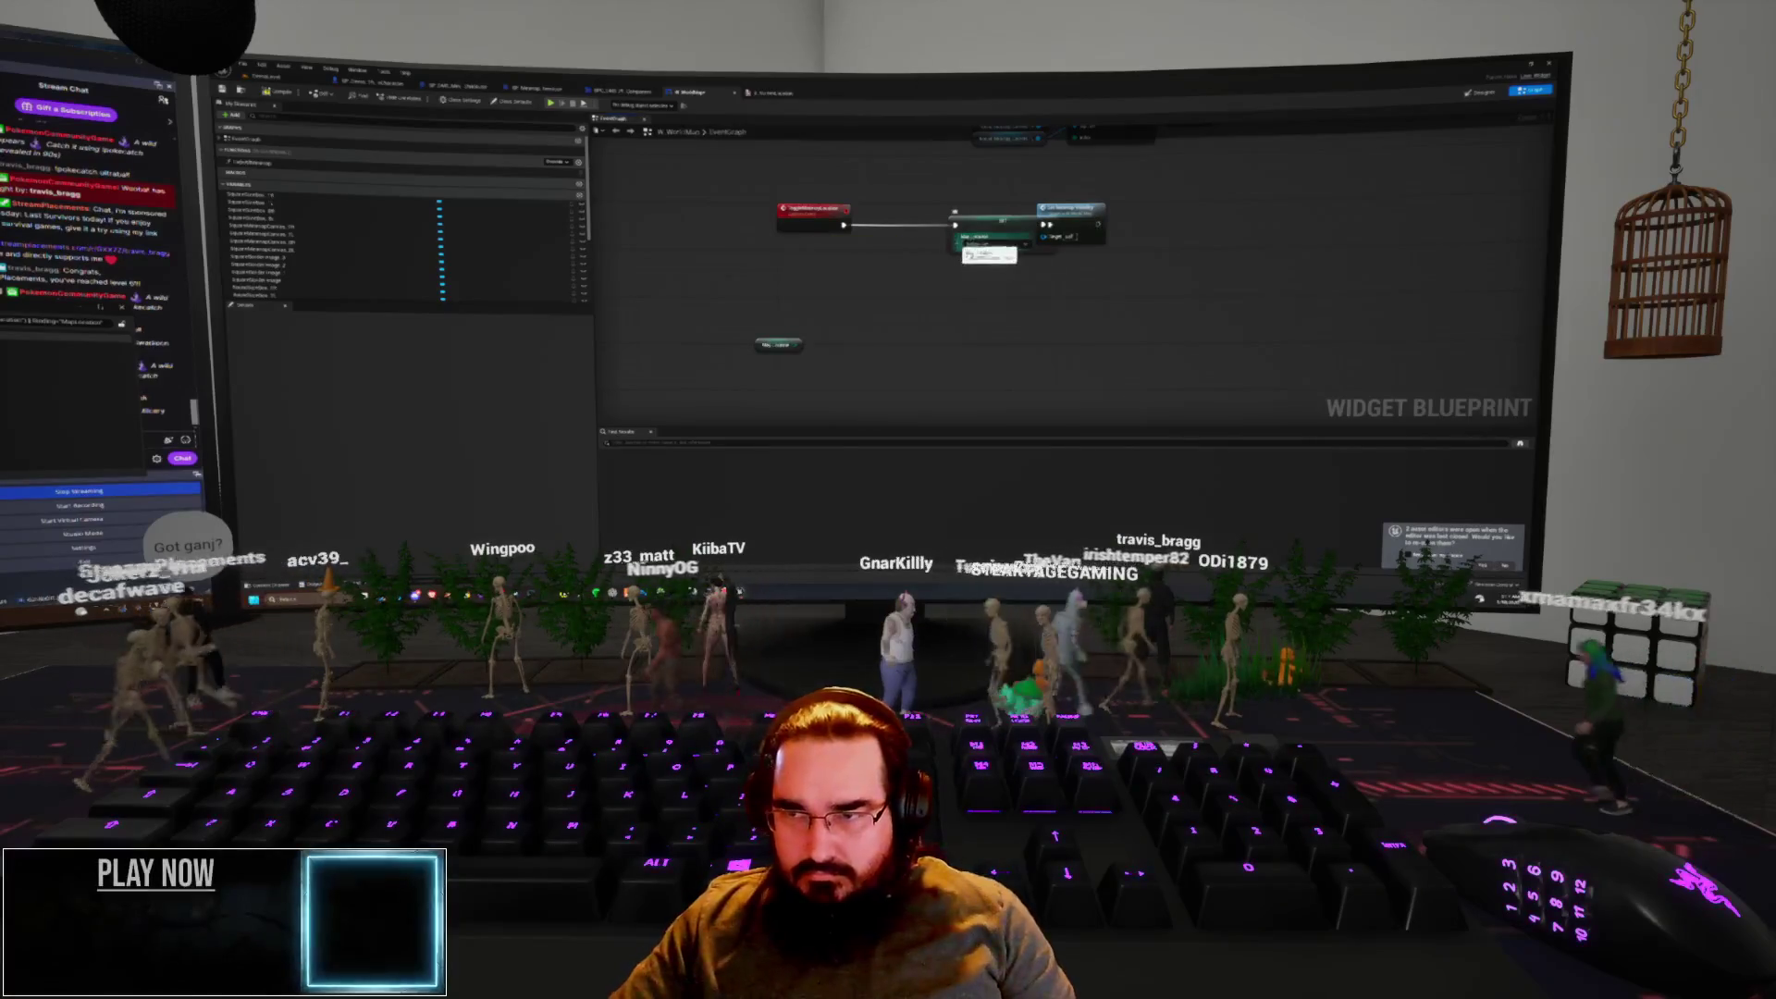
{"action": "left_click_drag", "start_coordinate": [953, 239], "coordinate": [902, 265]}
{"action": "type", "text": "select"}
{"action": "key", "text": "Return"}
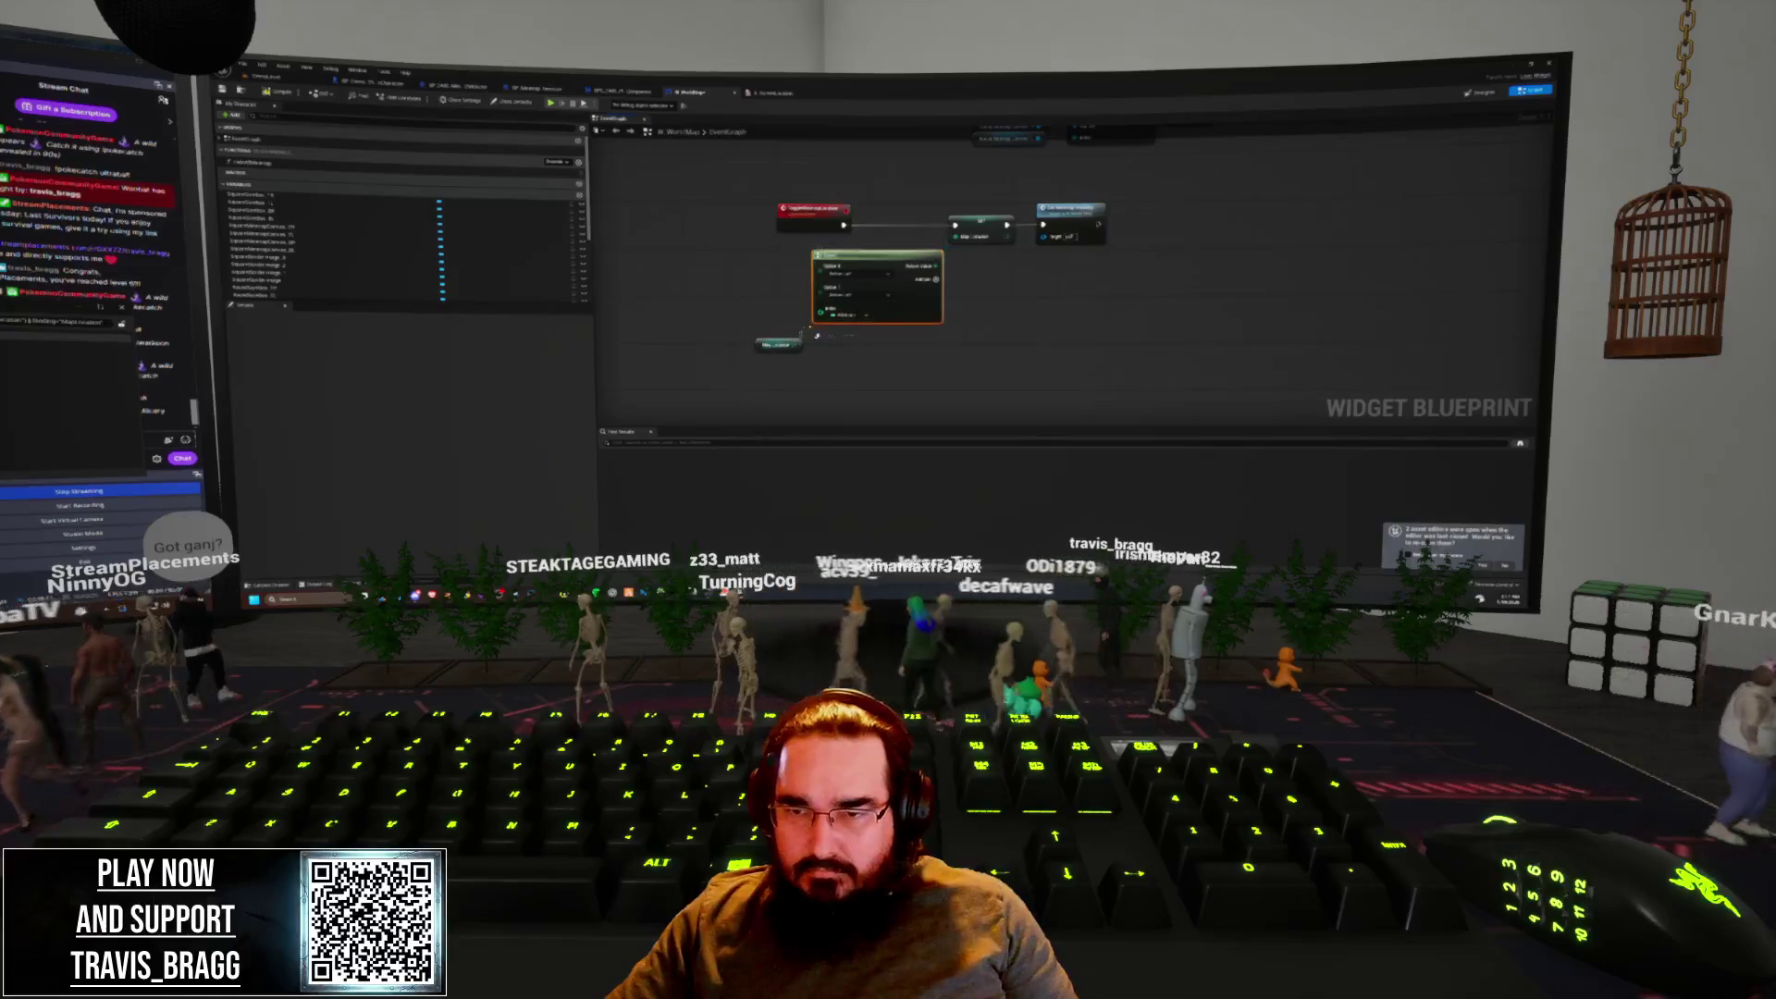
Set the values of the new Select node's upper and lower dropdown pins
{"action": "left_click", "coordinate": [832, 317]}
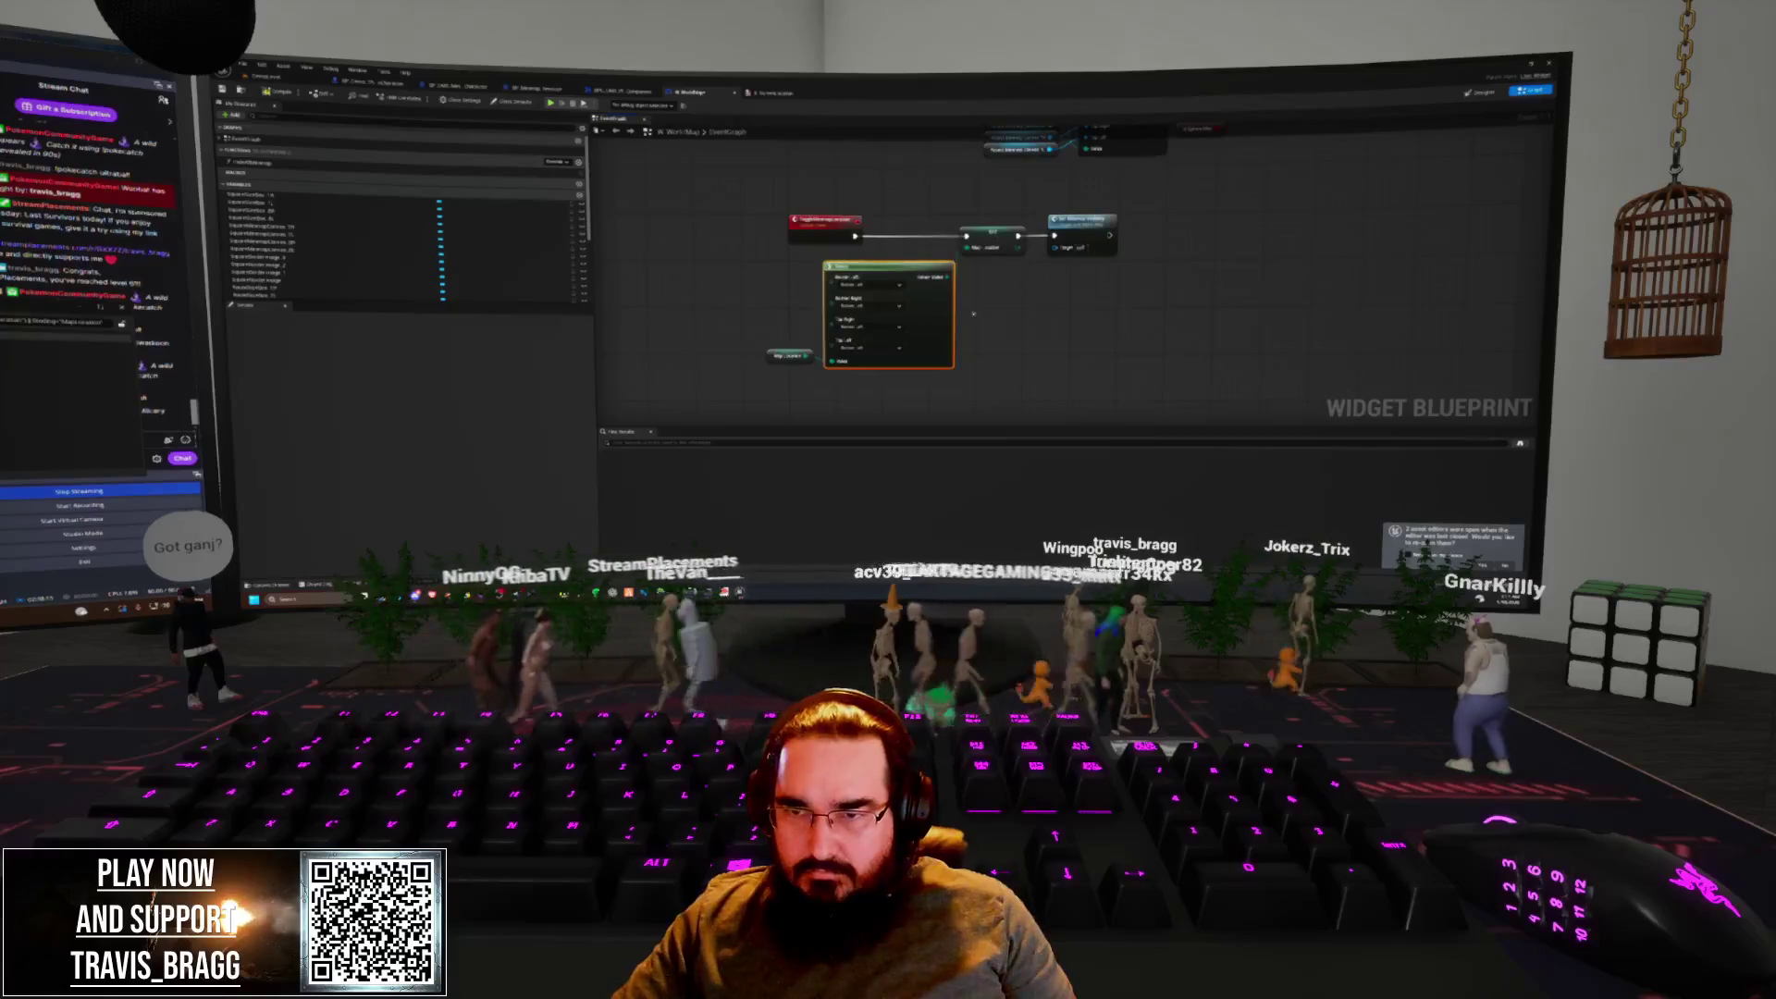
{"action": "left_click", "coordinate": [875, 302]}
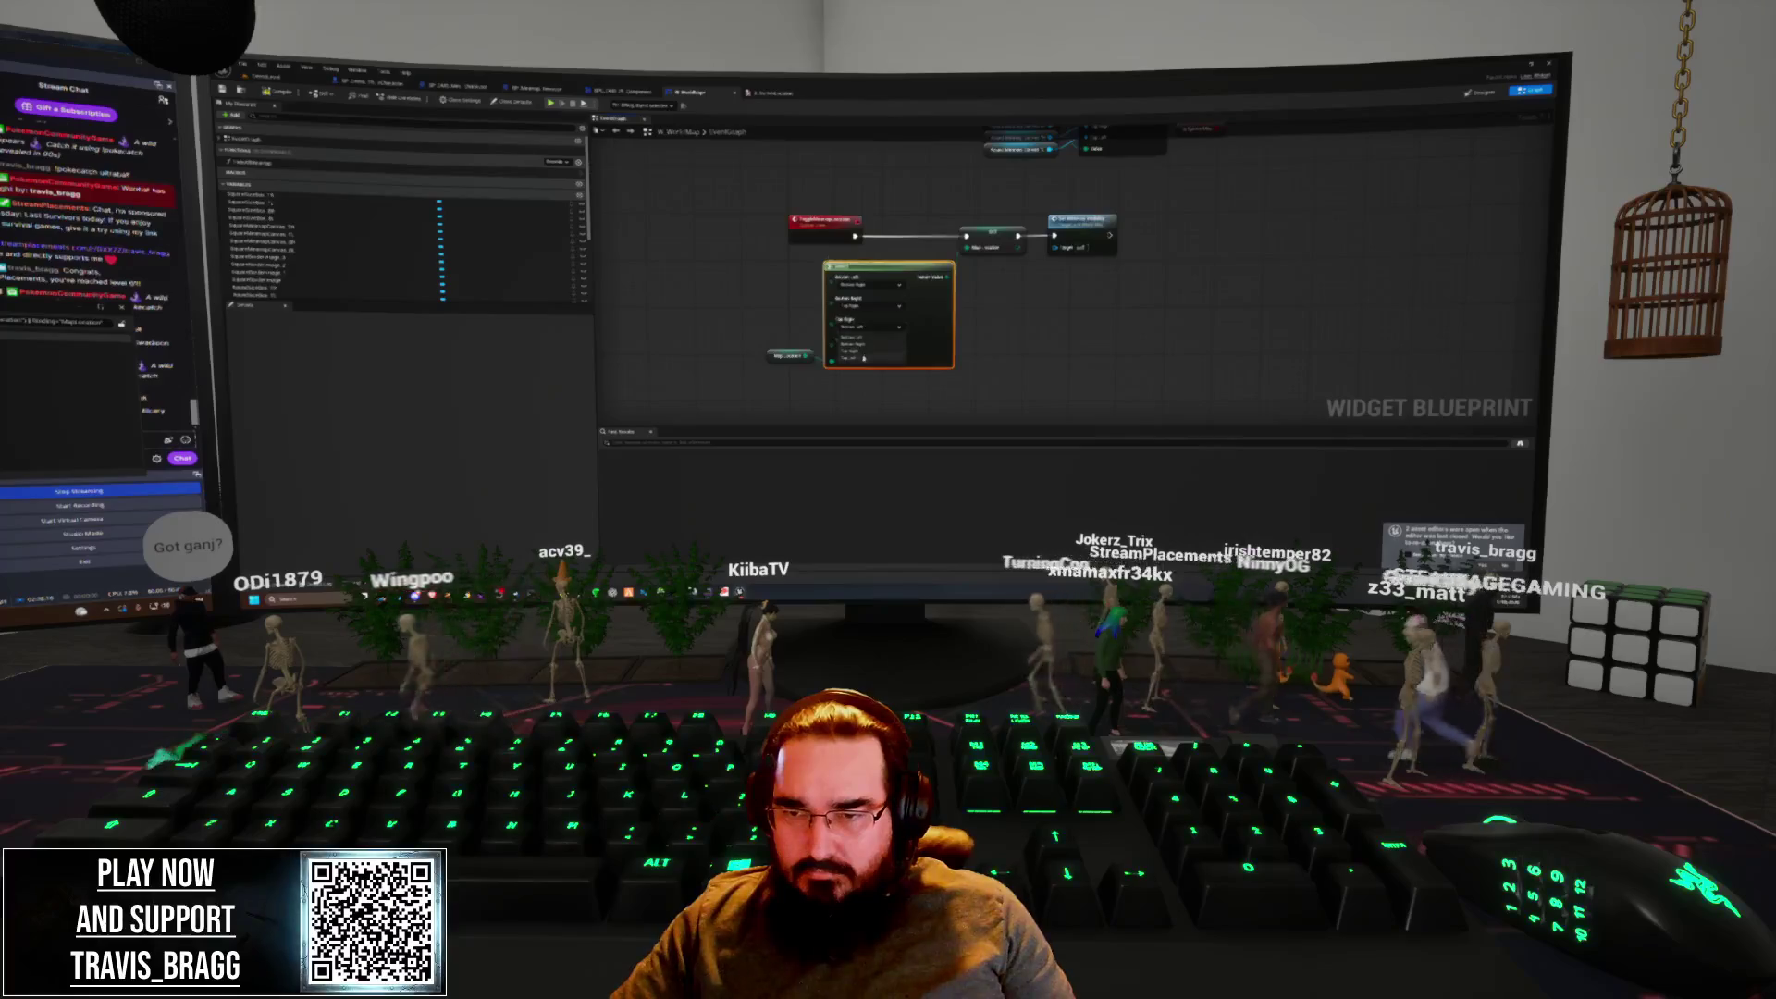
{"action": "left_click", "coordinate": [869, 348]}
{"action": "left_click", "coordinate": [1026, 328]}
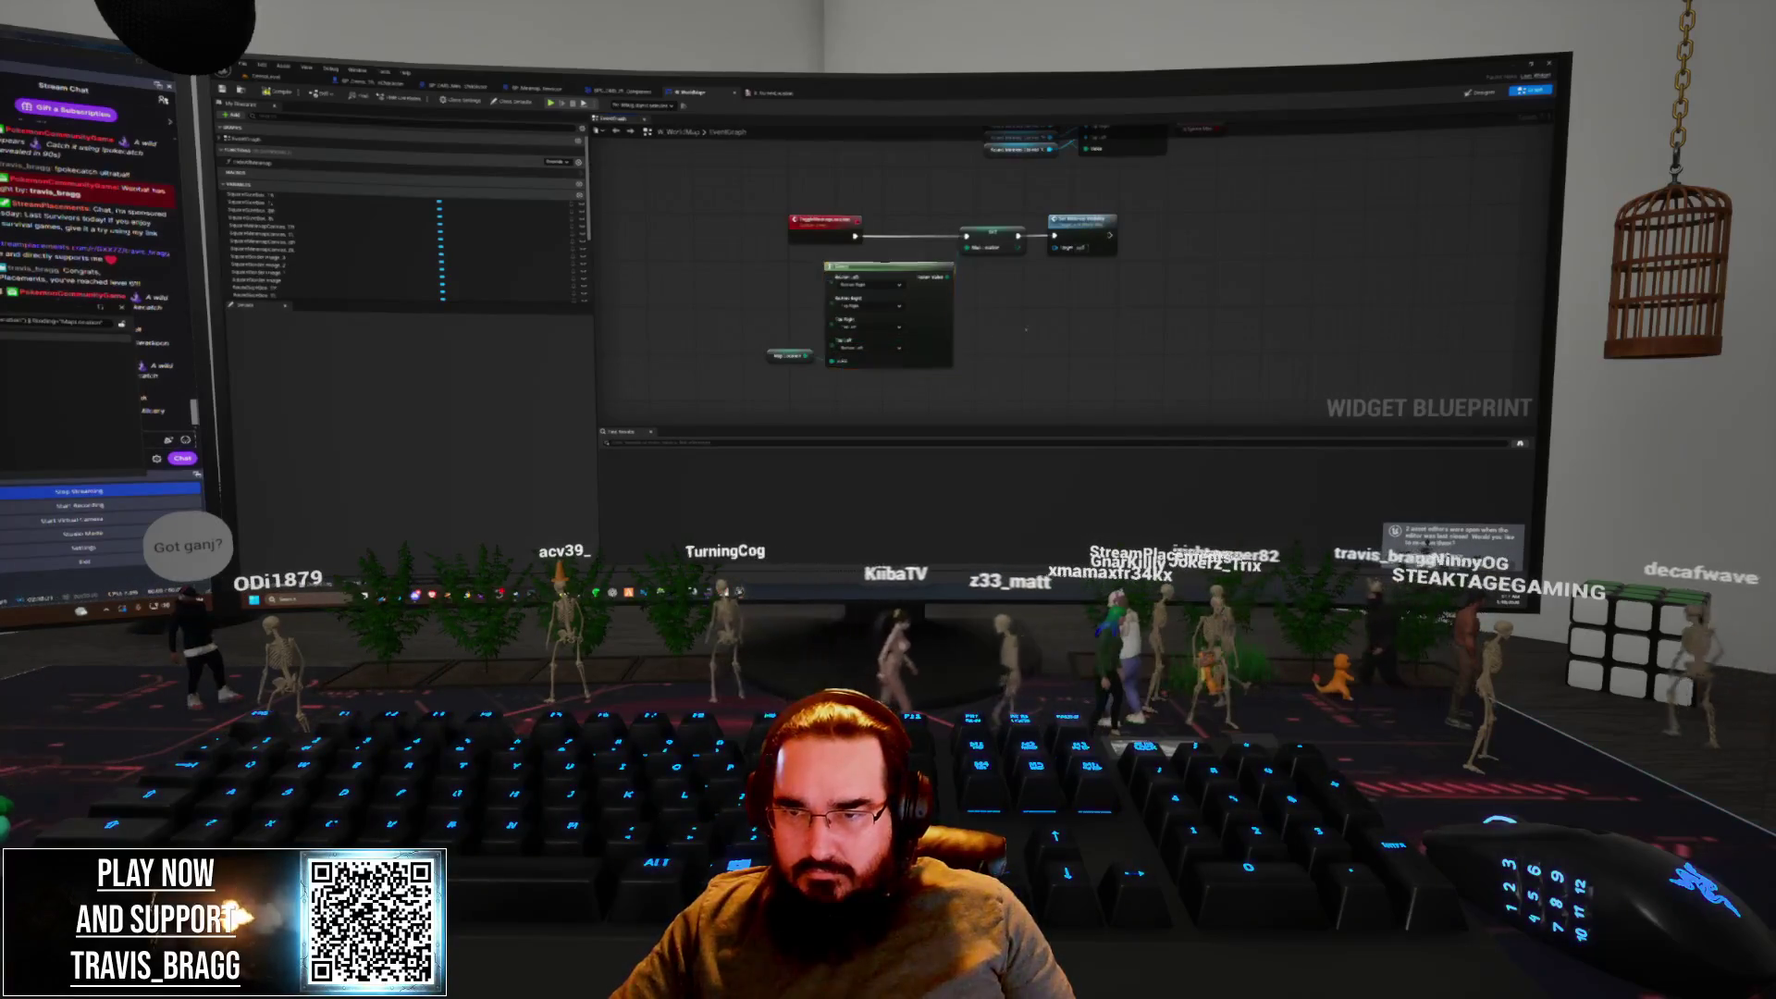
Start a play test of the level to check the minimap
{"action": "scroll", "coordinate": [914, 366], "scroll_direction": "down", "scroll_amount": 4}
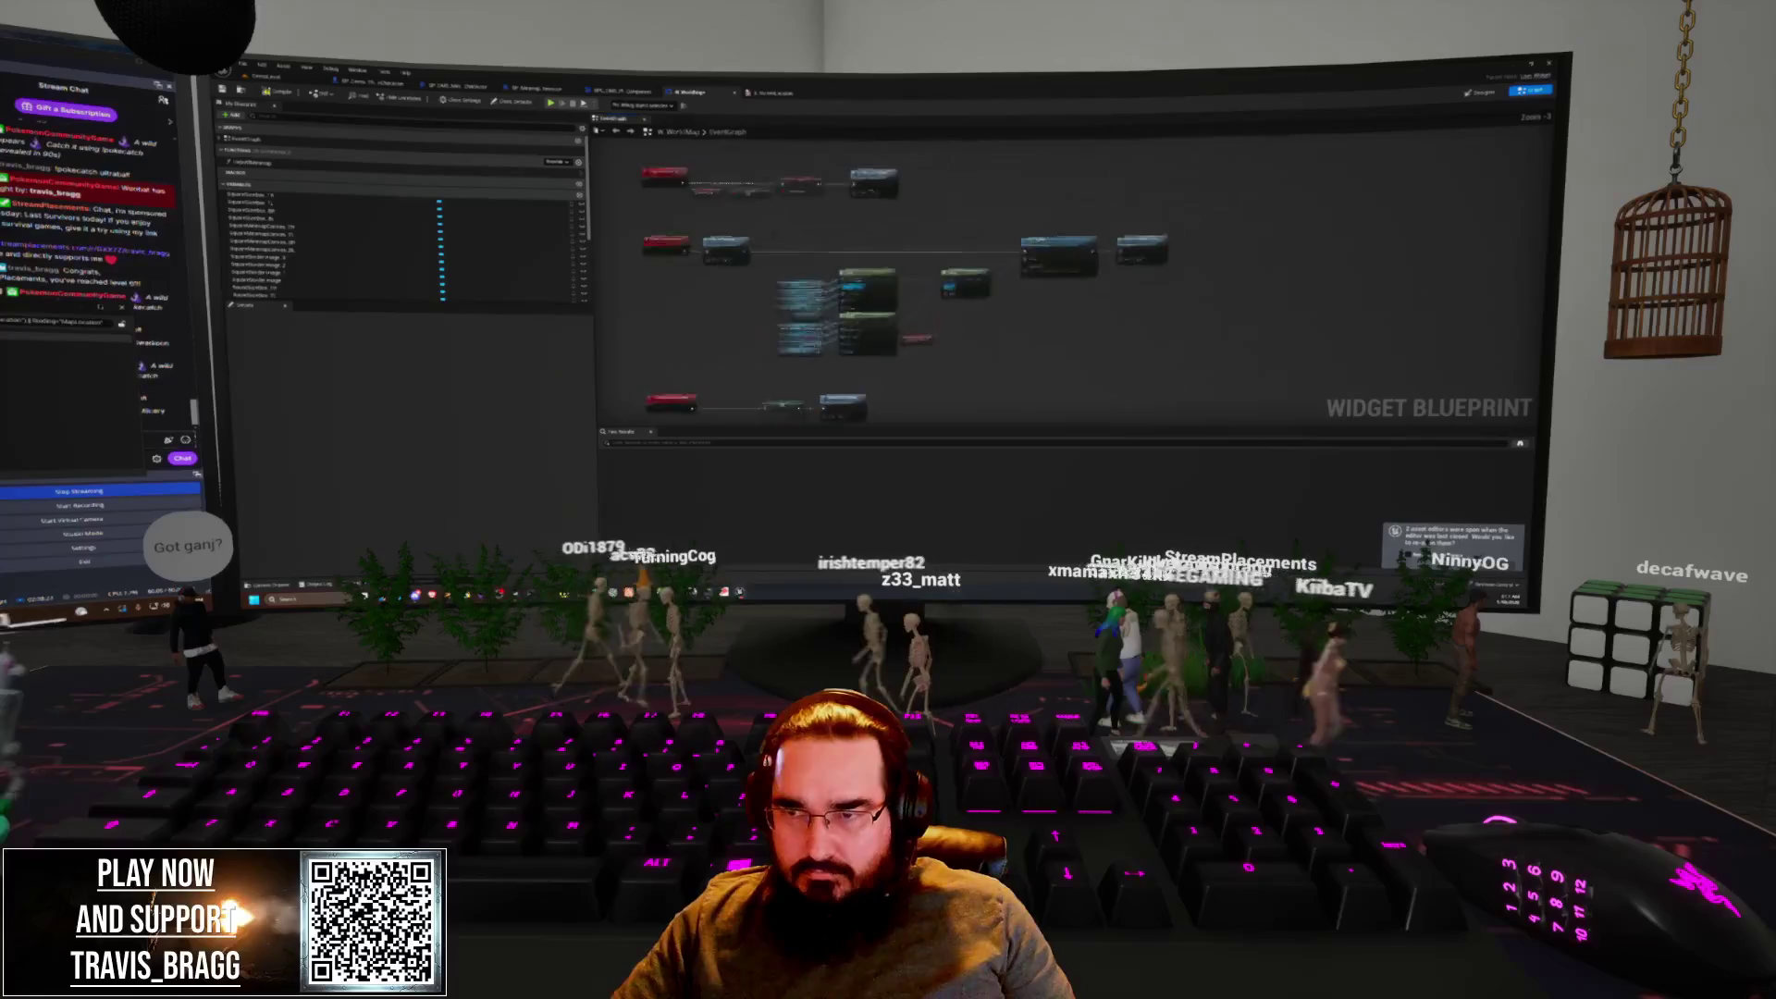
{"action": "left_click_drag", "start_coordinate": [698, 363], "coordinate": [769, 357]}
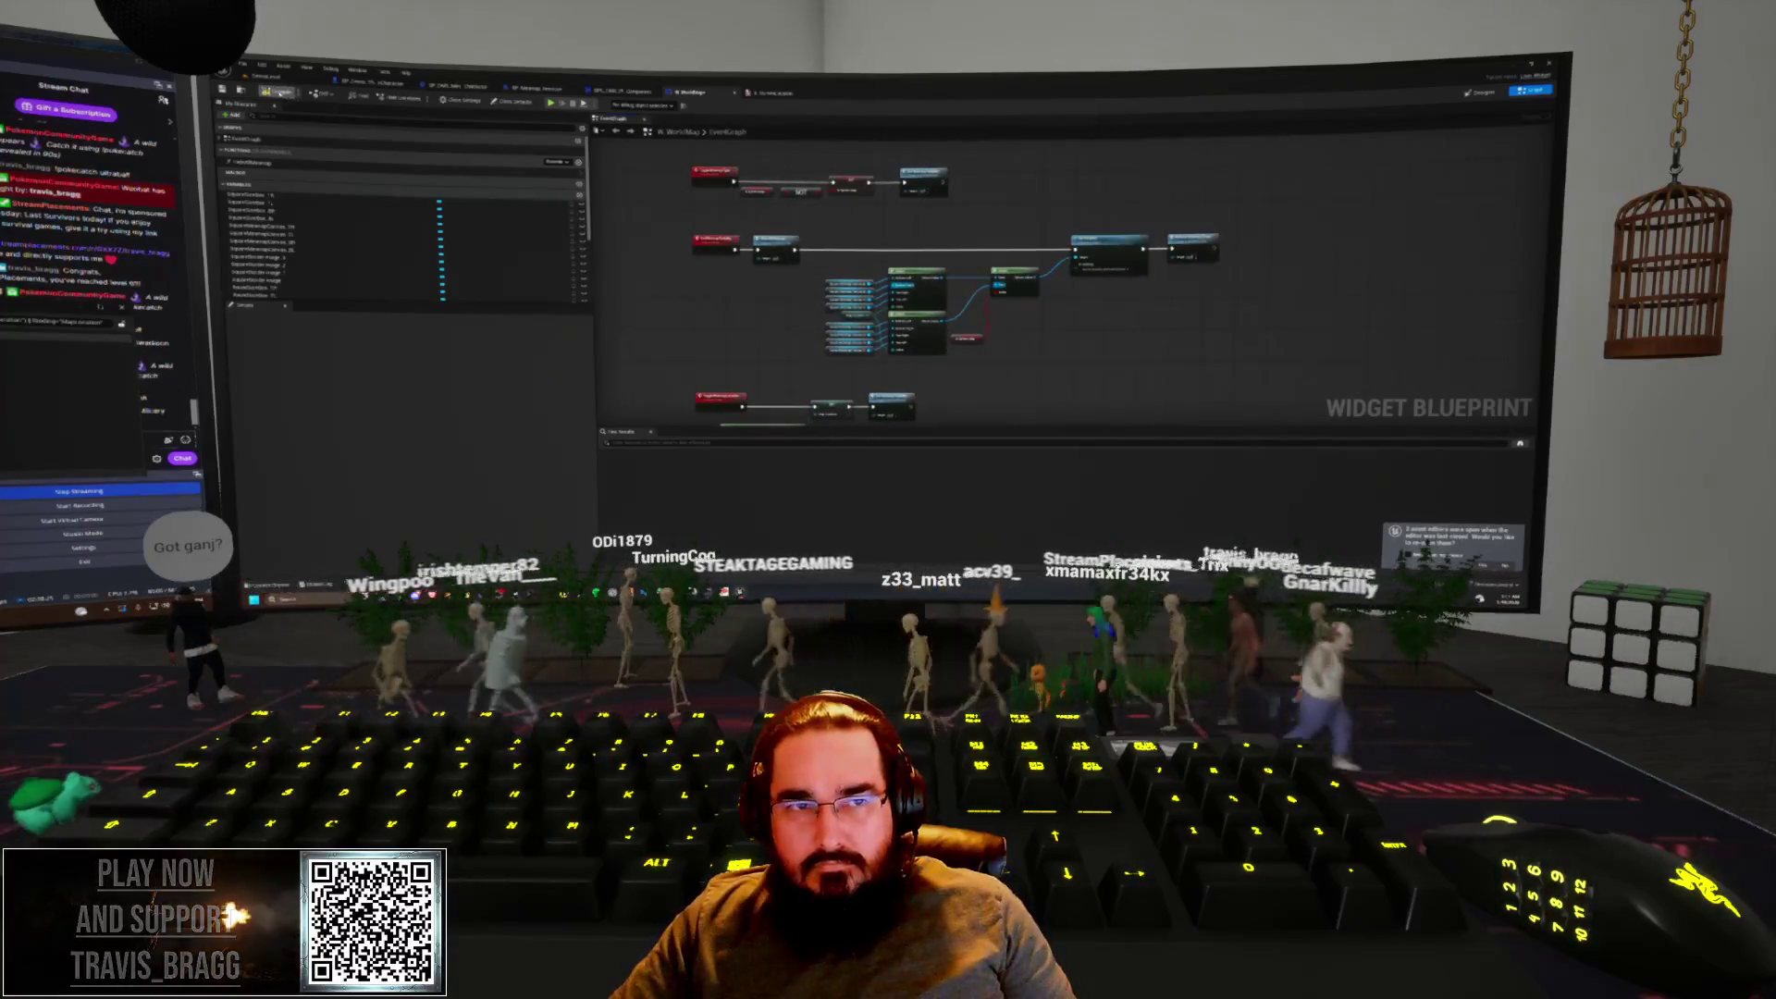
{"action": "key", "text": "alt+p"}
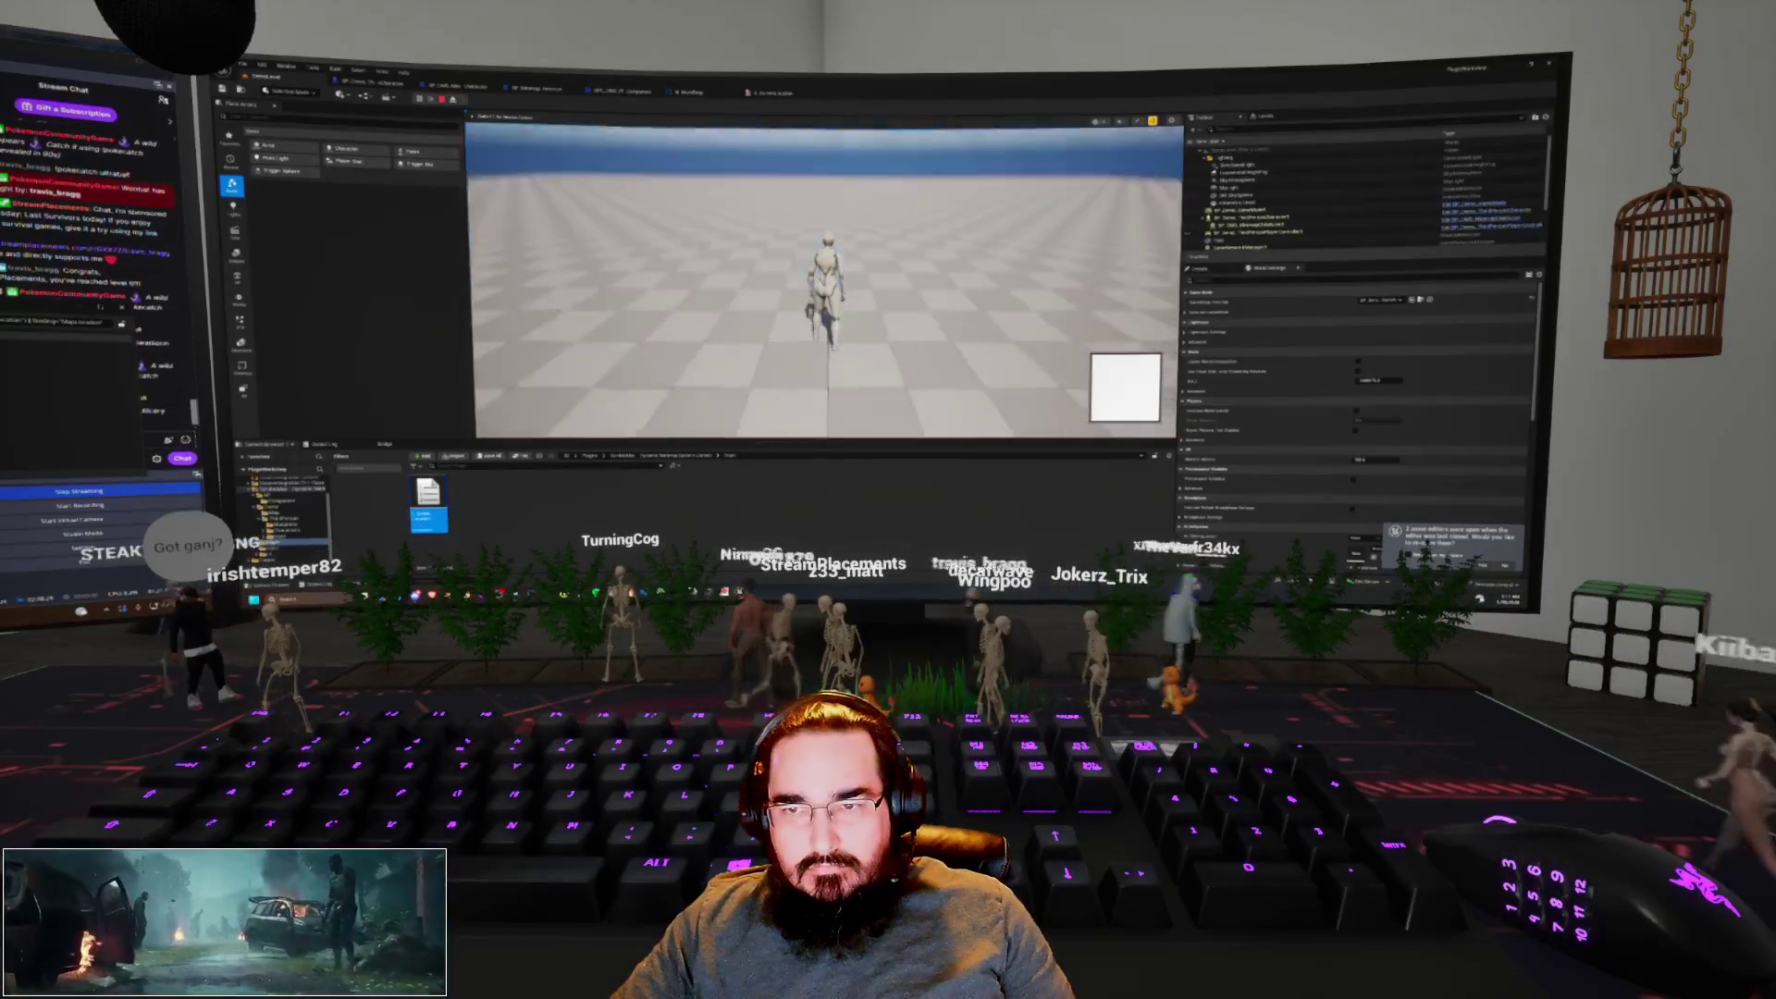
Stop the play session and jump from the Message Log error to the faulty blueprint node
{"action": "key", "text": "Escape"}
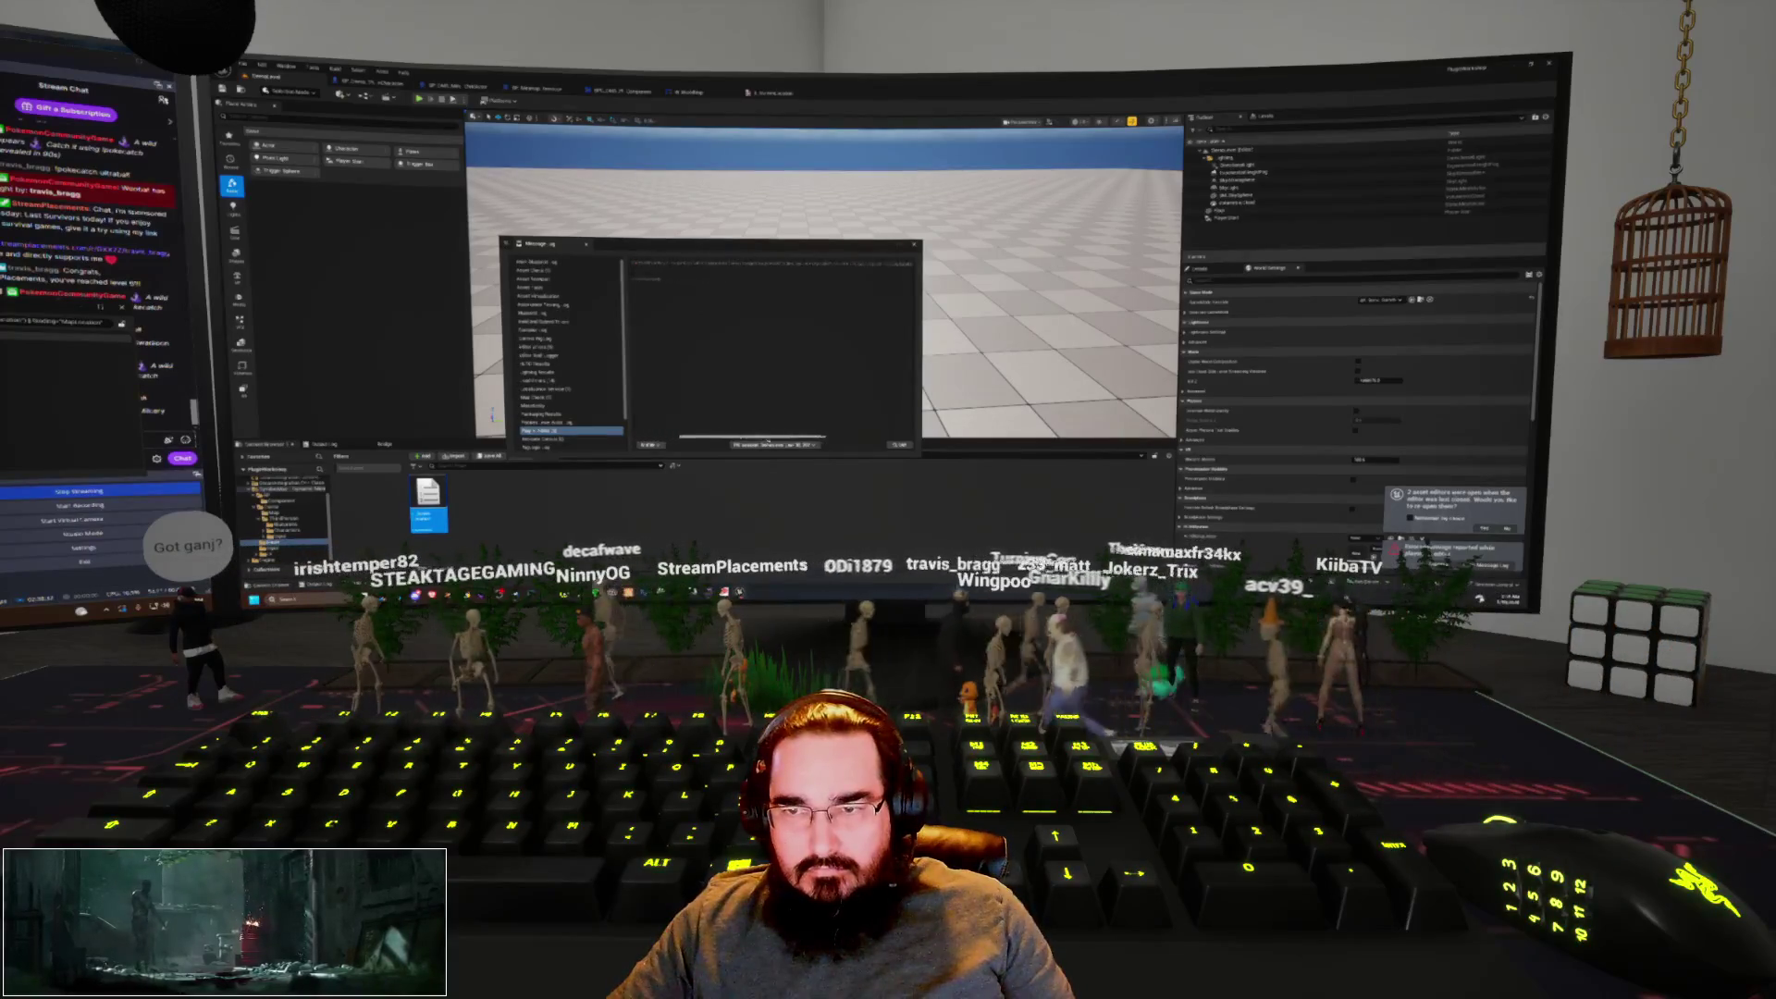
{"action": "left_click", "coordinate": [746, 265]}
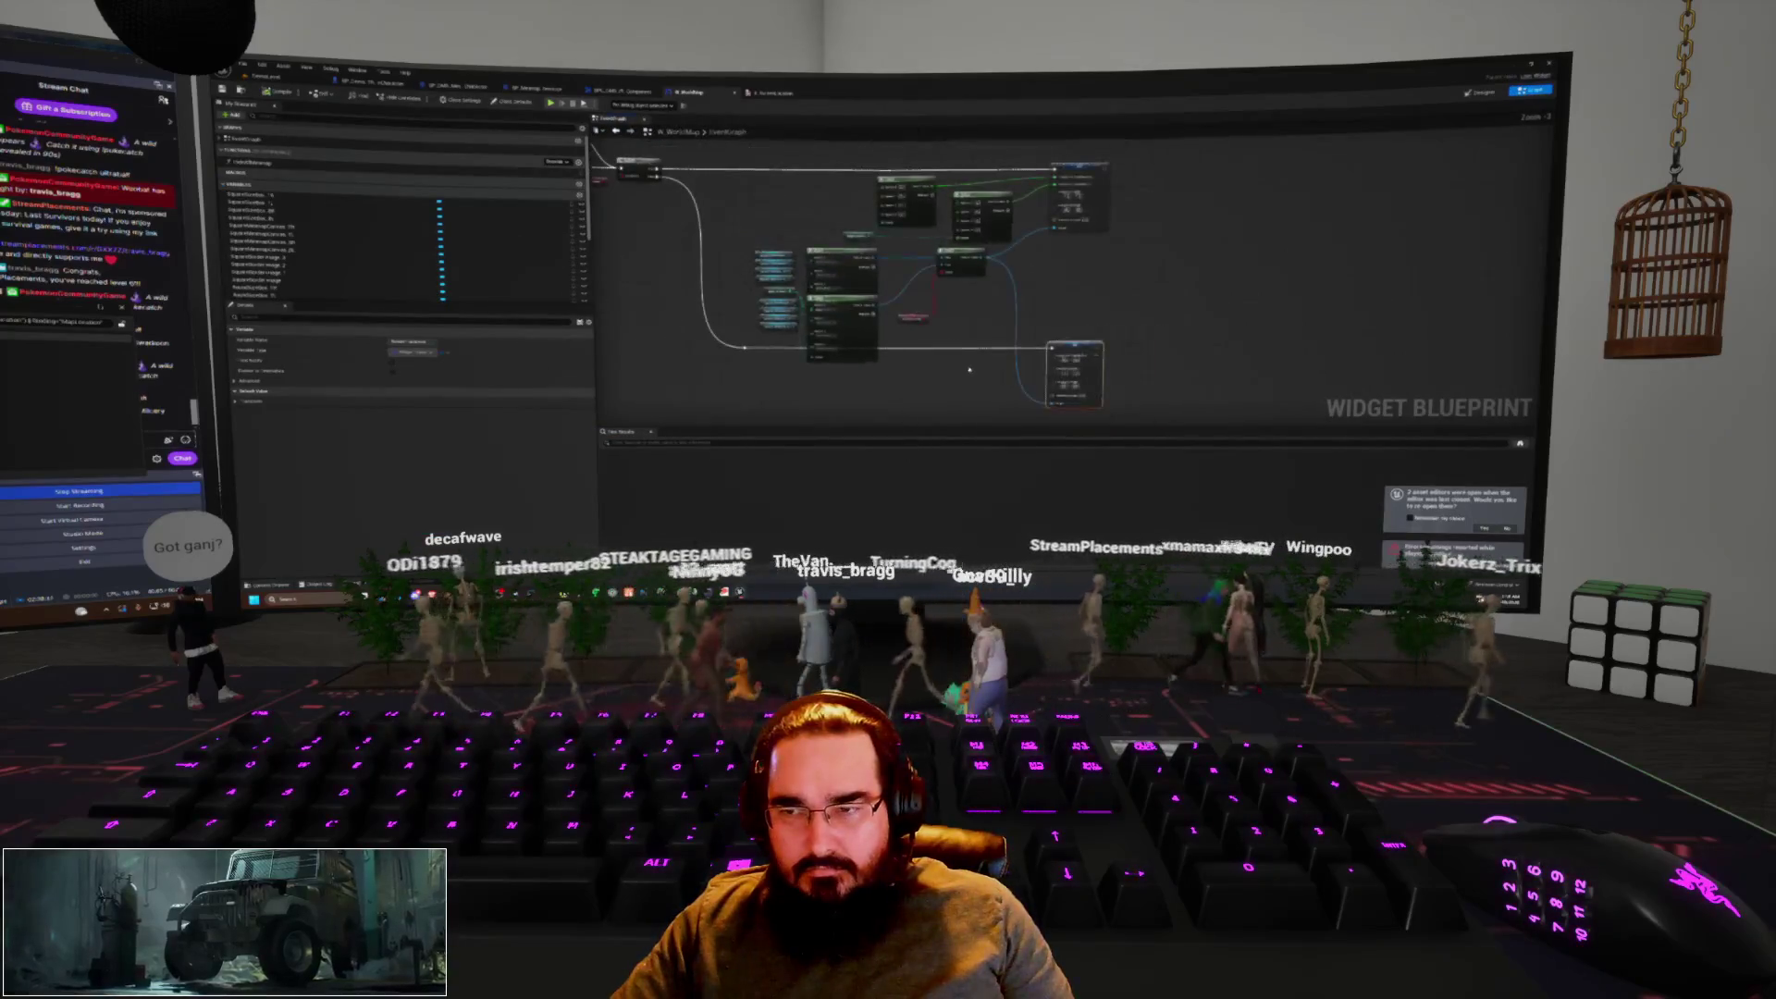
Replace the two large nodes with an object-reference node and connect the blue variable into it
{"action": "scroll", "coordinate": [966, 370], "scroll_direction": "up", "scroll_amount": 3}
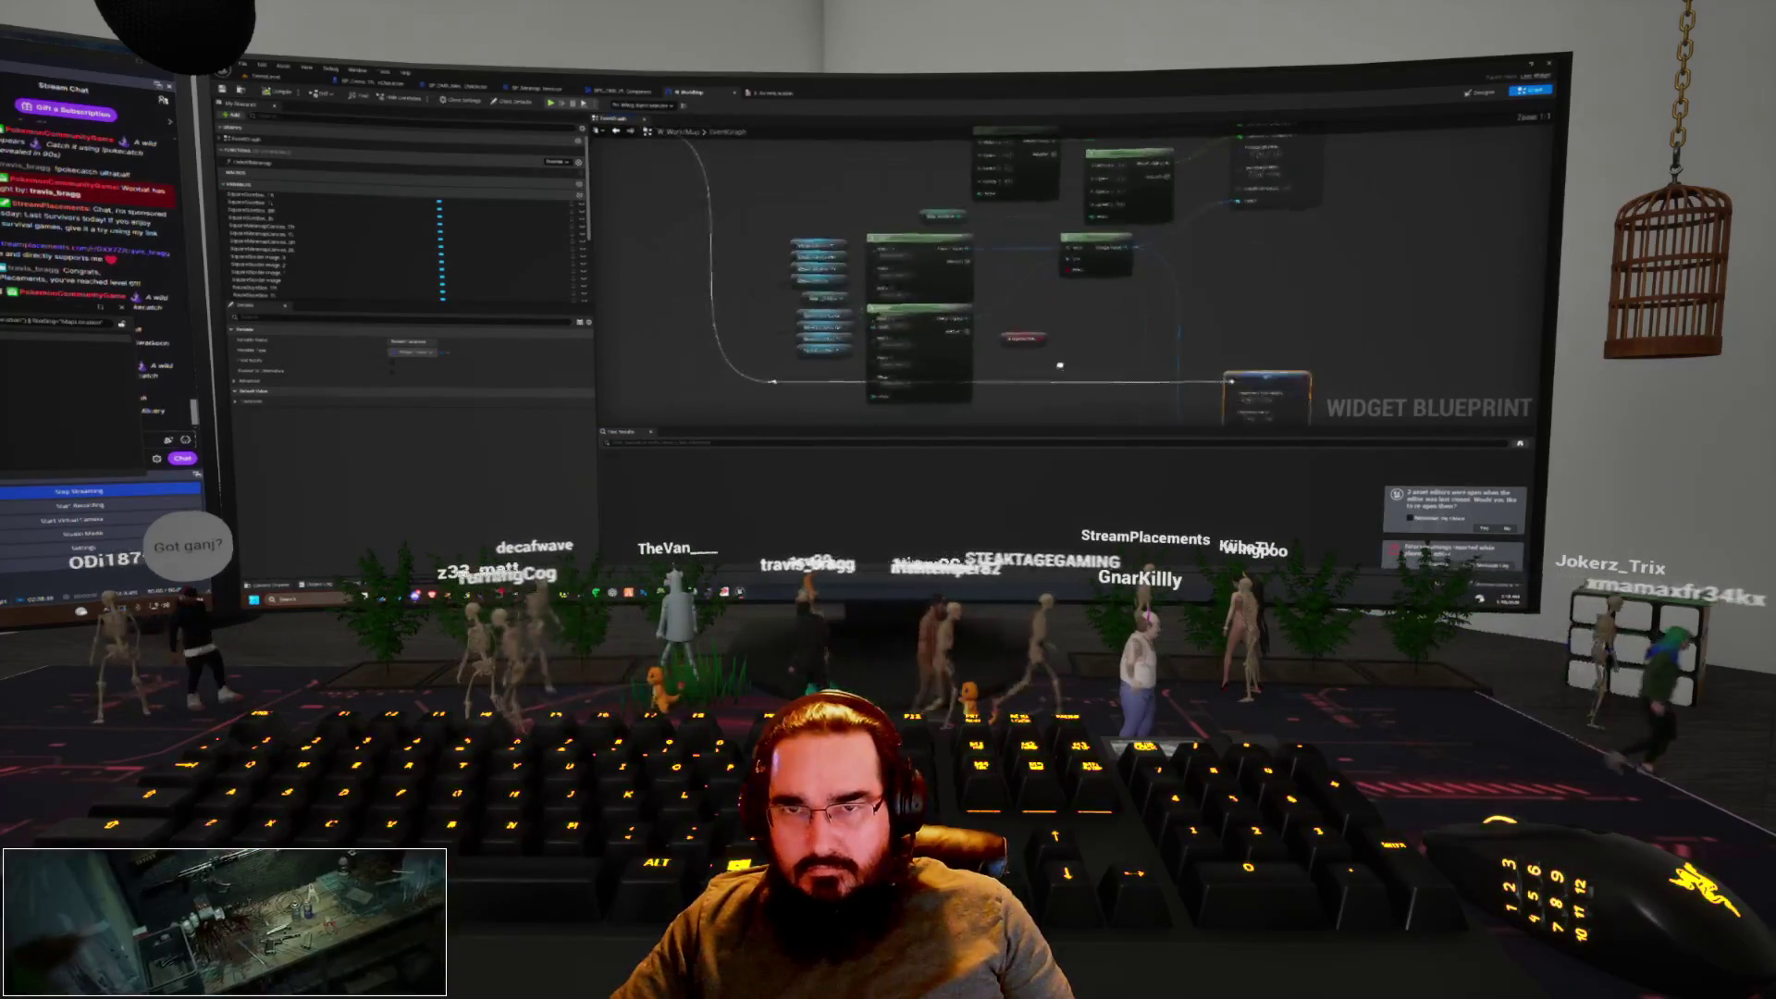
{"action": "left_click", "coordinate": [1046, 376]}
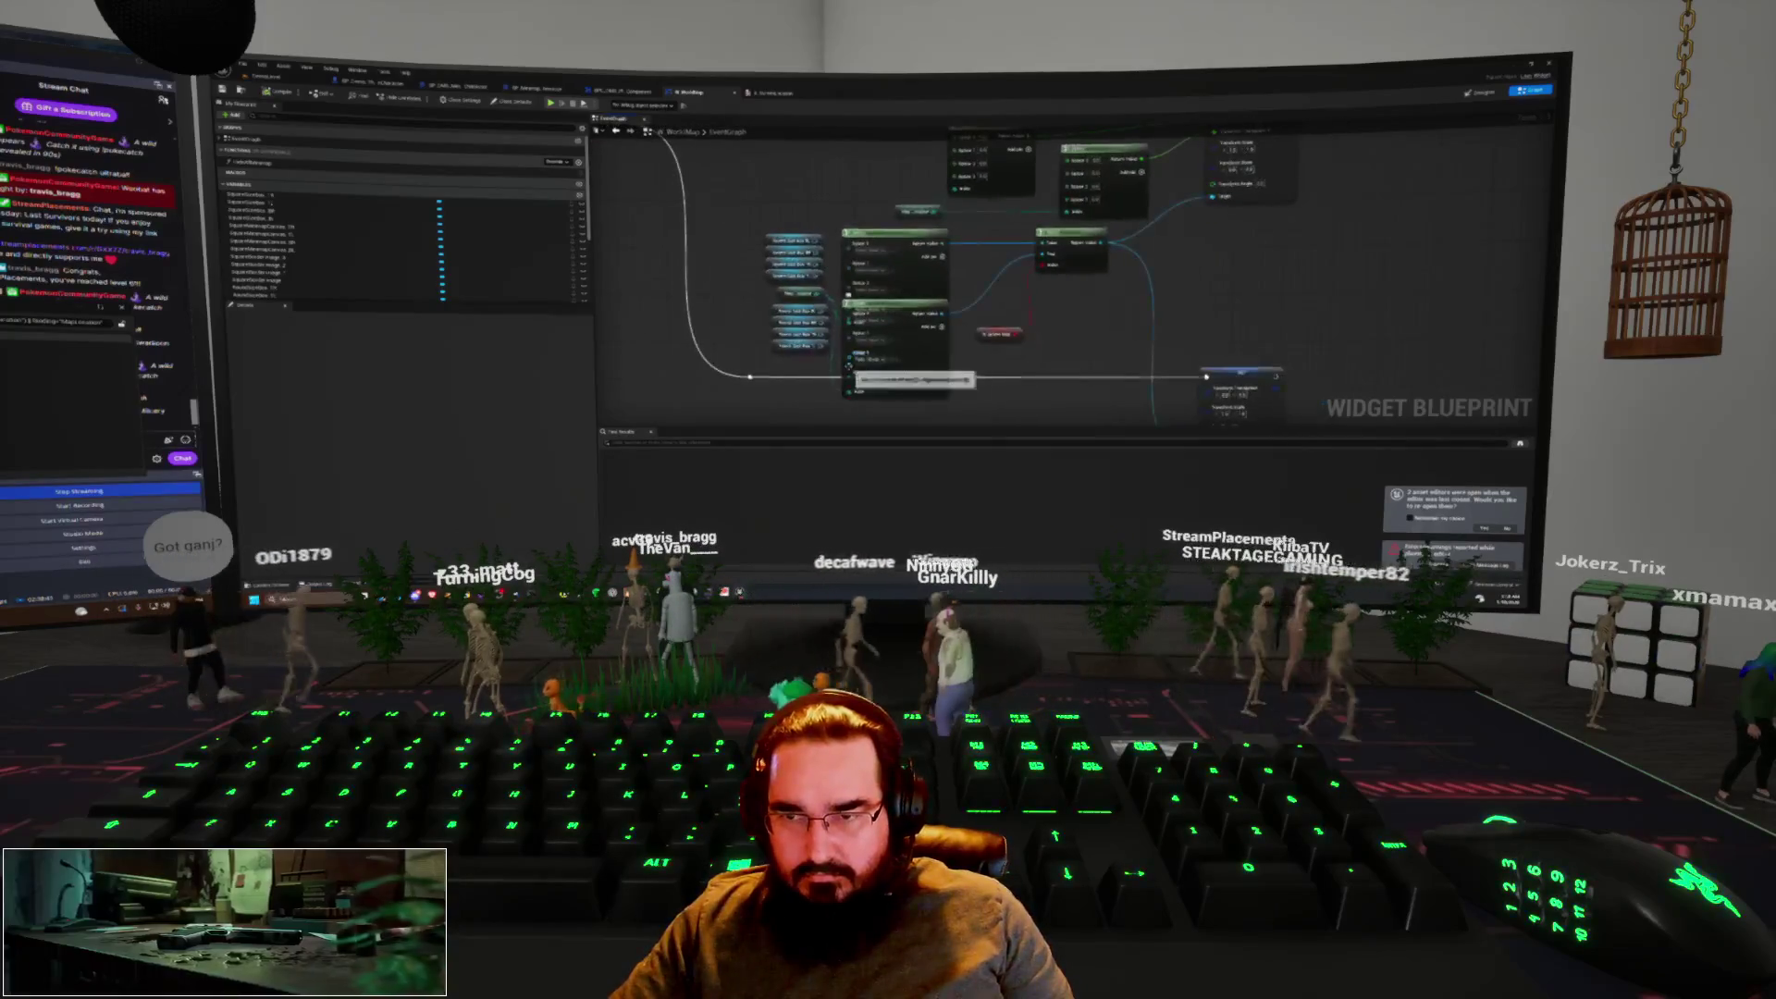
{"action": "key", "text": "Delete"}
{"action": "left_click_drag", "start_coordinate": [1043, 248], "coordinate": [945, 255]}
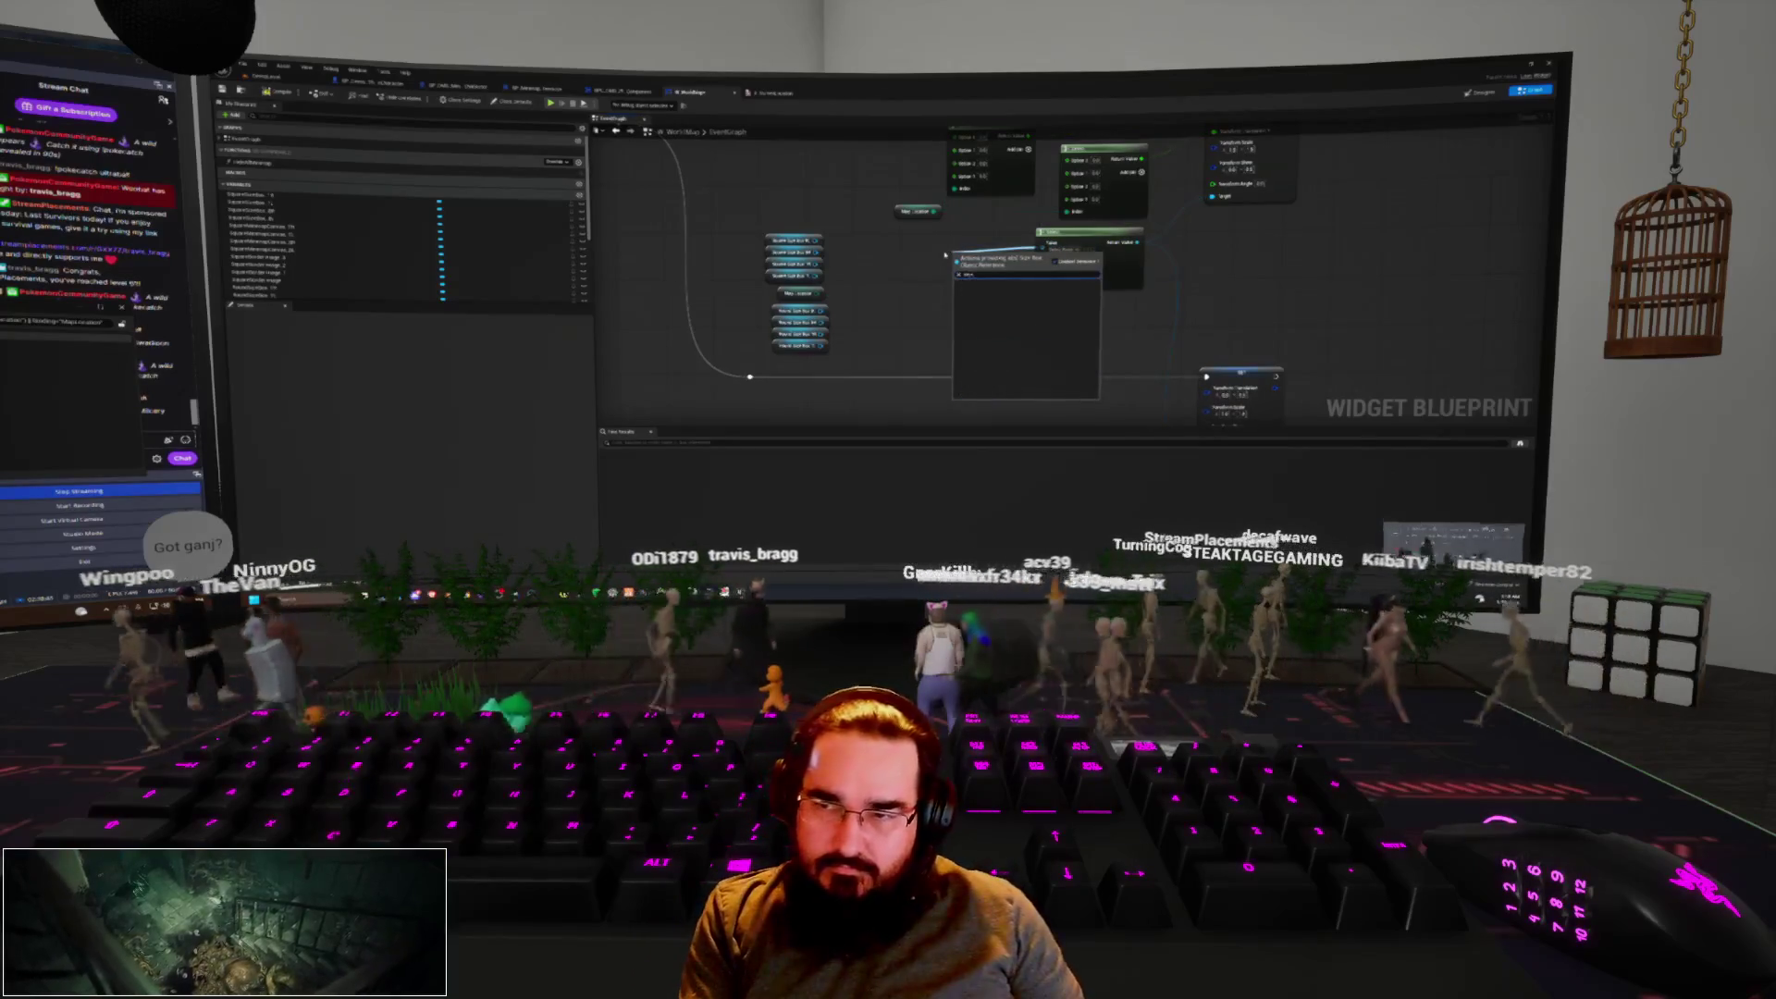
{"action": "key", "text": "Return"}
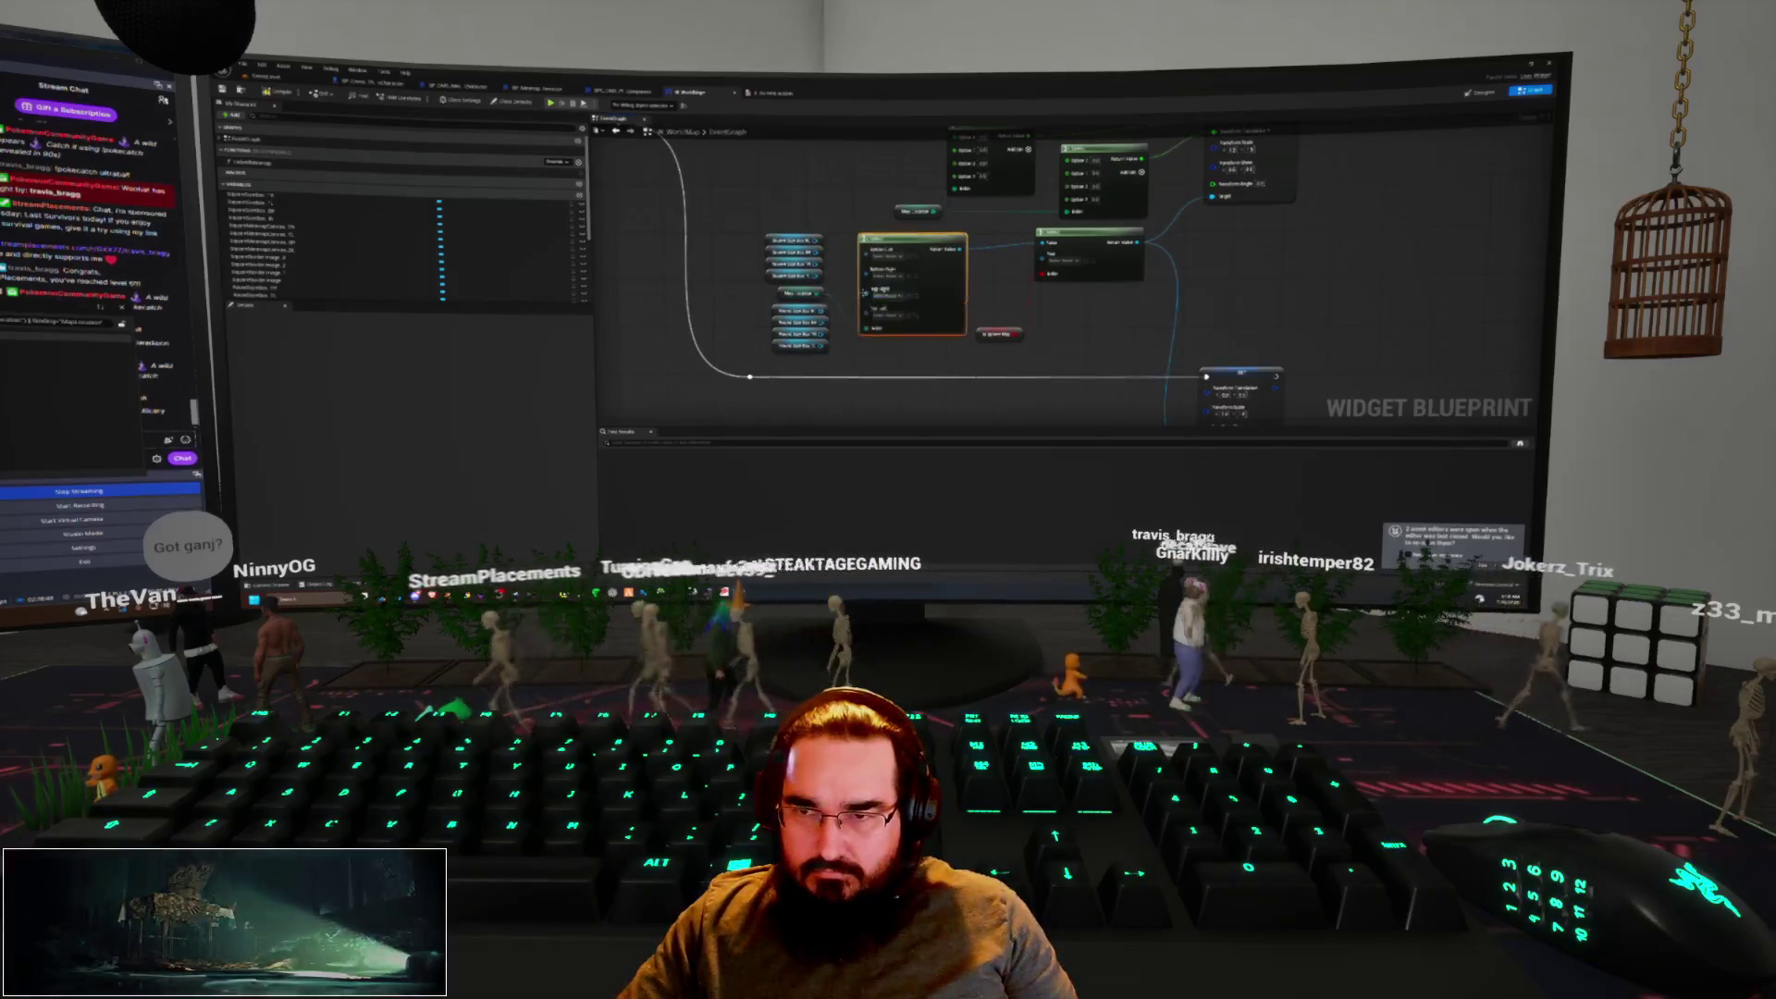
{"action": "left_click_drag", "start_coordinate": [816, 251], "coordinate": [870, 271]}
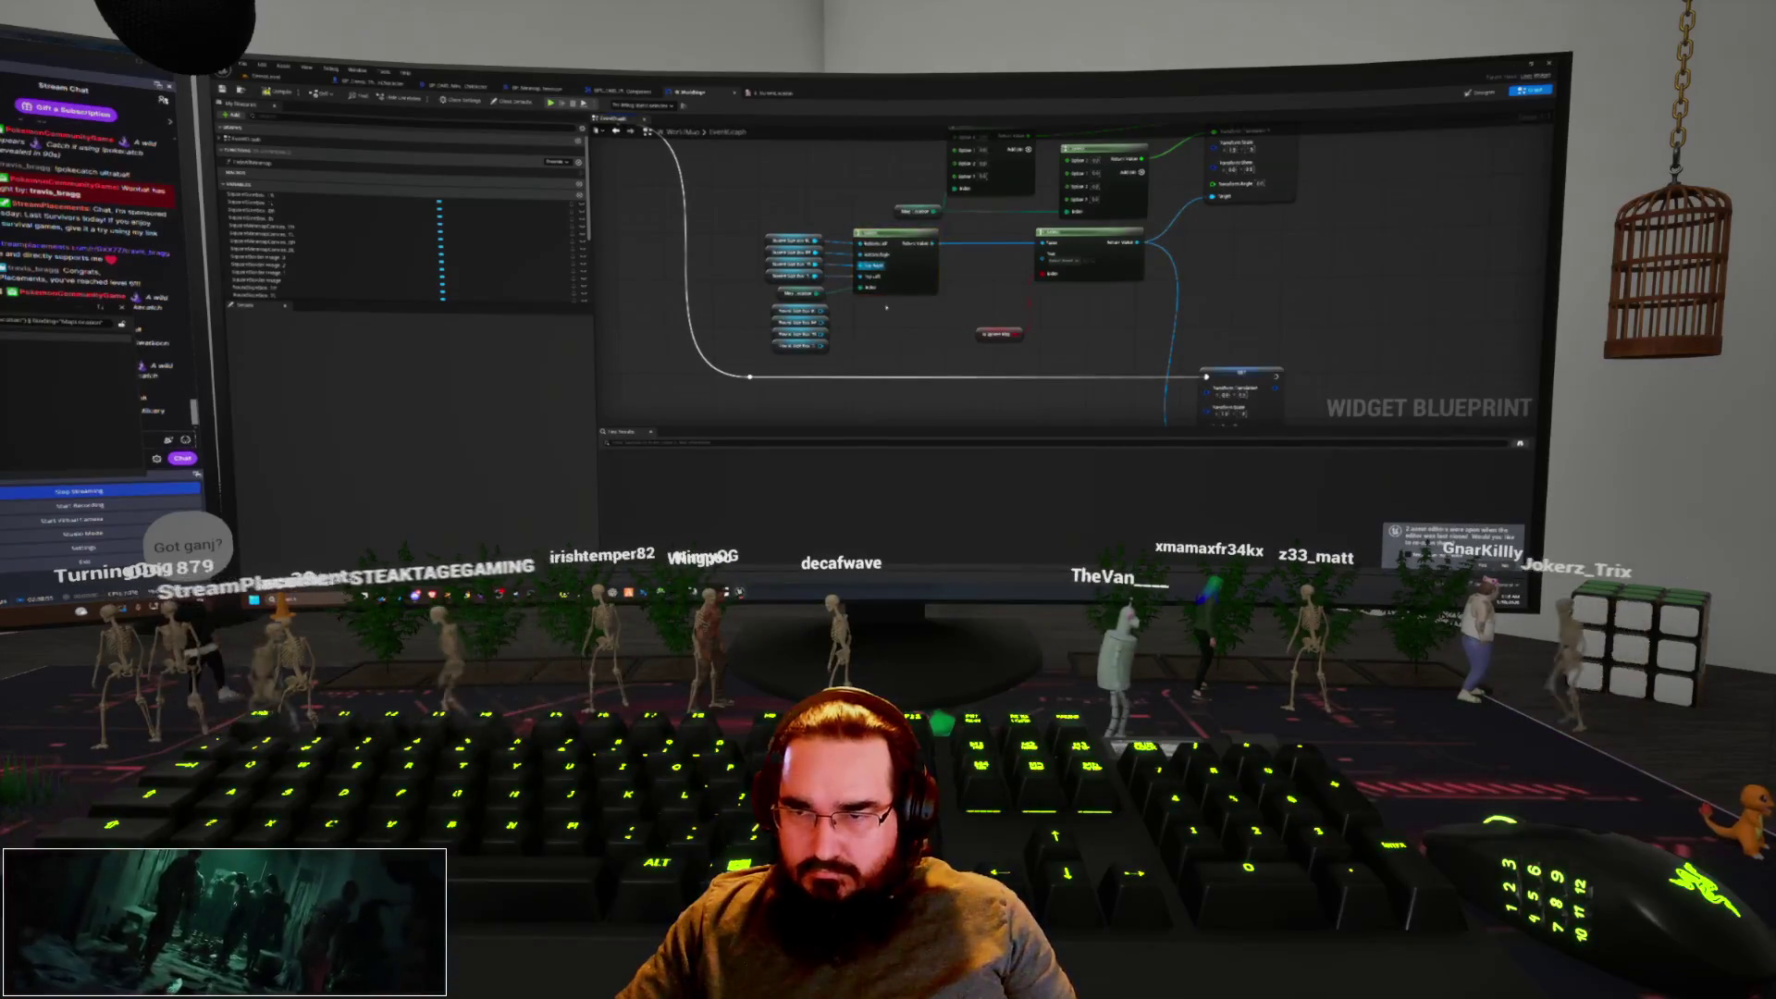
Add a node from the graph's context menu and wire its output onward
{"action": "right_click", "coordinate": [857, 309]}
{"action": "left_click", "coordinate": [879, 344]}
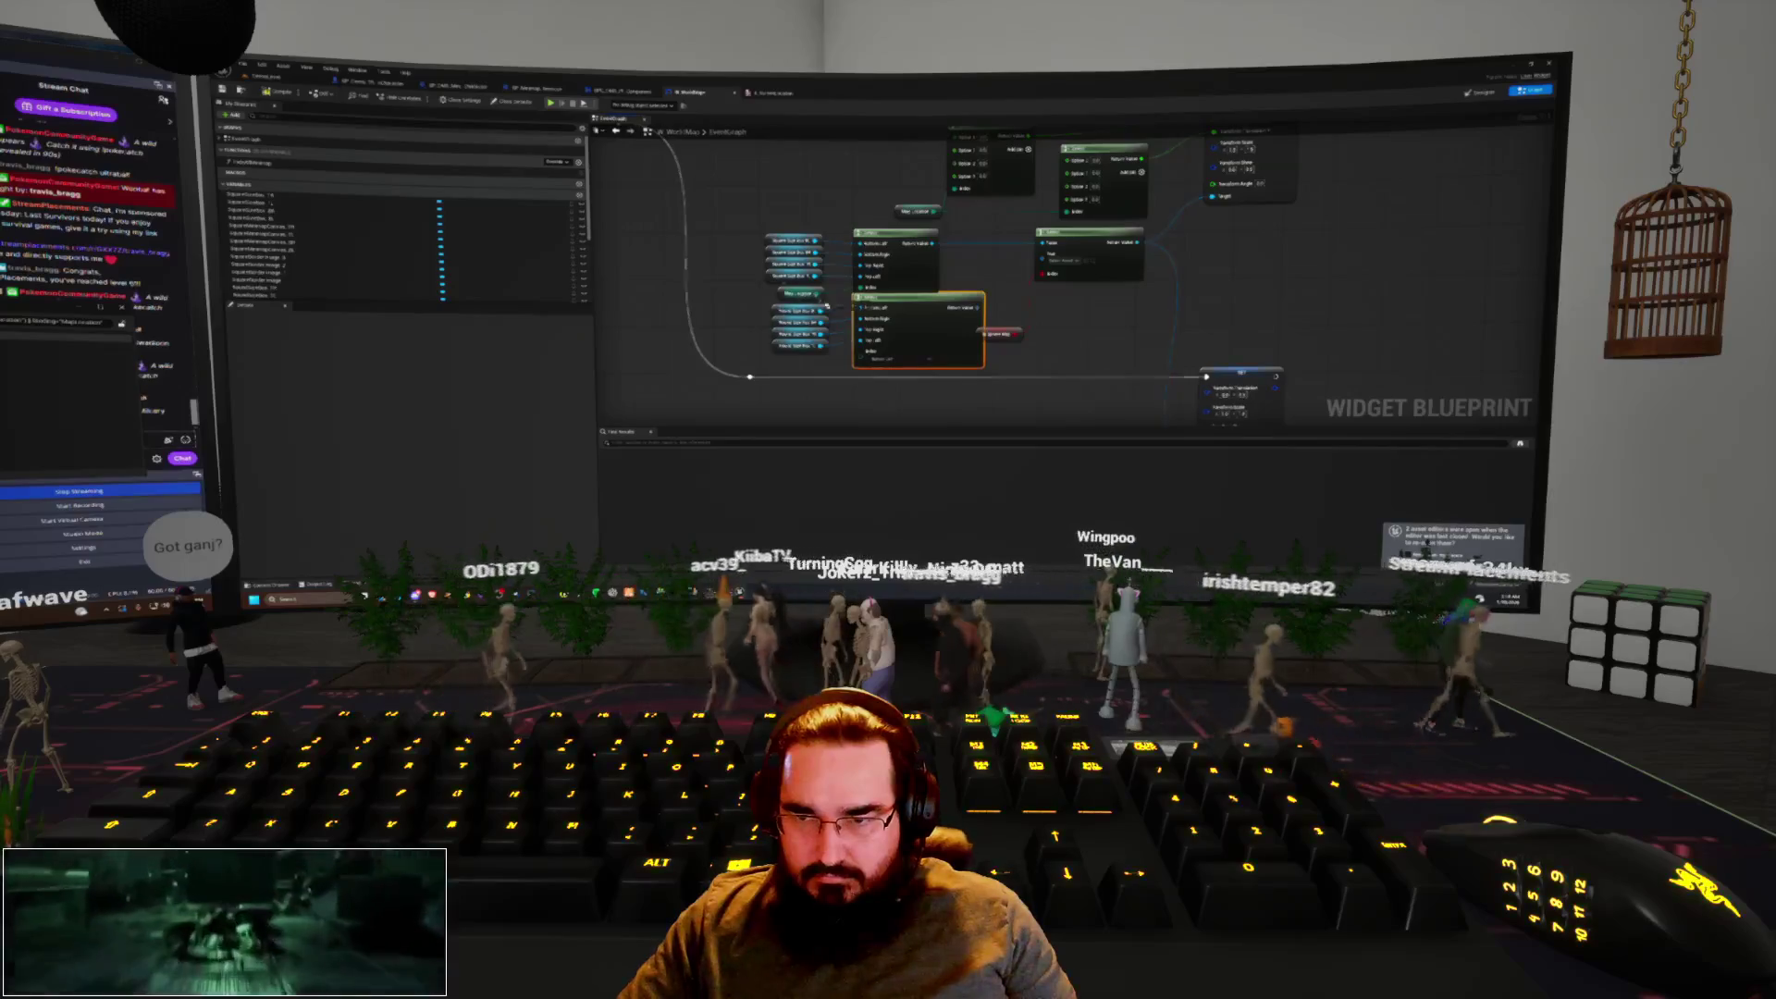
{"action": "left_click_drag", "start_coordinate": [935, 307], "coordinate": [1052, 259]}
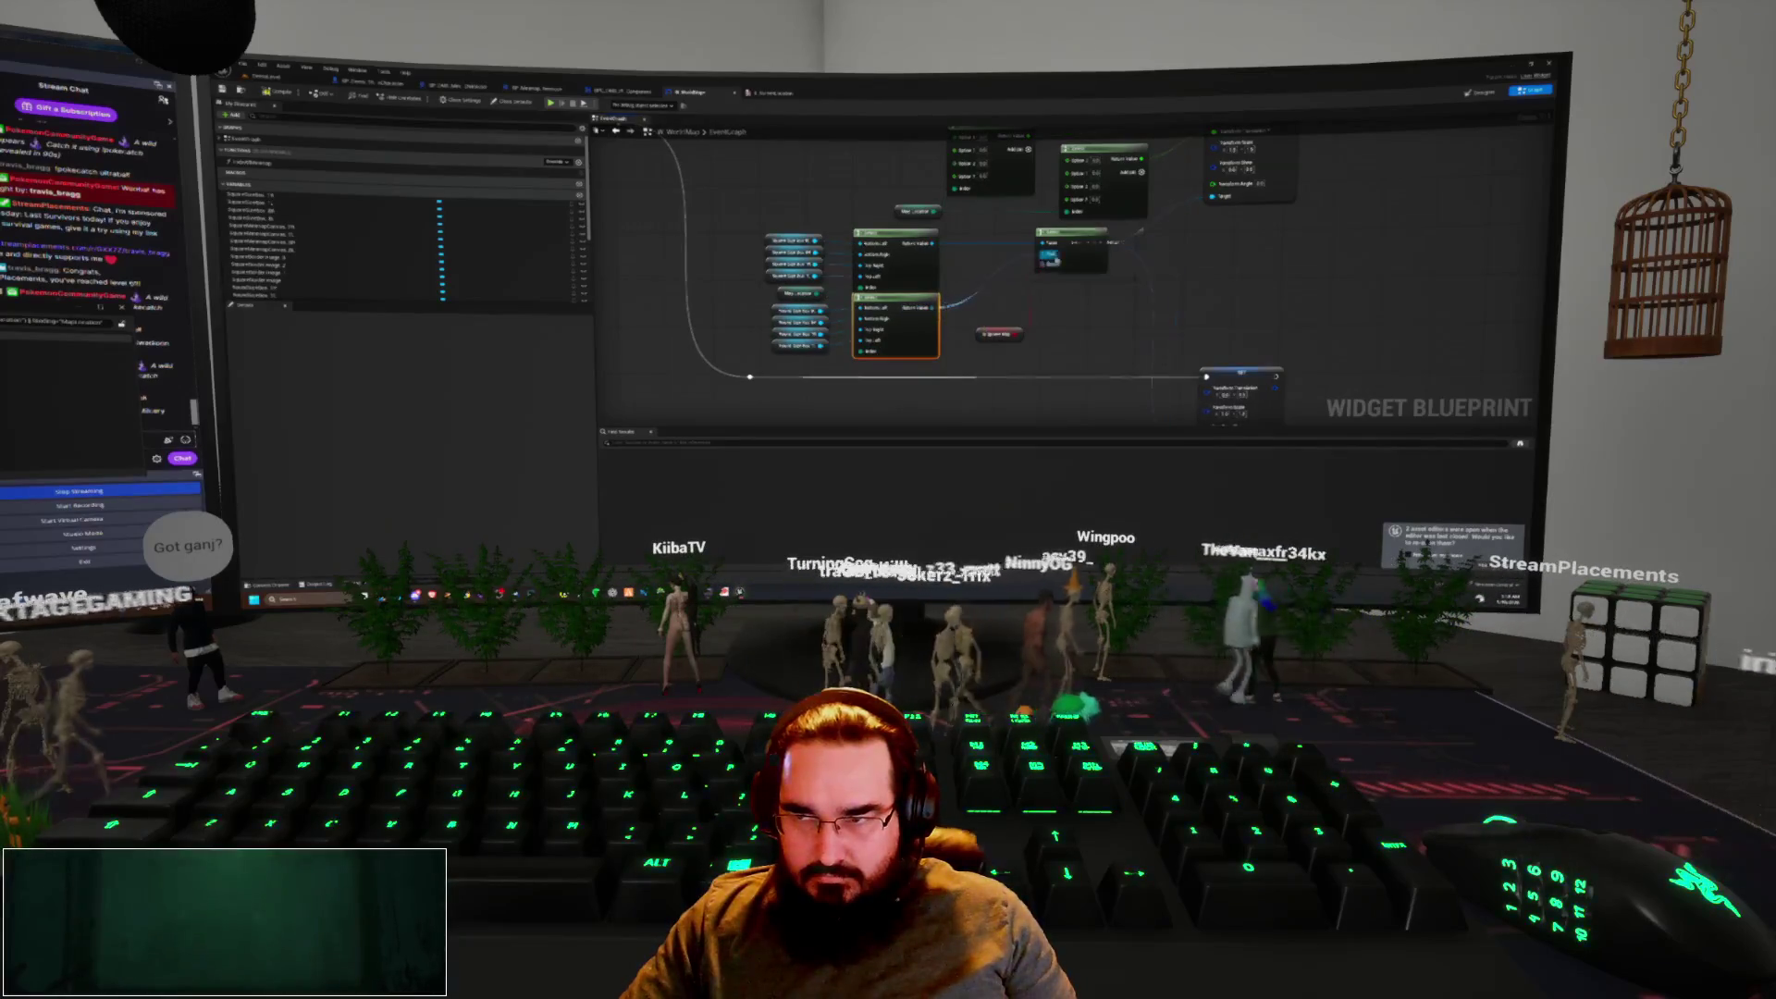
{"action": "scroll", "coordinate": [1059, 352], "scroll_direction": "down", "scroll_amount": 2}
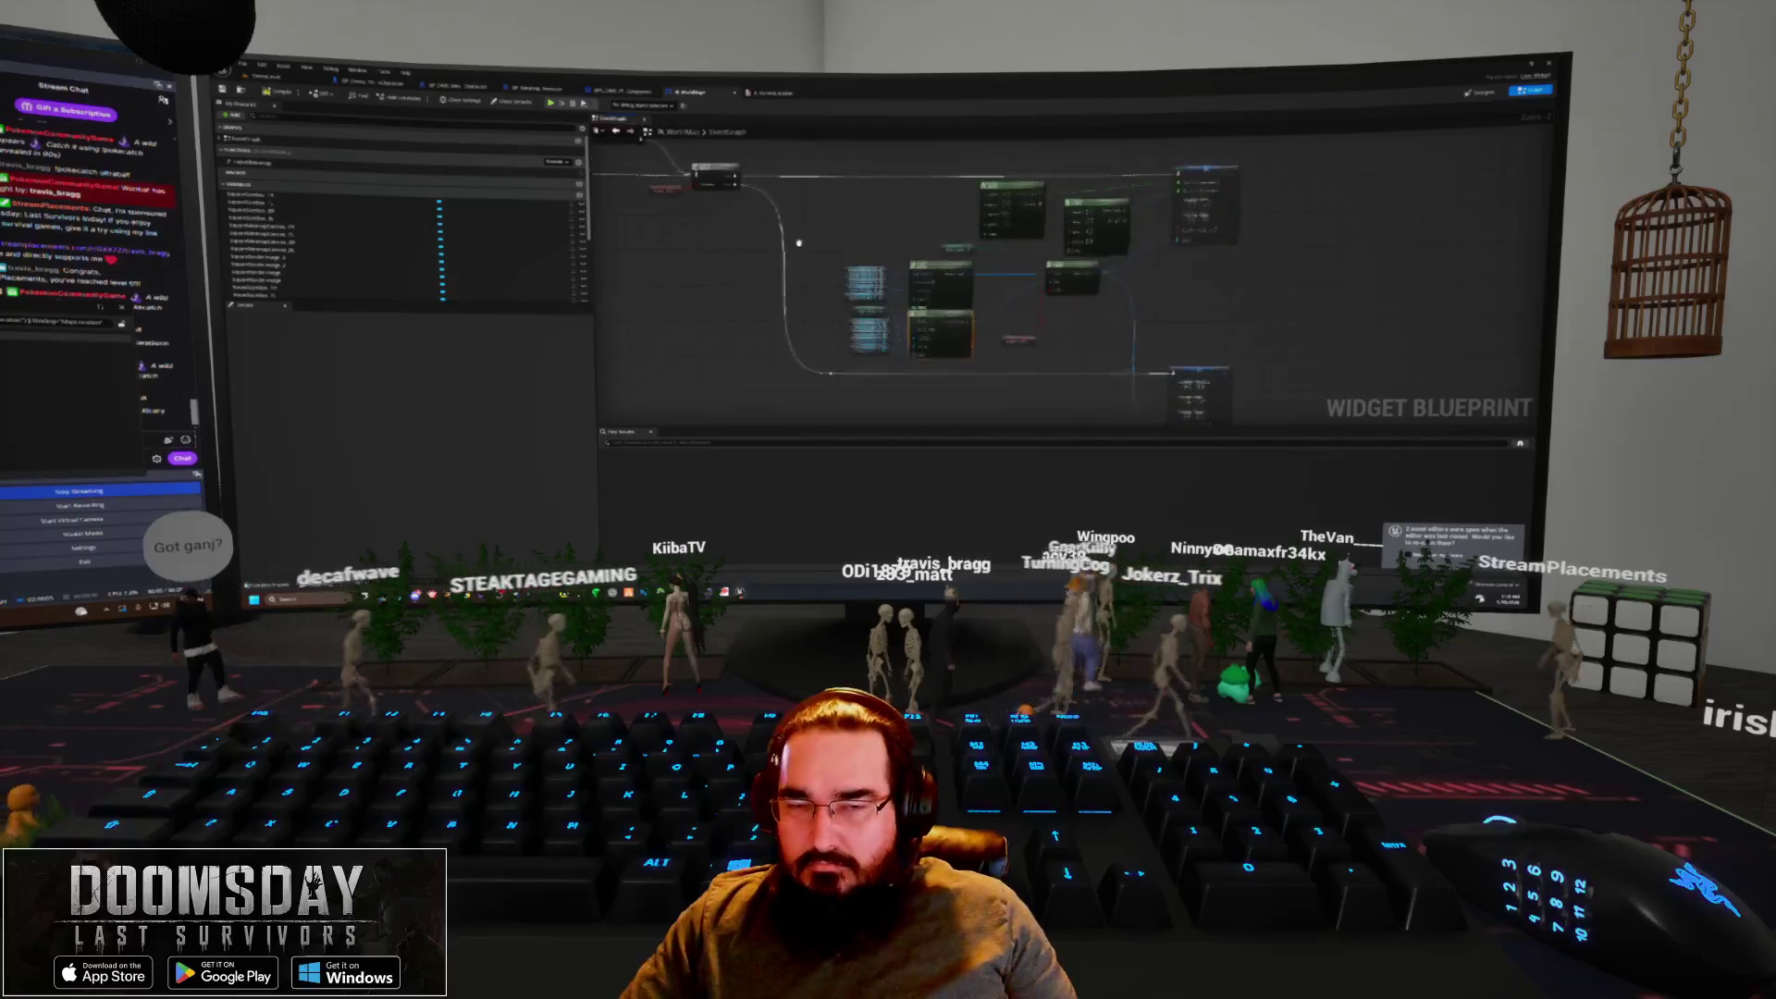
Run a quick play test from the level editor, then return to the minimap widget graph
{"action": "key", "text": "ctrl+Tab"}
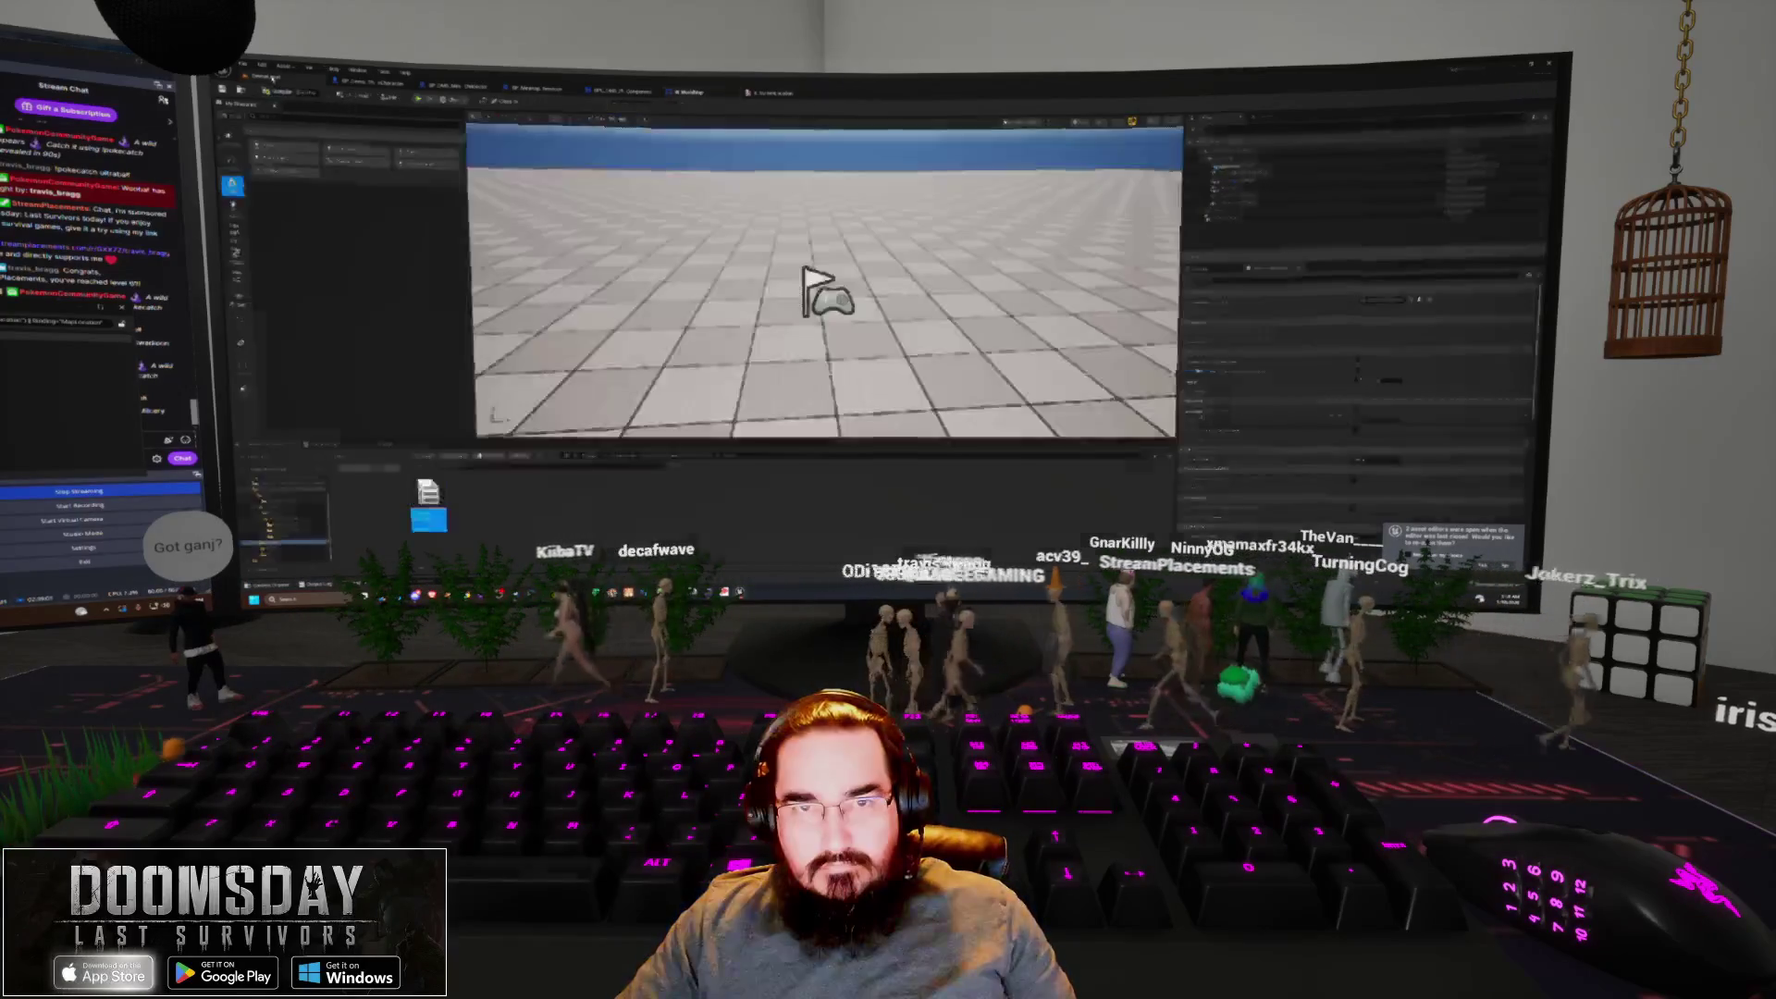
{"action": "key", "text": "alt+p"}
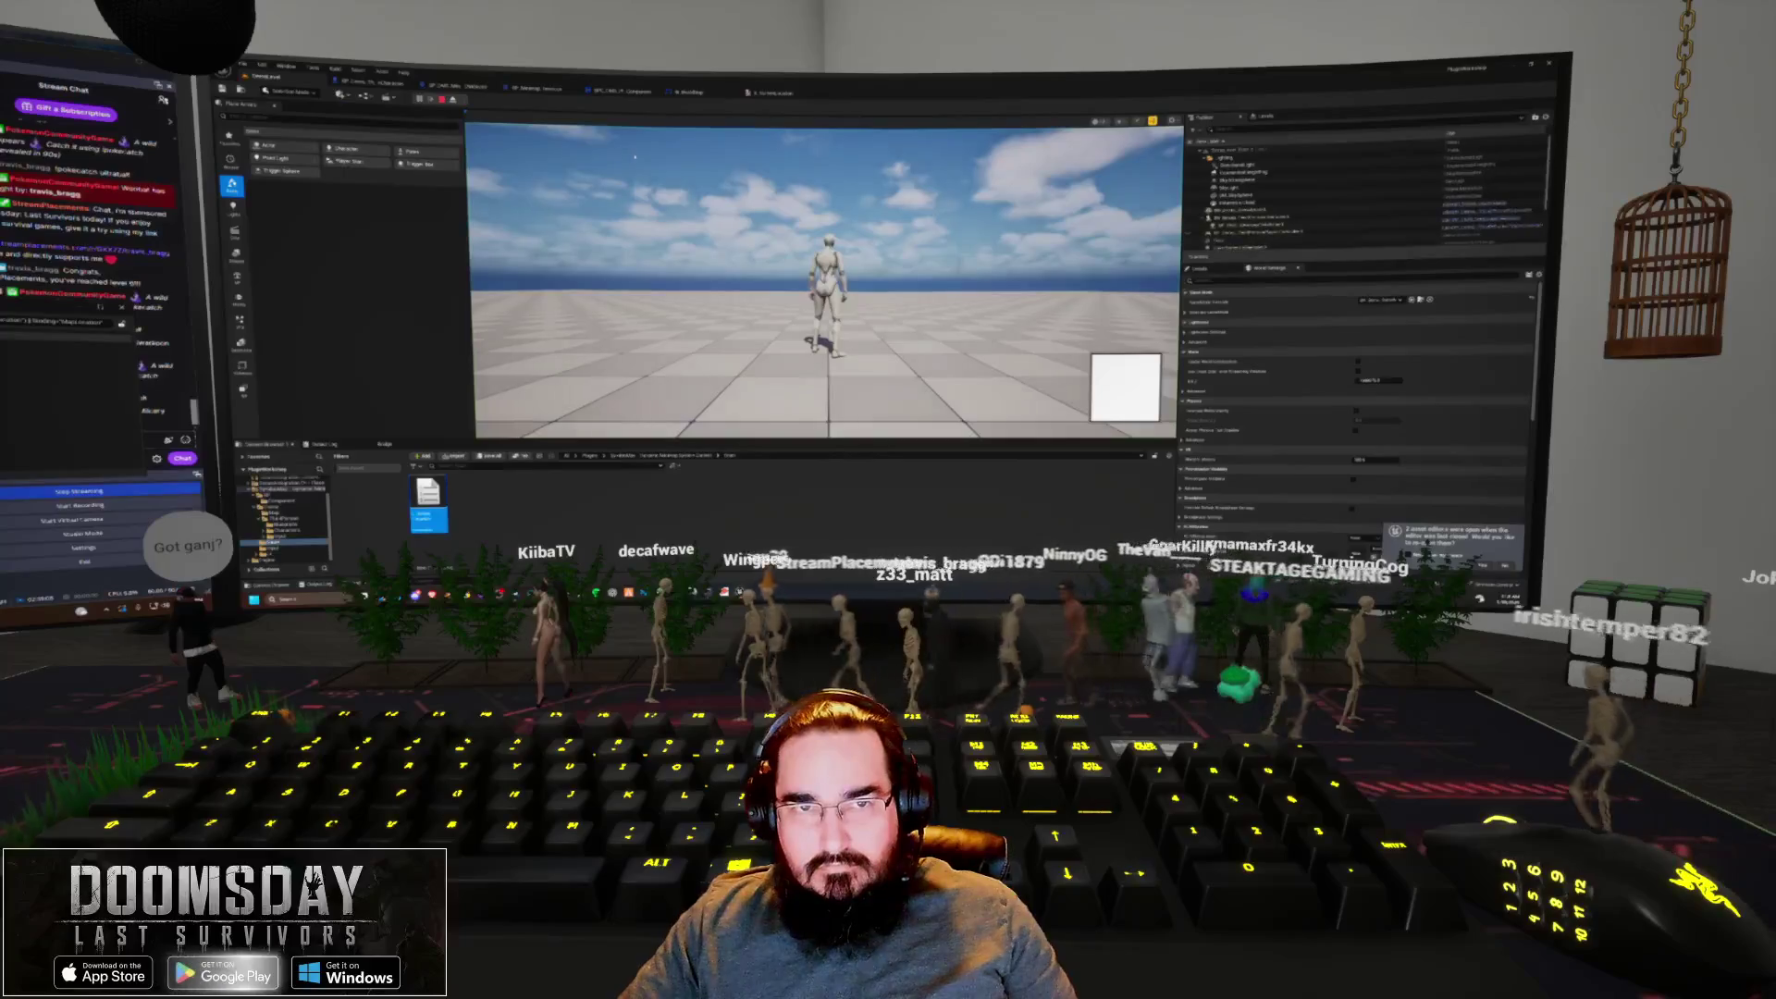
{"action": "key", "text": "Escape"}
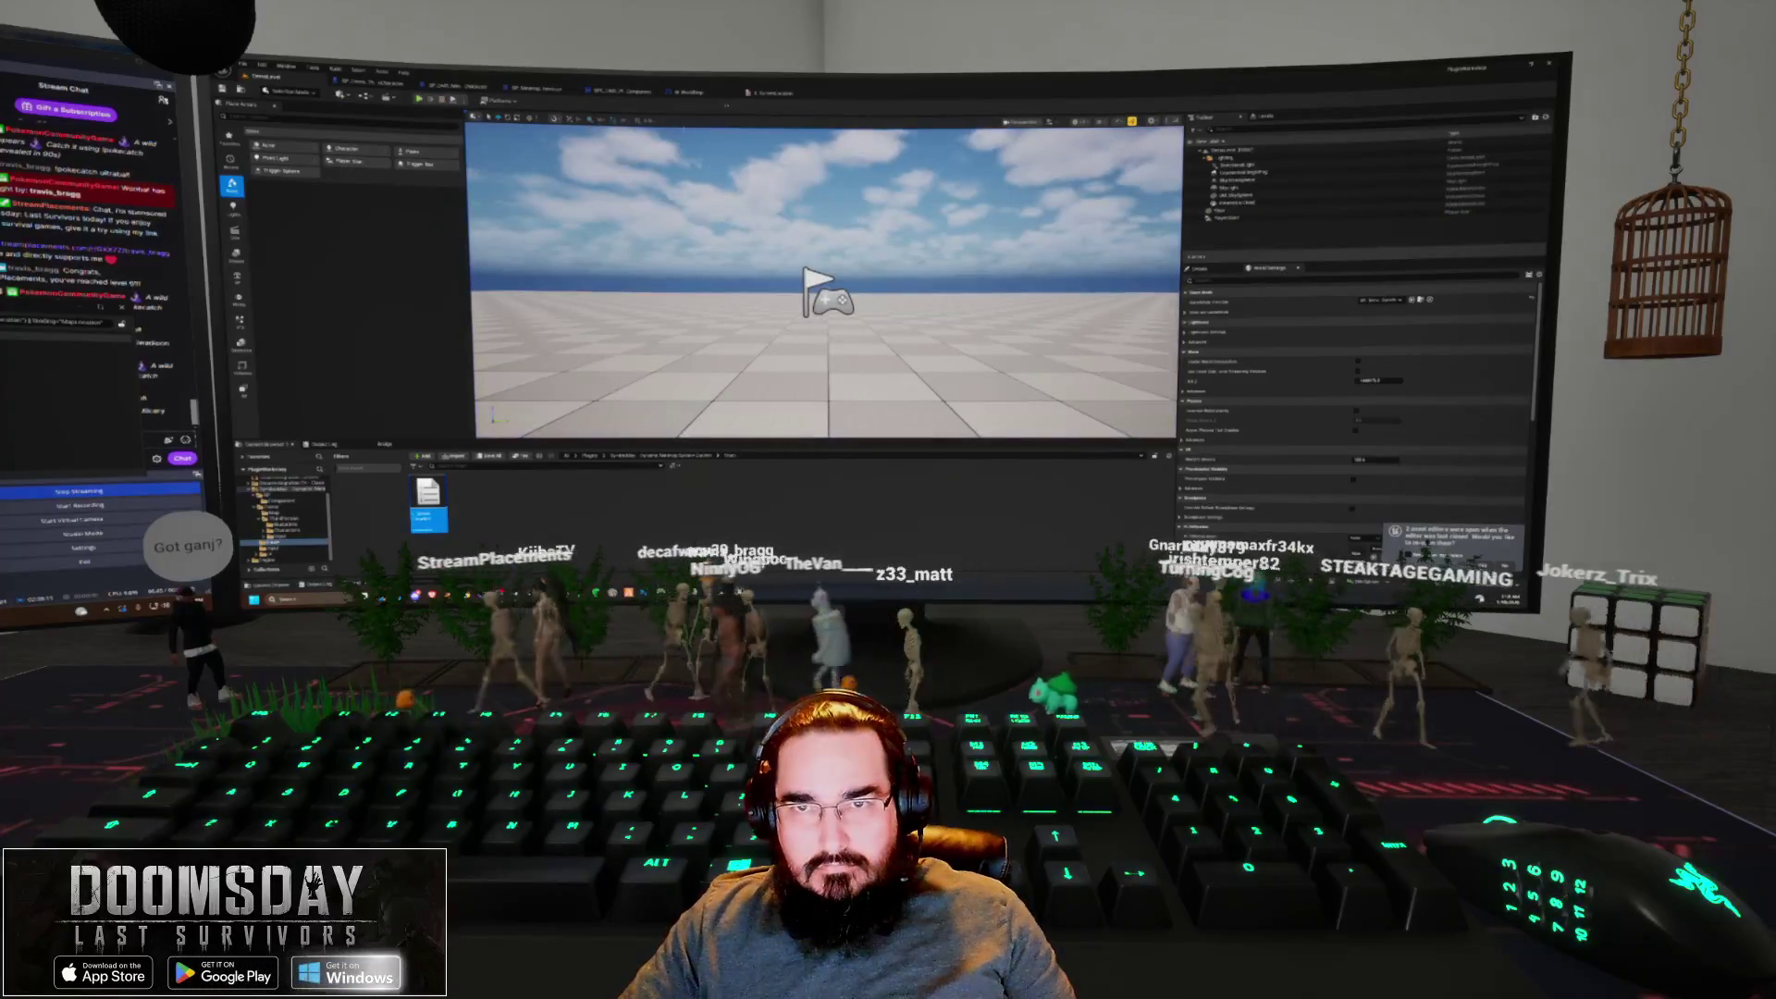
{"action": "key", "text": "ctrl+Tab"}
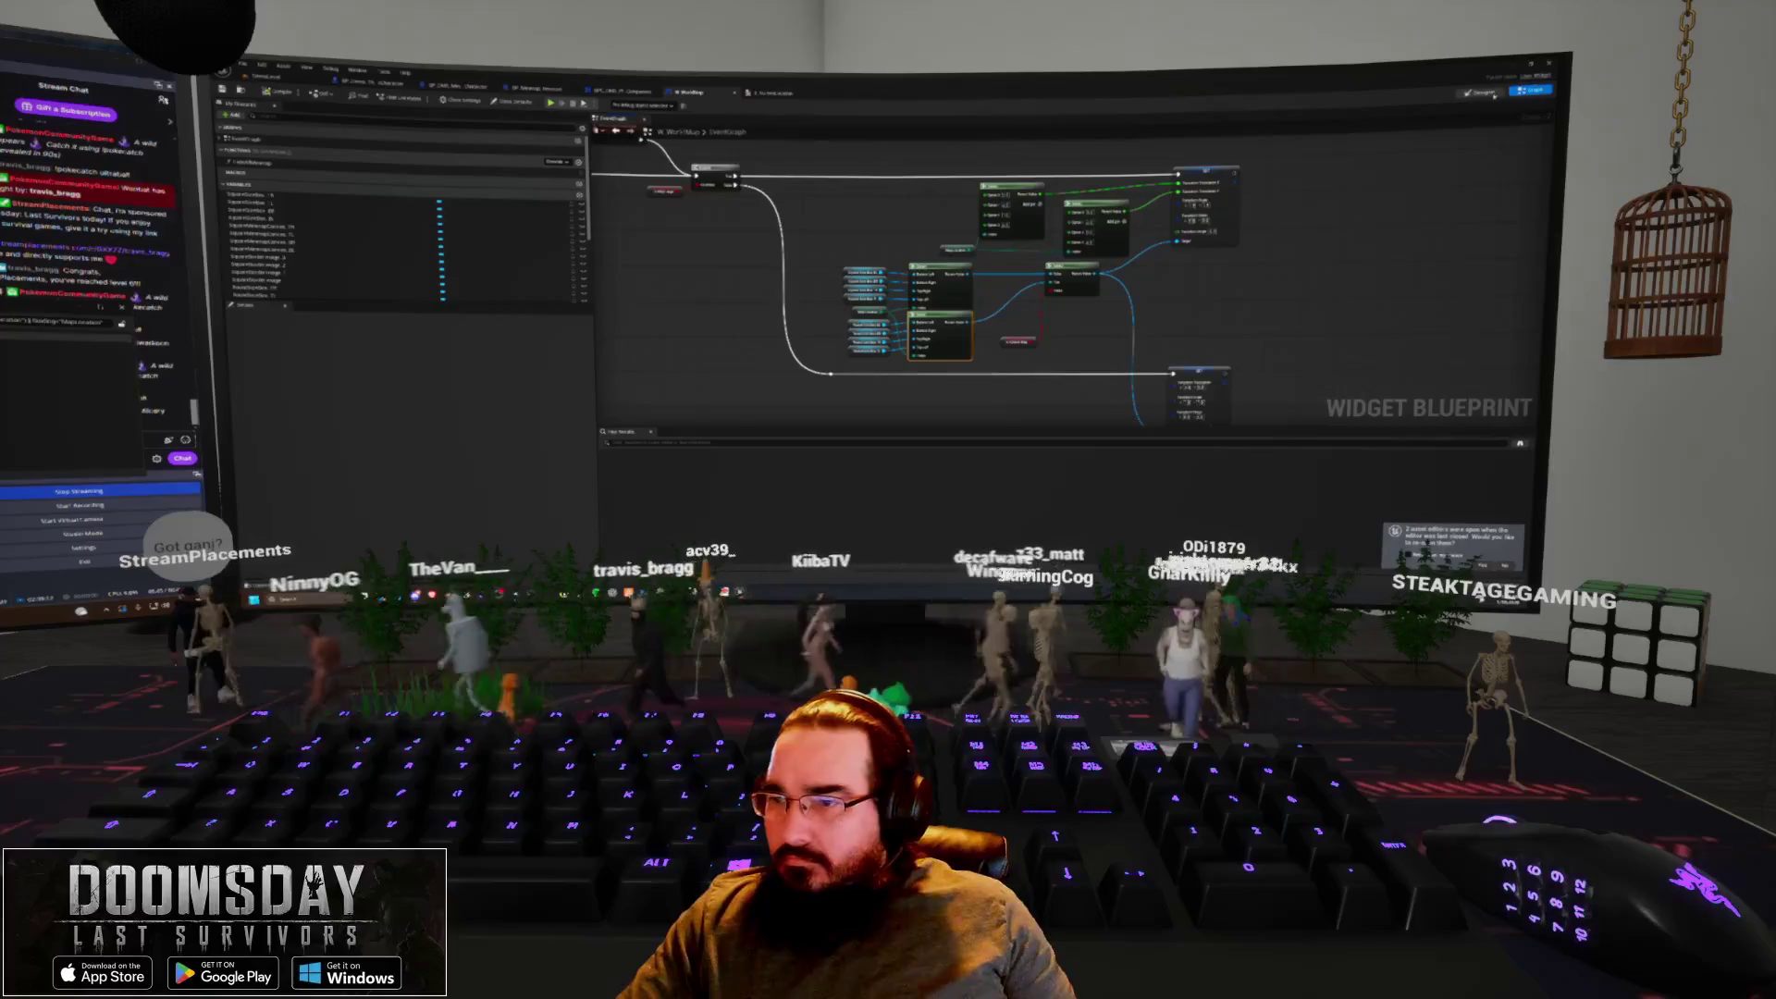
Select the bottom-left corner square in the Designer, browse the hierarchy, then navigate File Explorer to a project folder
{"action": "left_click", "coordinate": [1478, 92]}
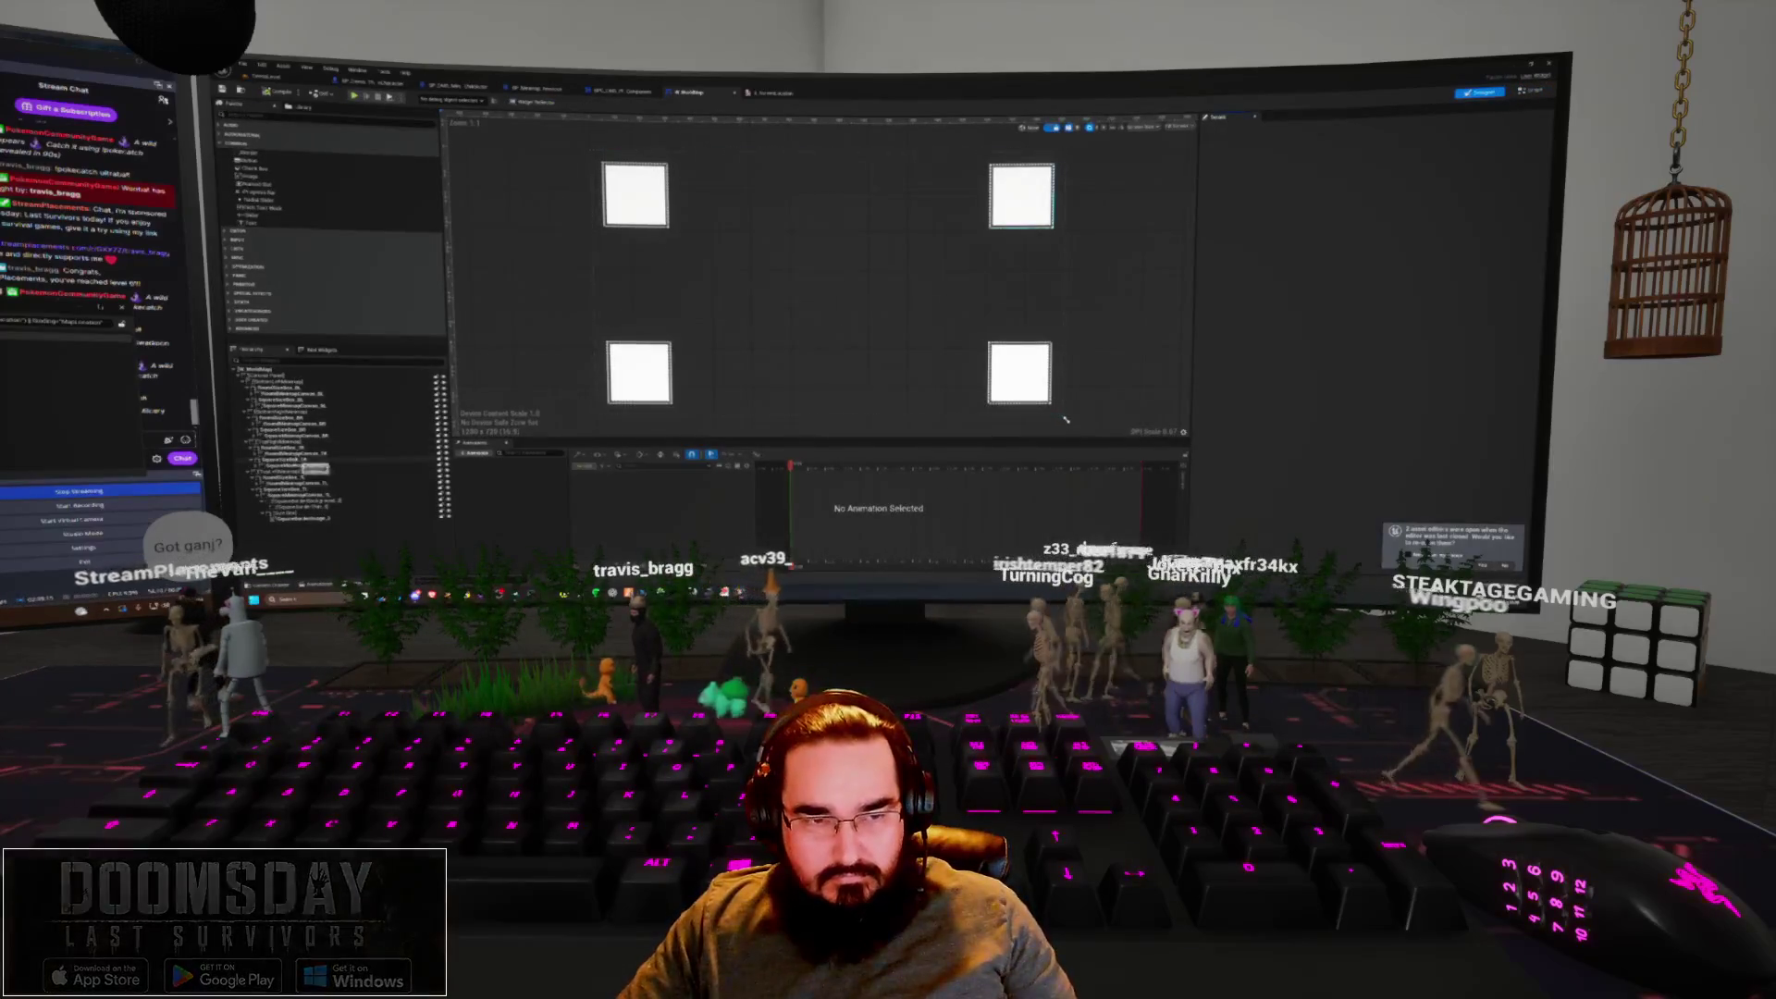
{"action": "left_click", "coordinate": [639, 372]}
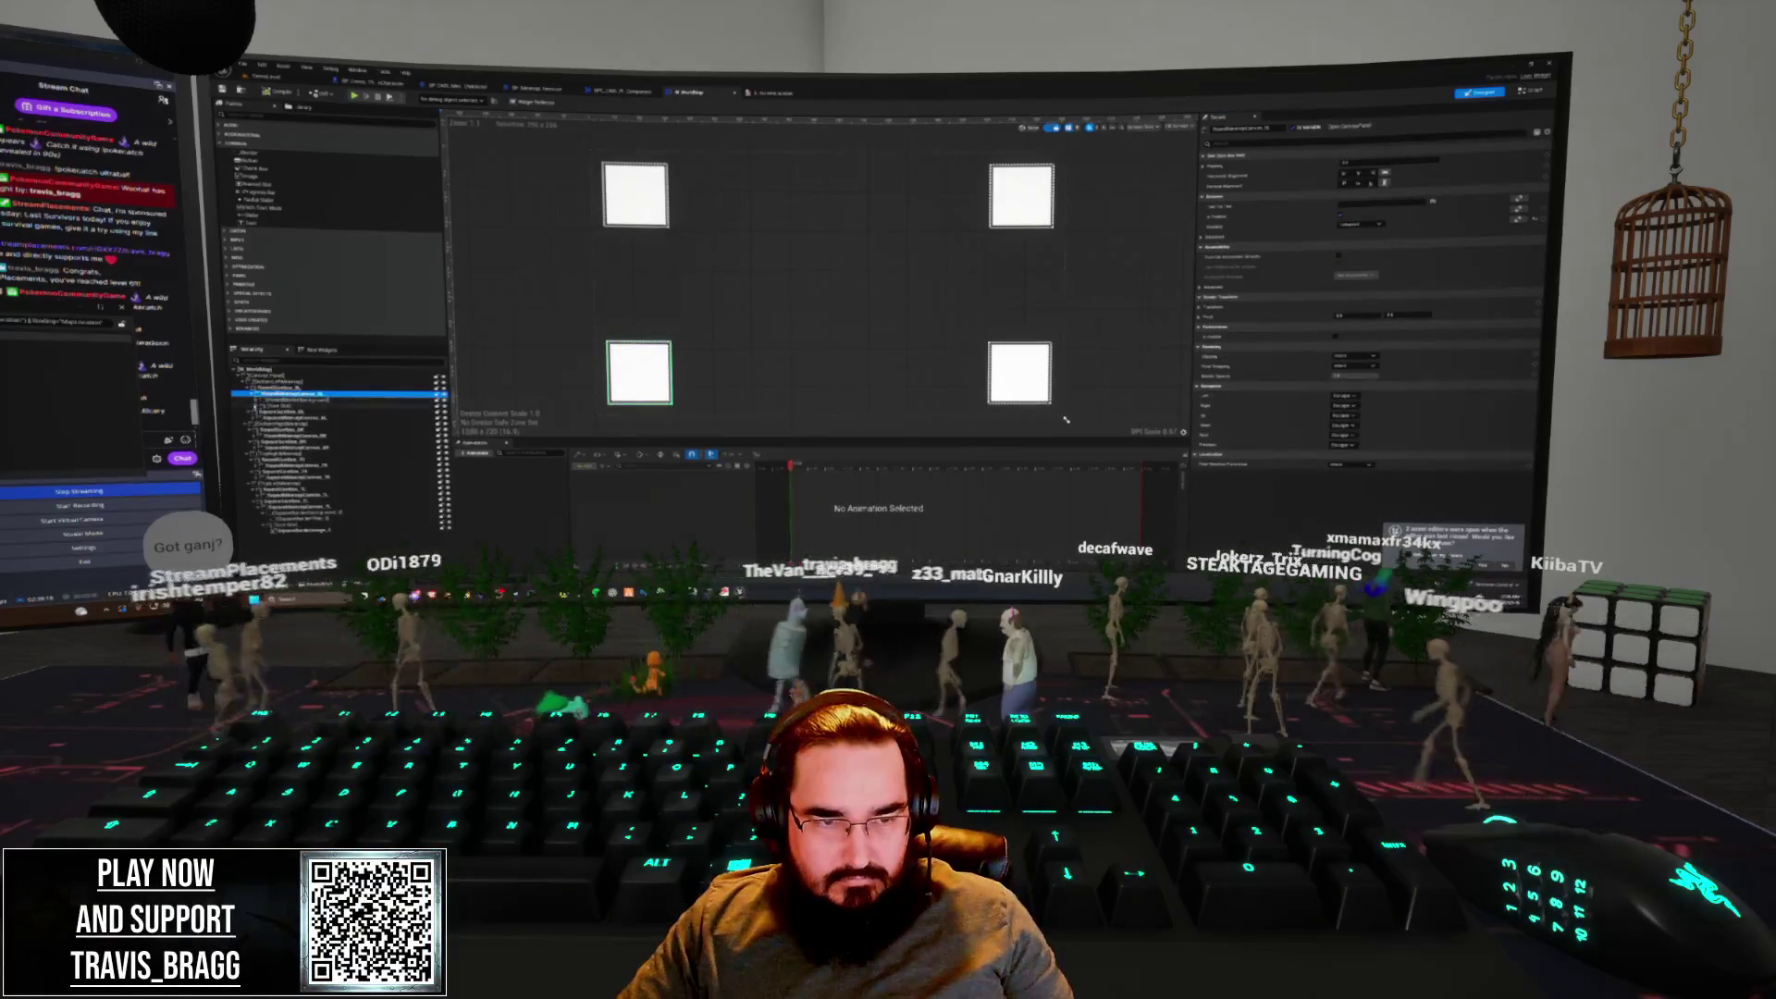
{"action": "key", "text": "Down"}
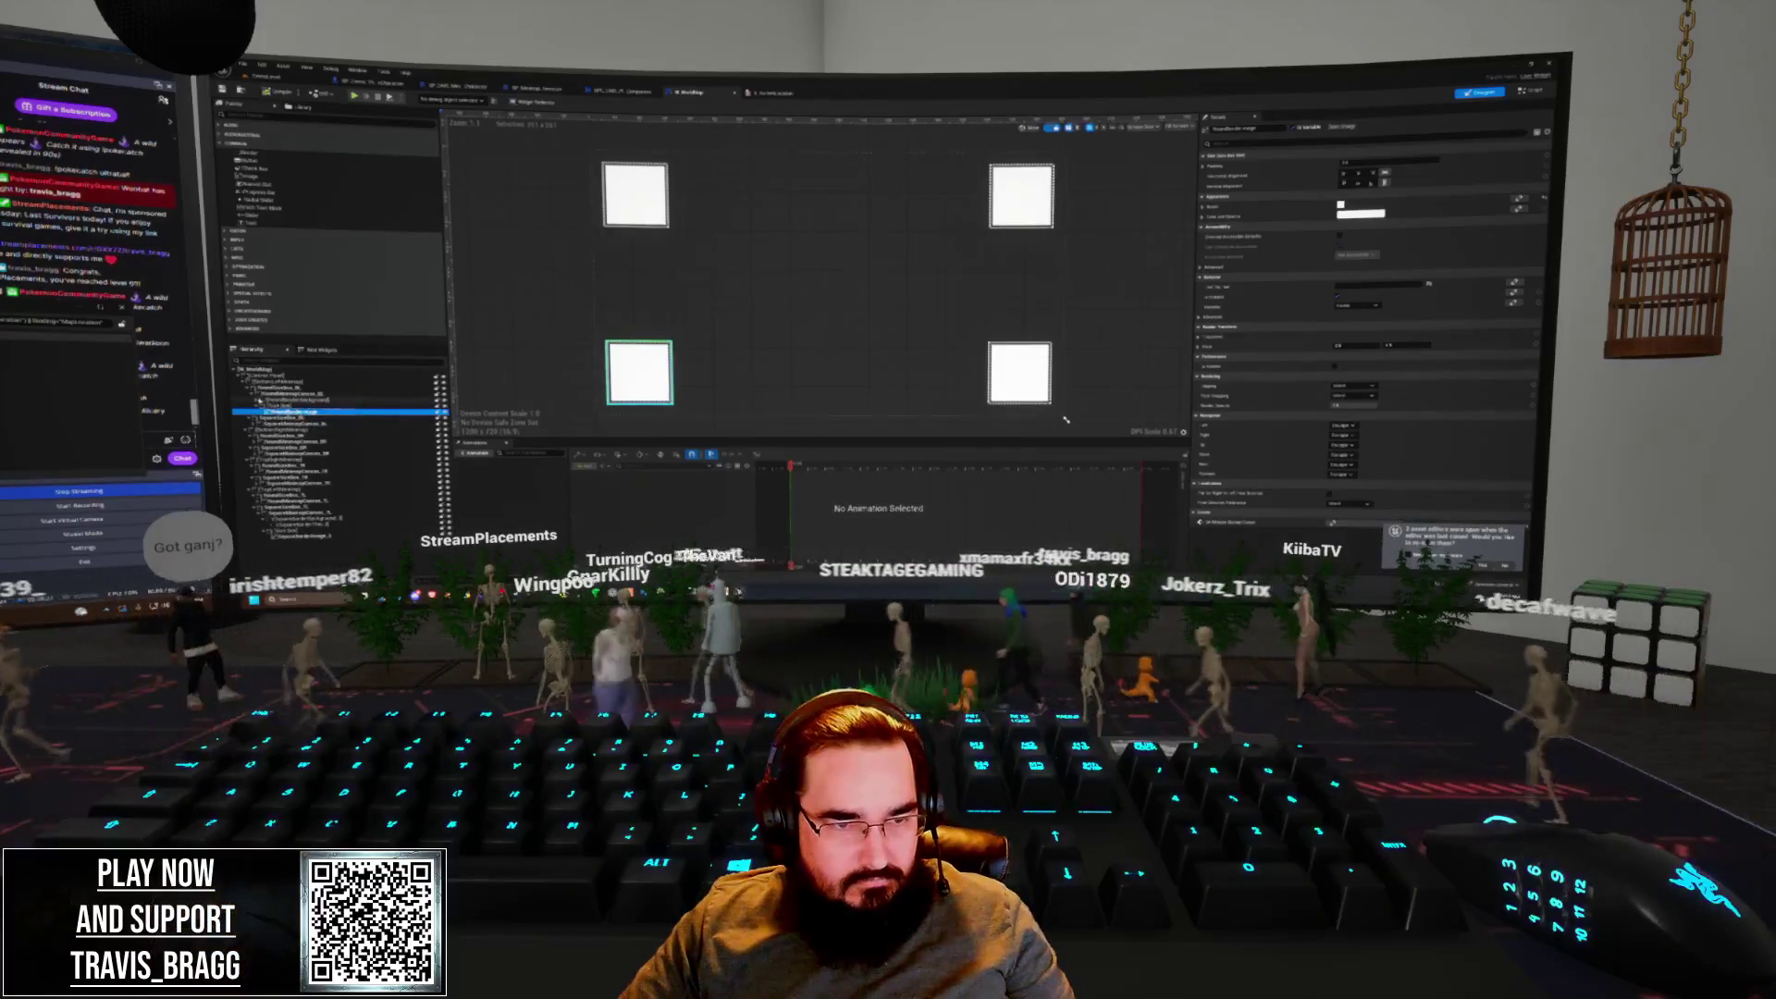
{"action": "key", "text": "Down"}
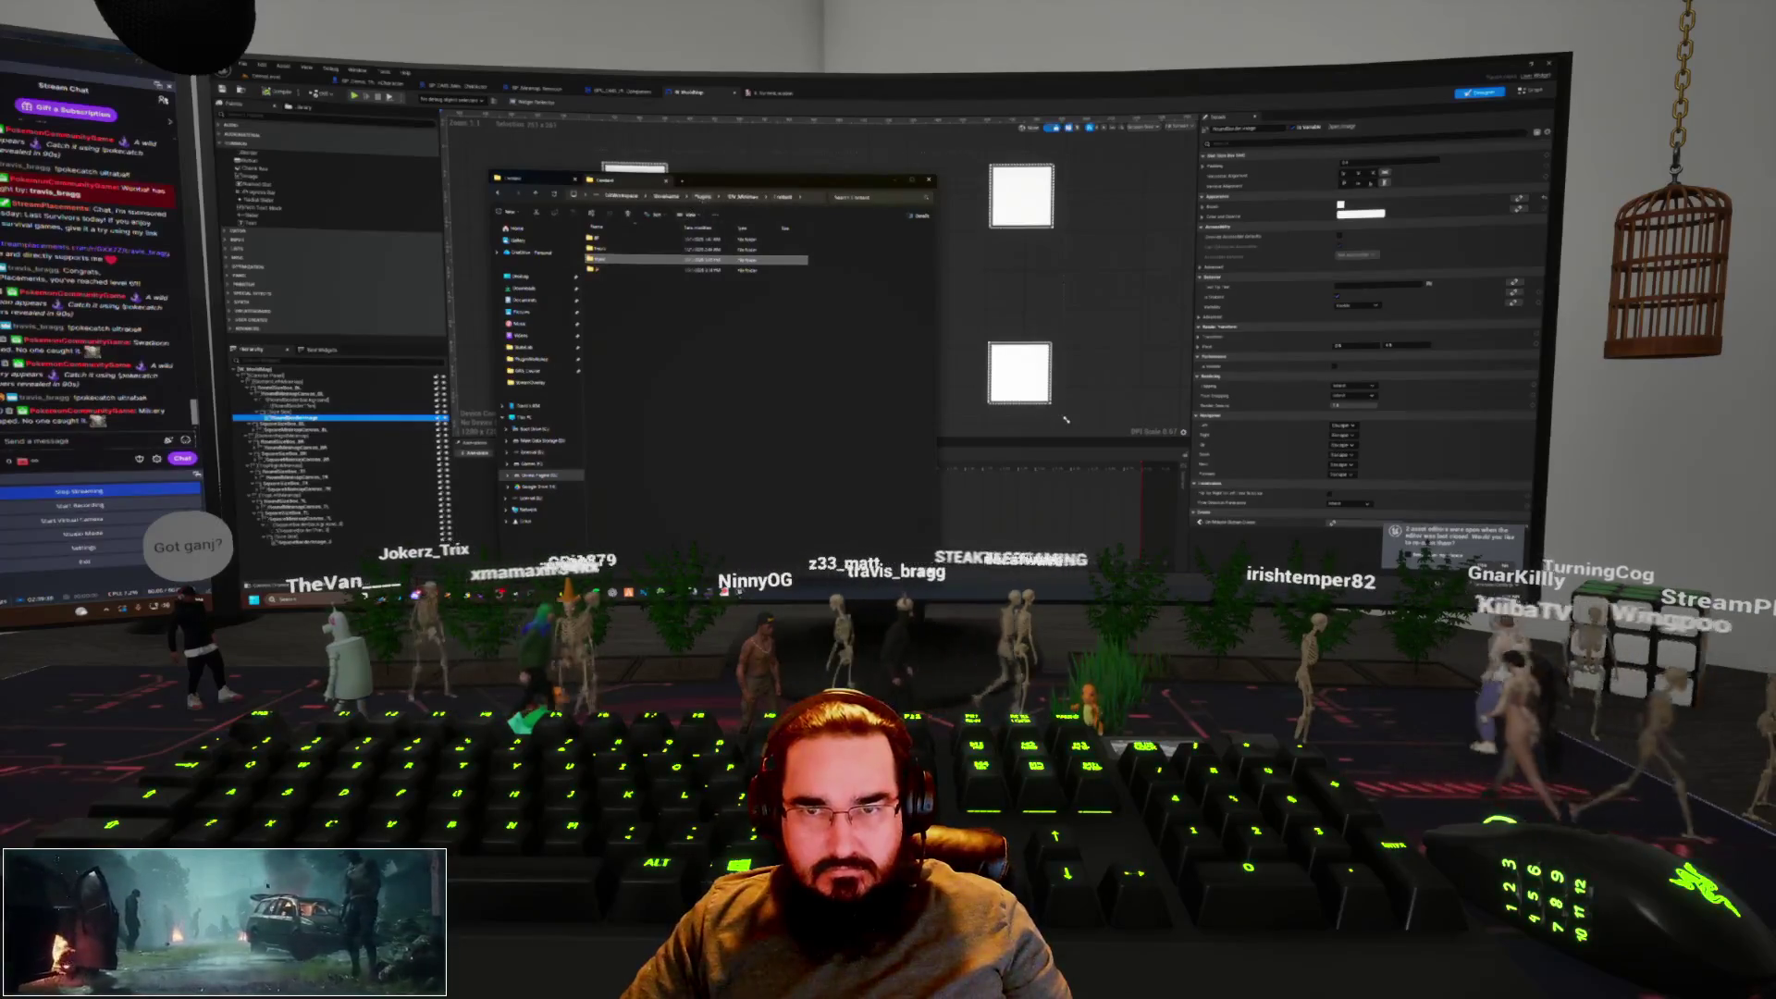
{"action": "key", "text": "BackSpace"}
Open the folder in File Explorer, close it, open the project folder in the Content Browser, and select the root canvas
{"action": "key", "text": "Return"}
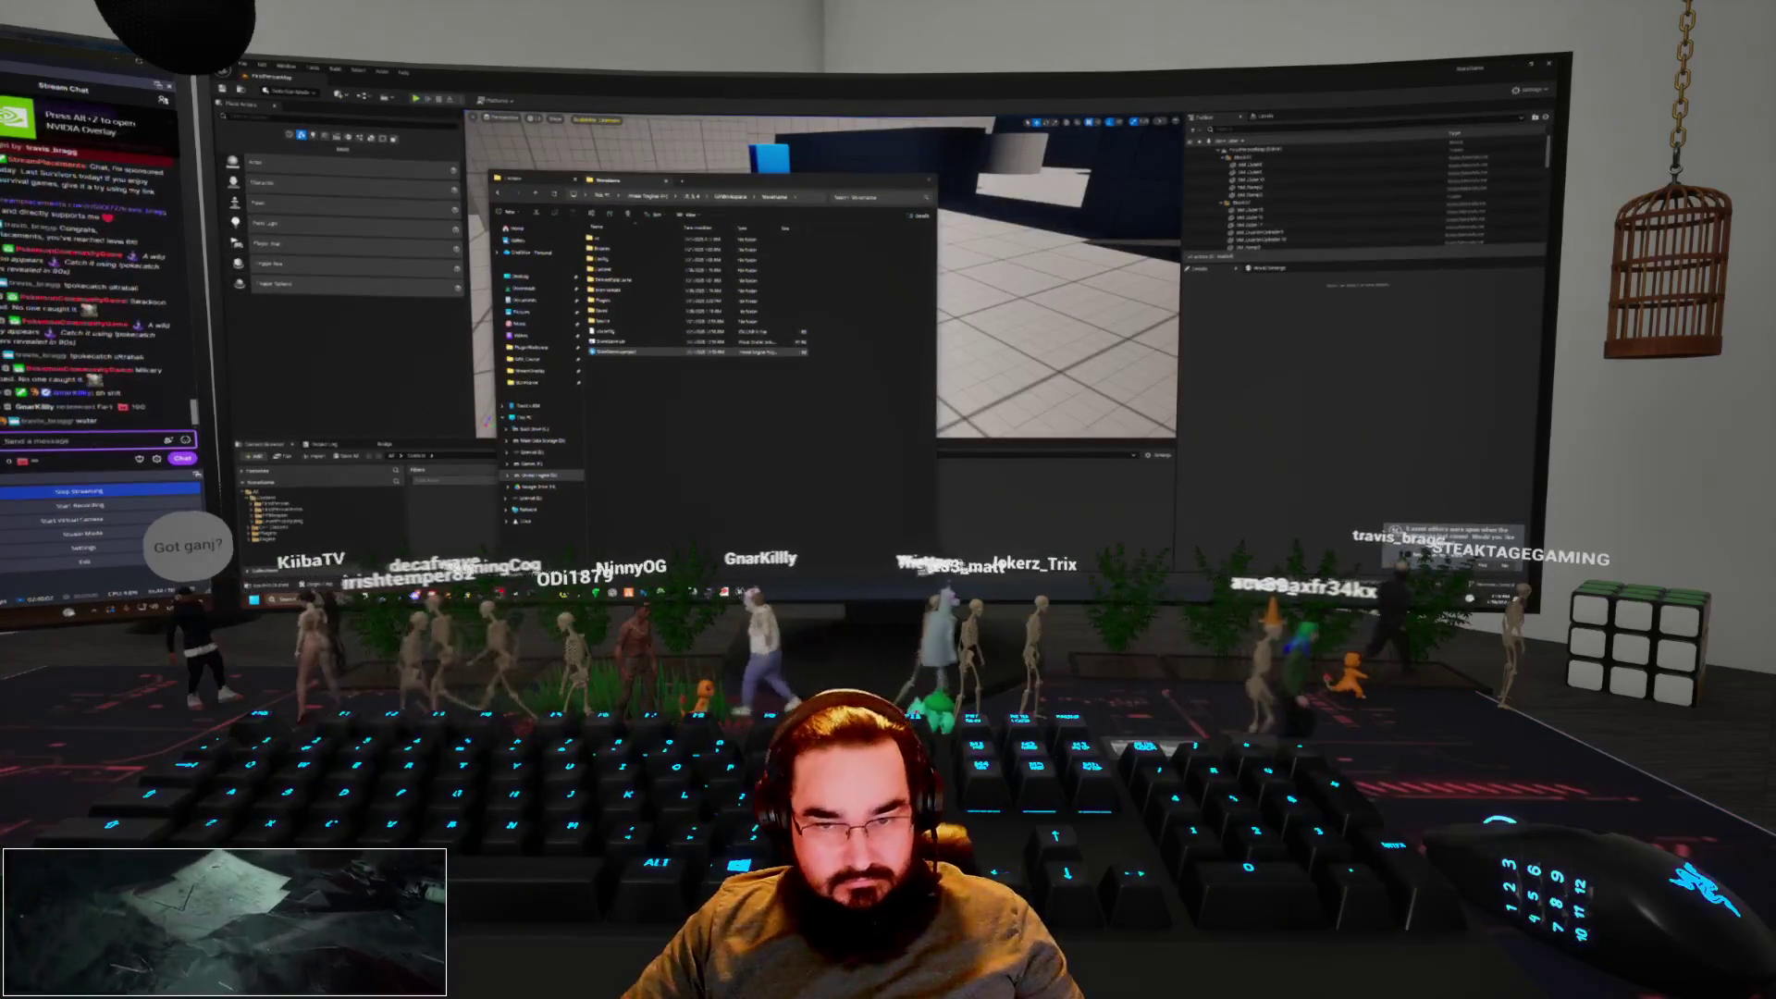
{"action": "left_click", "coordinate": [895, 183]}
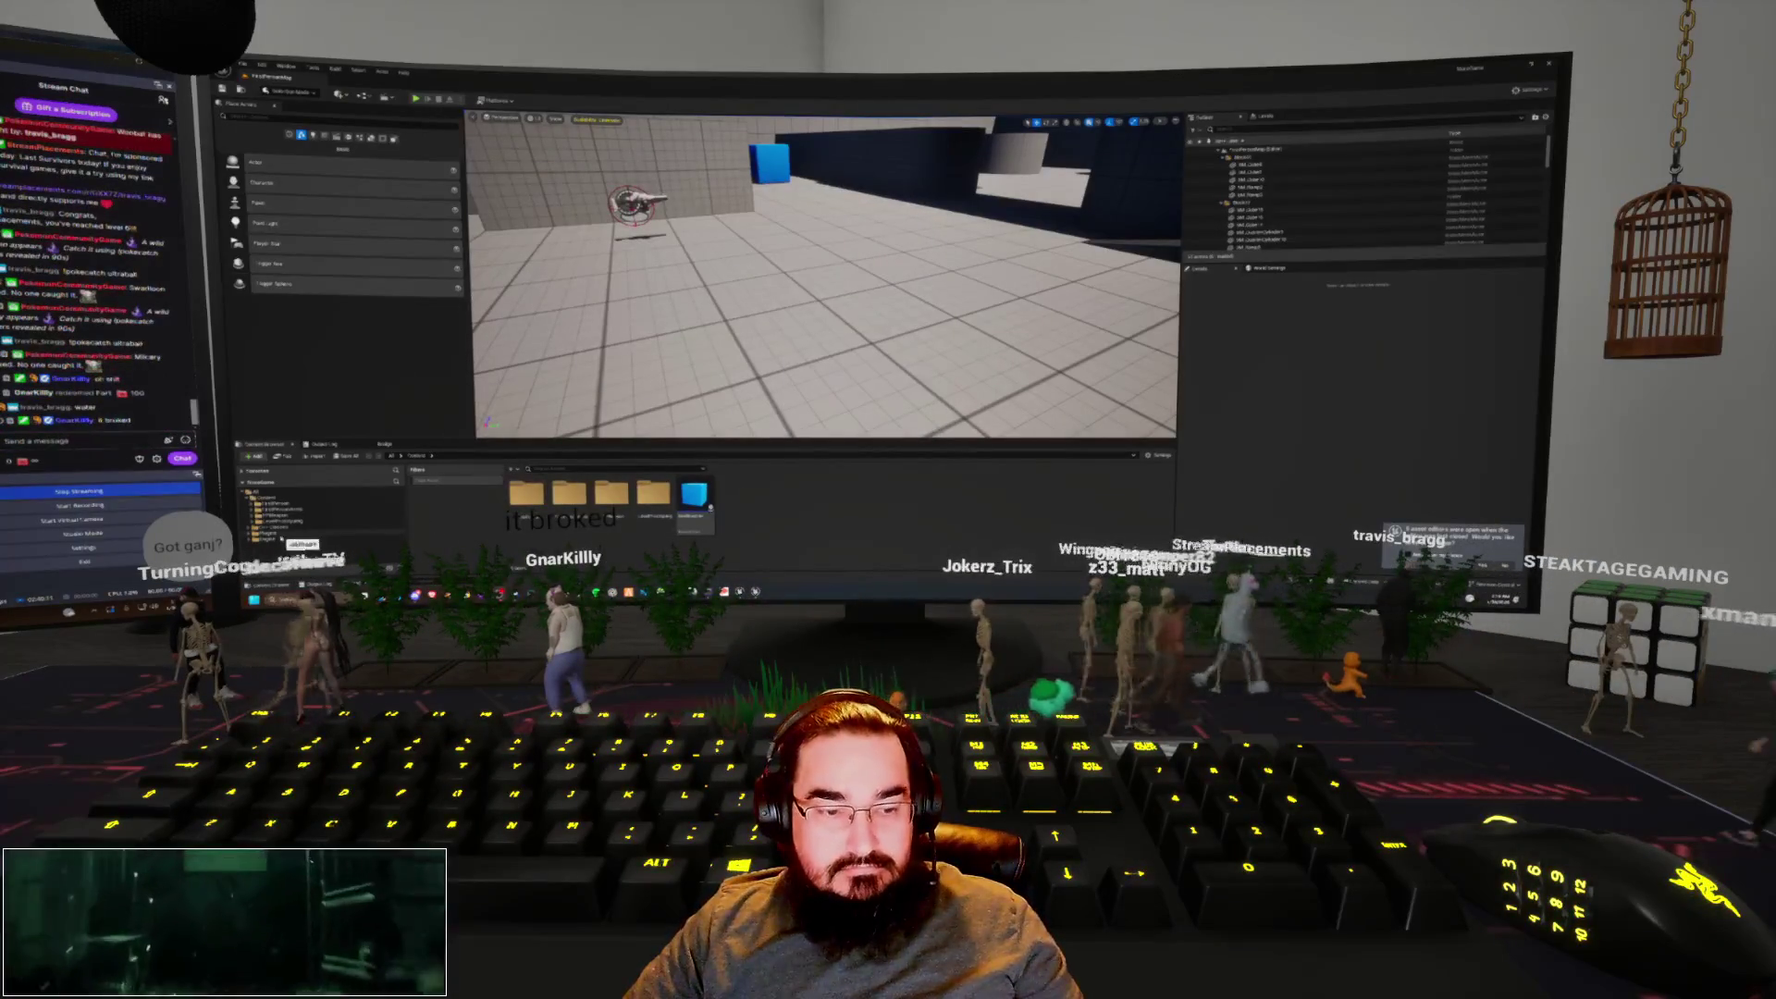
{"action": "left_click", "coordinate": [278, 533]}
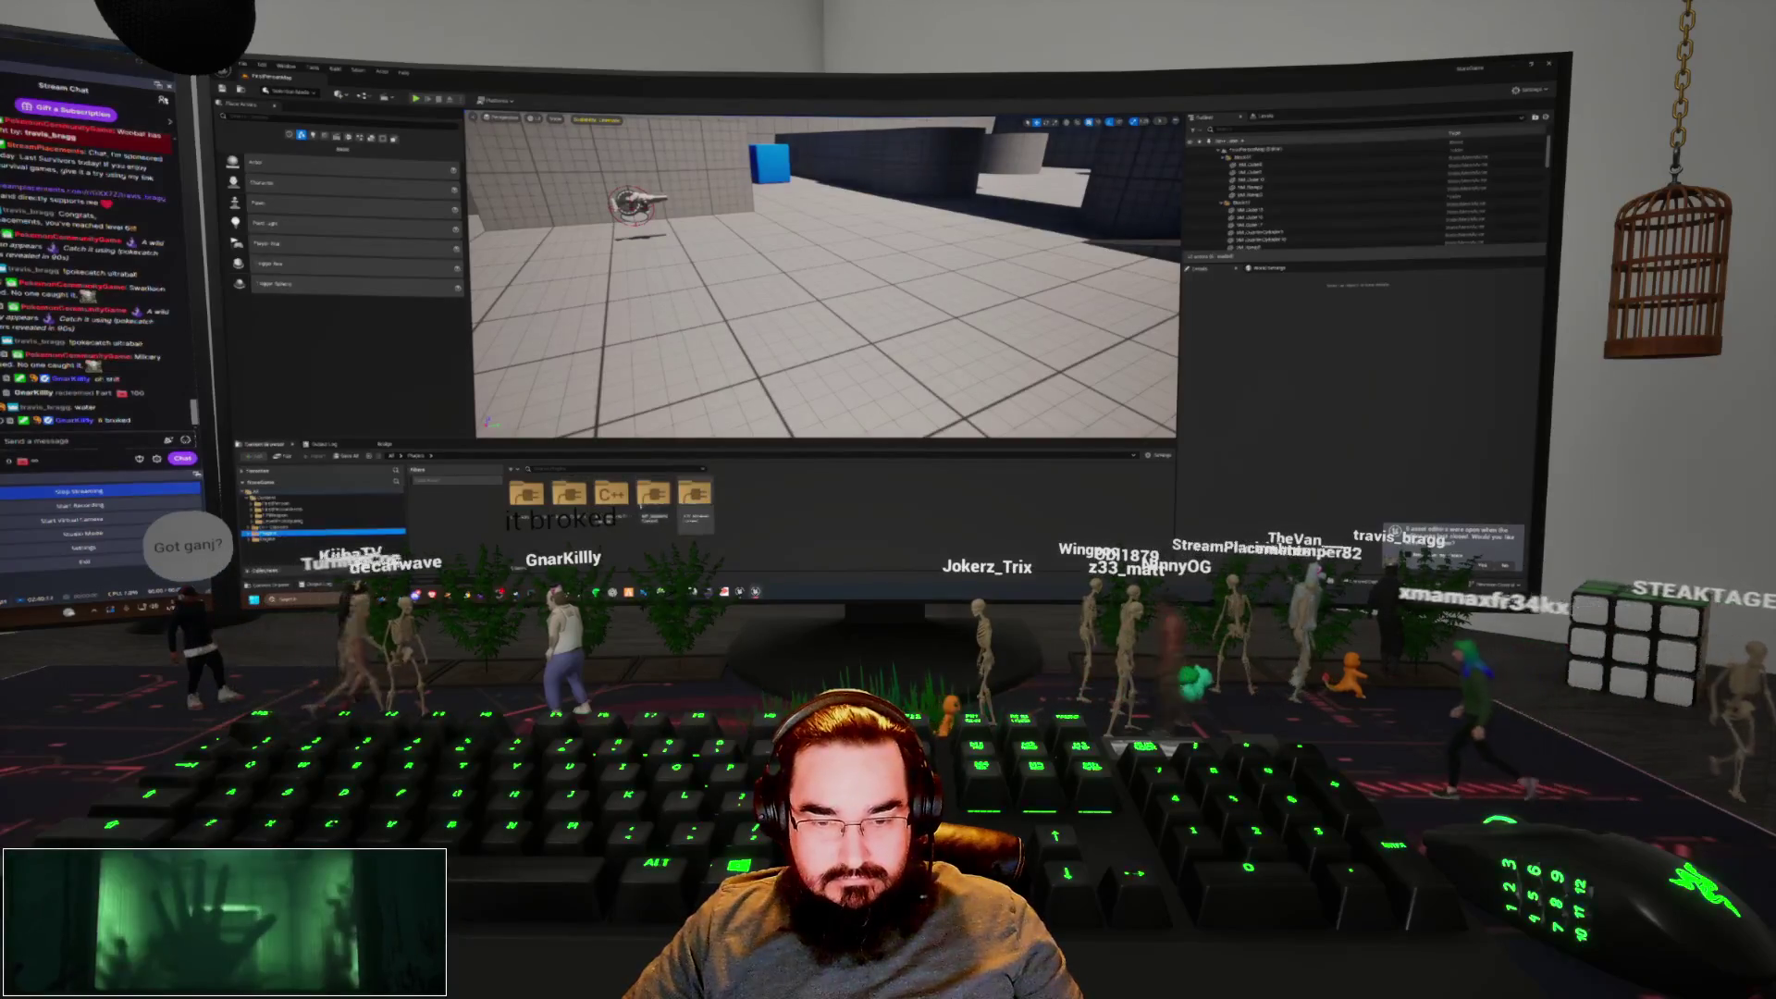
{"action": "double_click", "coordinate": [696, 504]}
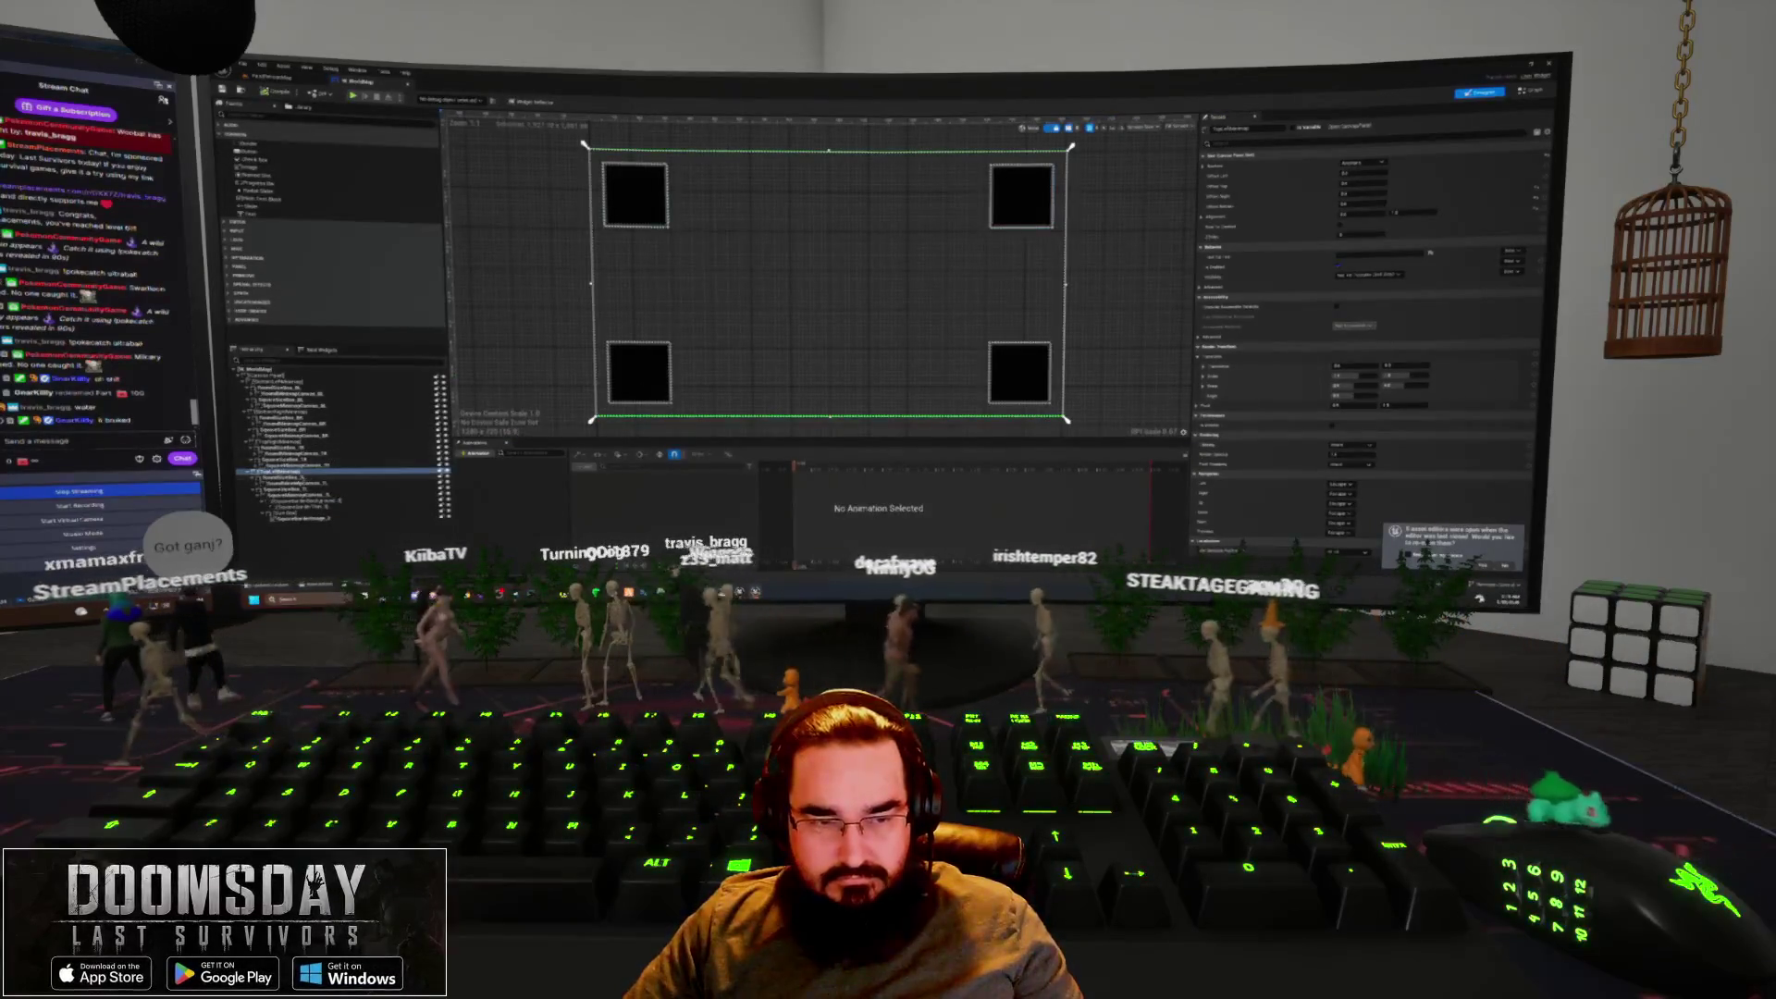
{"action": "left_click", "coordinate": [294, 478]}
Select the top-left square's nested image and another corner image to inspect their Brush settings
{"action": "left_click", "coordinate": [294, 482]}
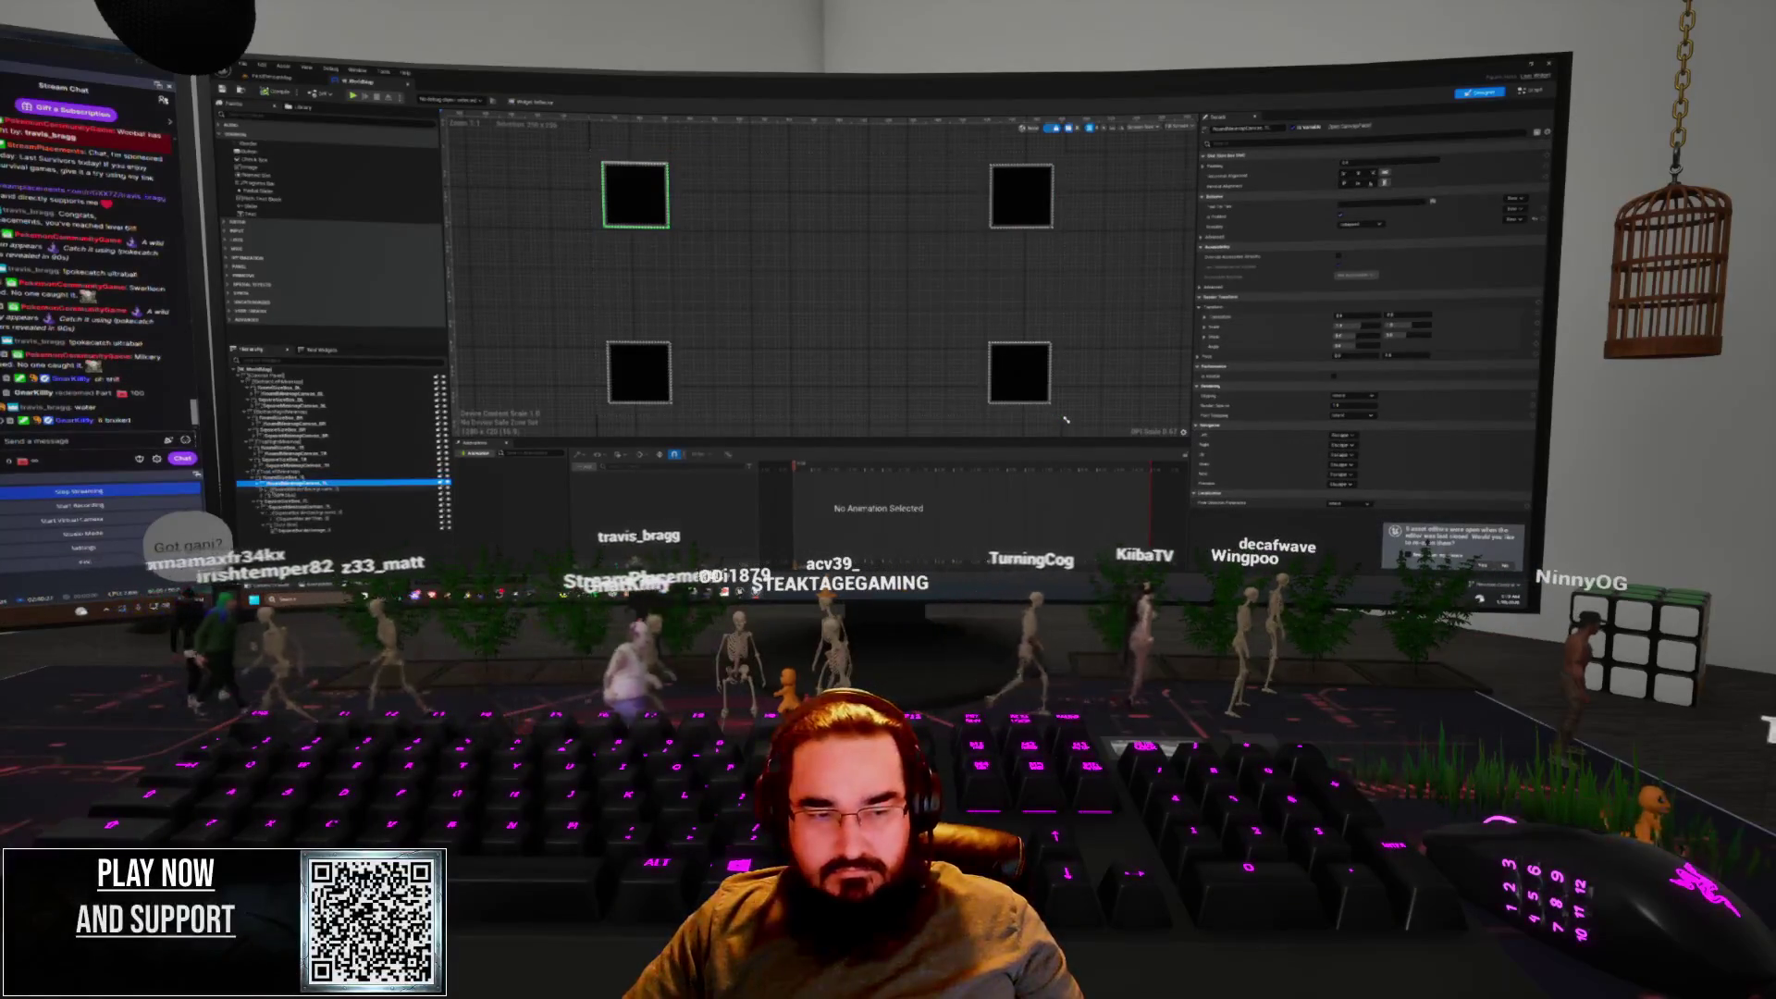
{"action": "key", "text": "Down"}
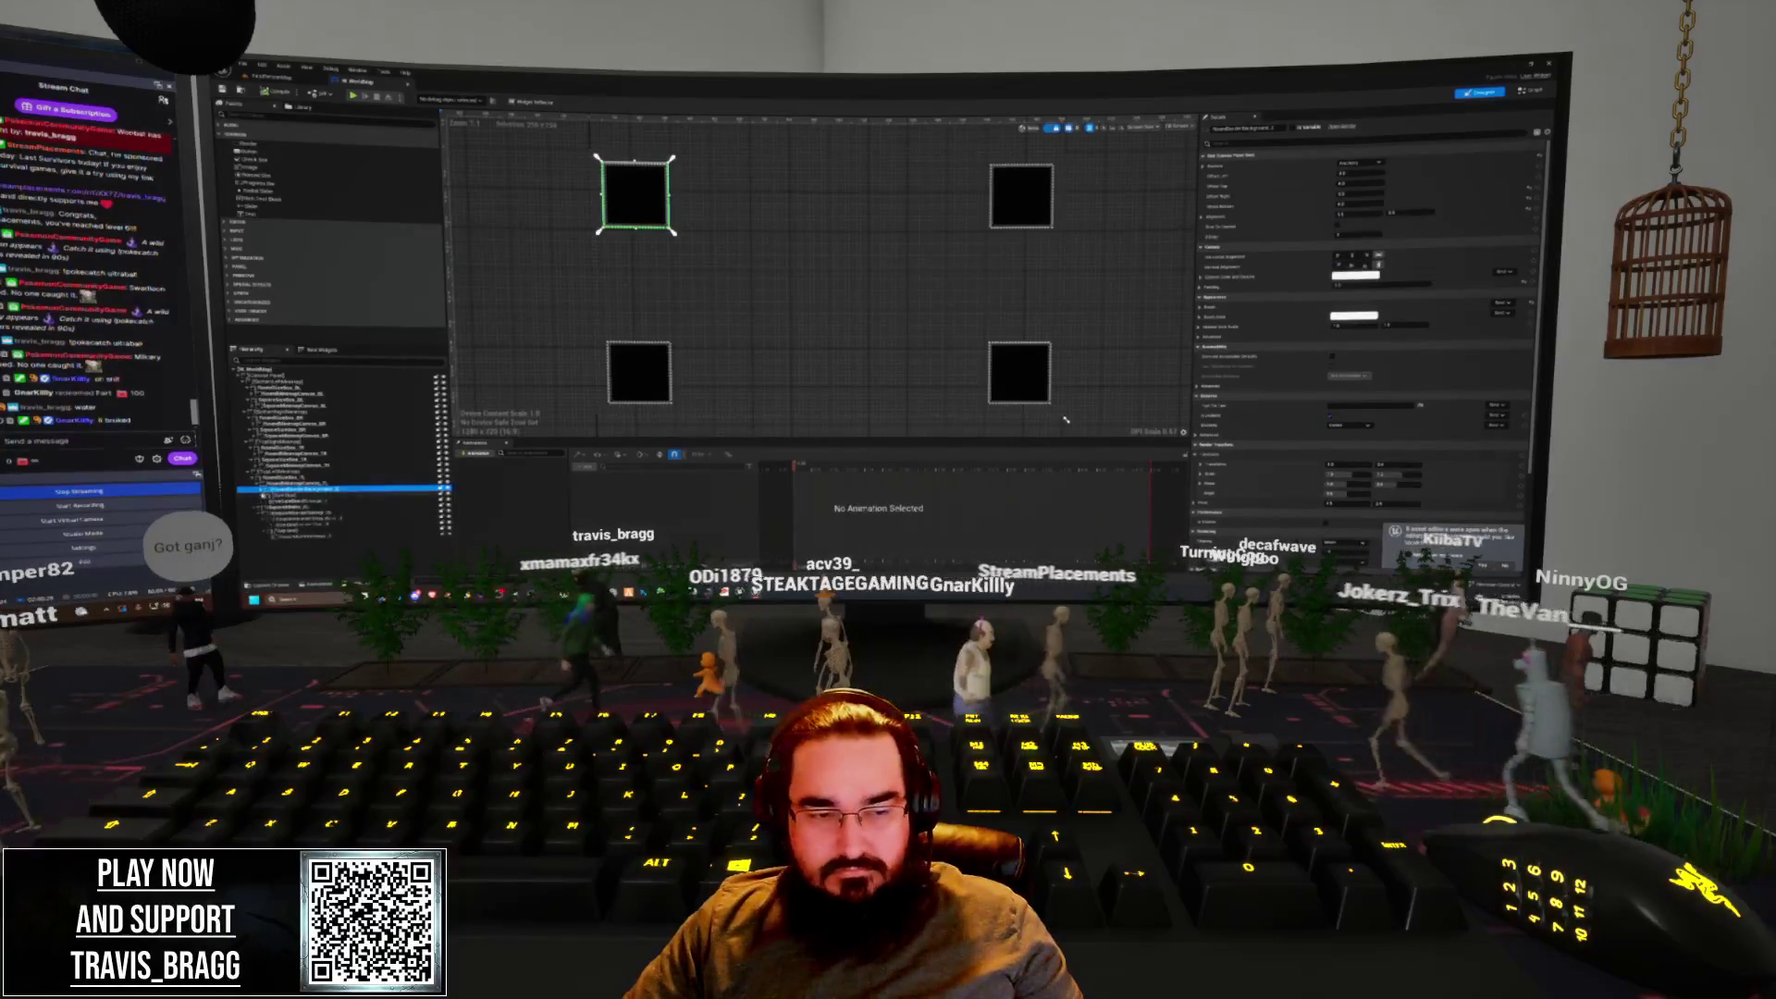
{"action": "key", "text": "Down"}
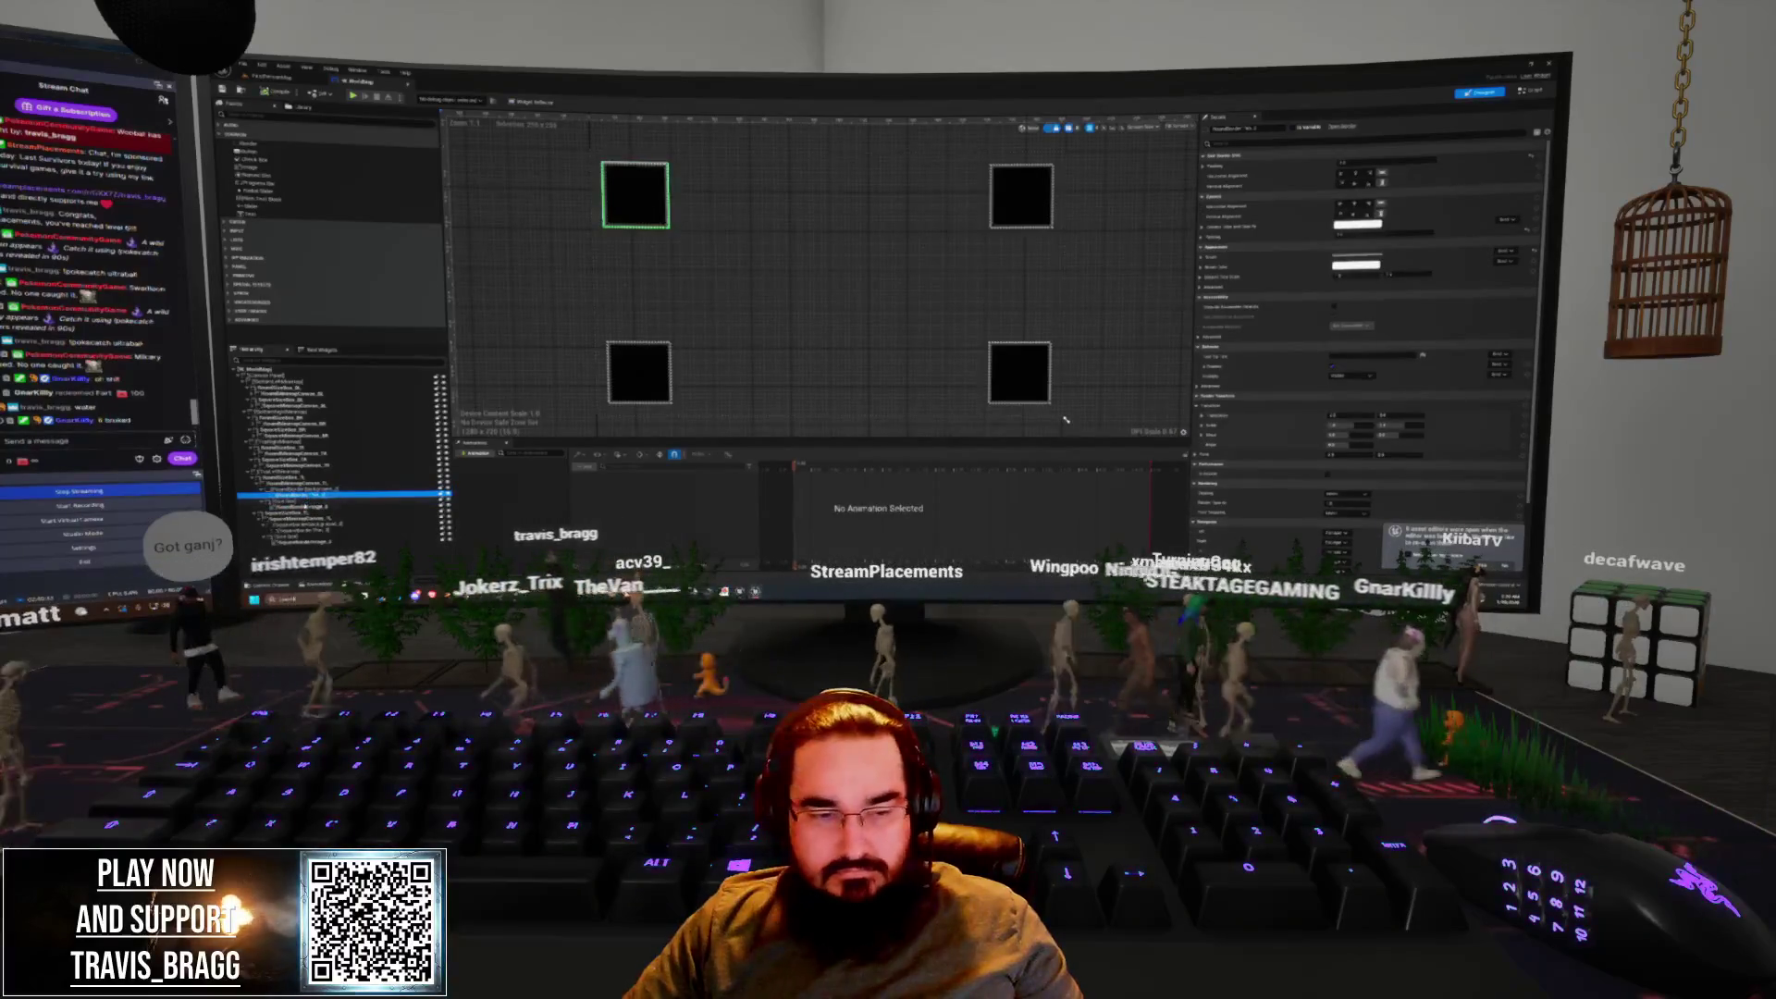
{"action": "key", "text": "Down"}
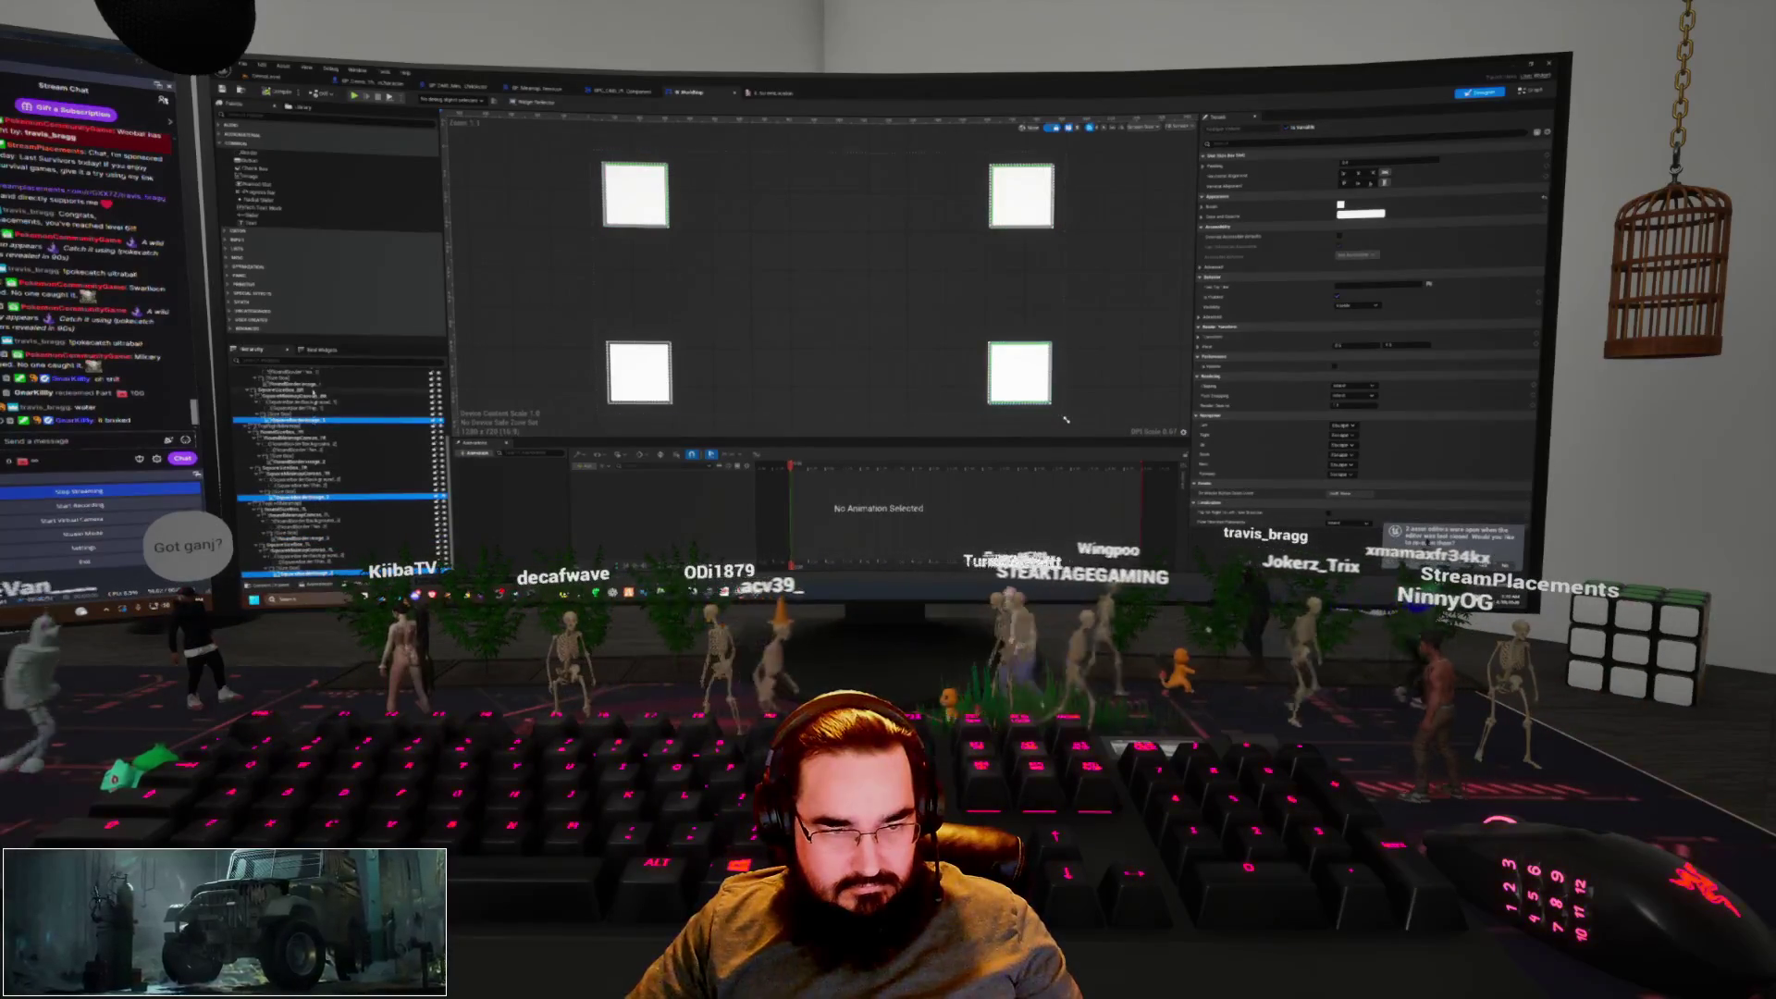
{"action": "left_click", "coordinate": [324, 425]}
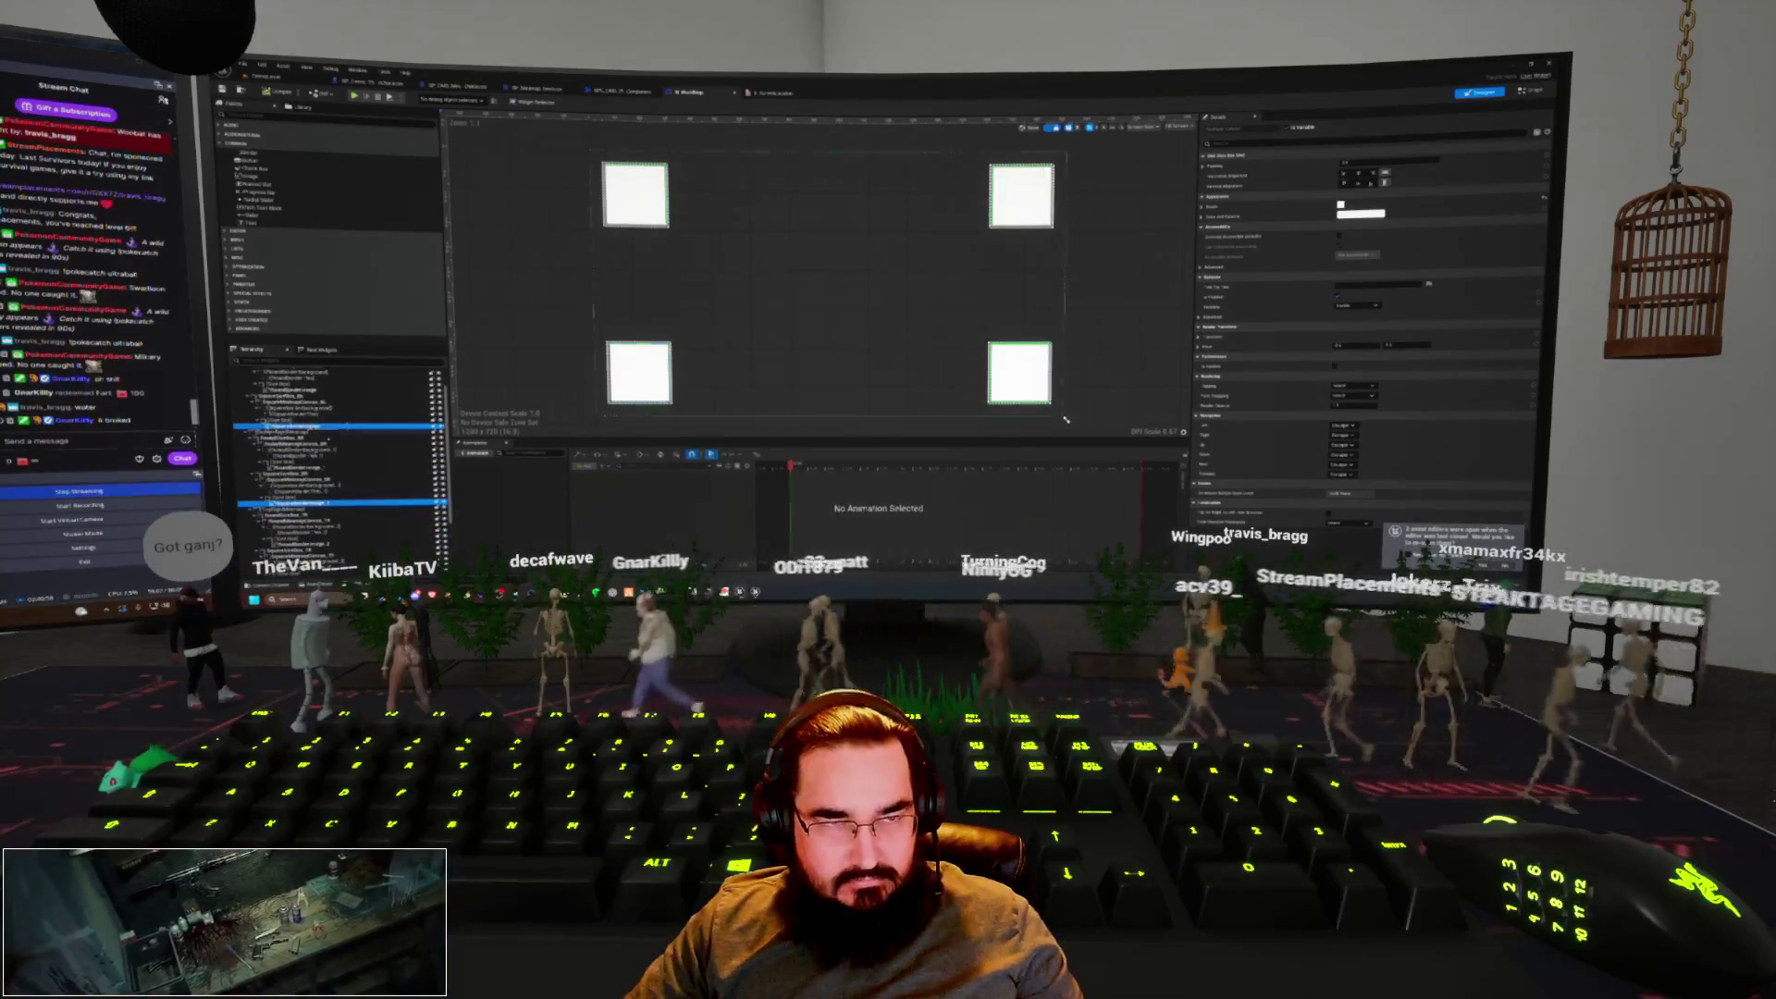
{"action": "key", "text": "ctrl+Tab"}
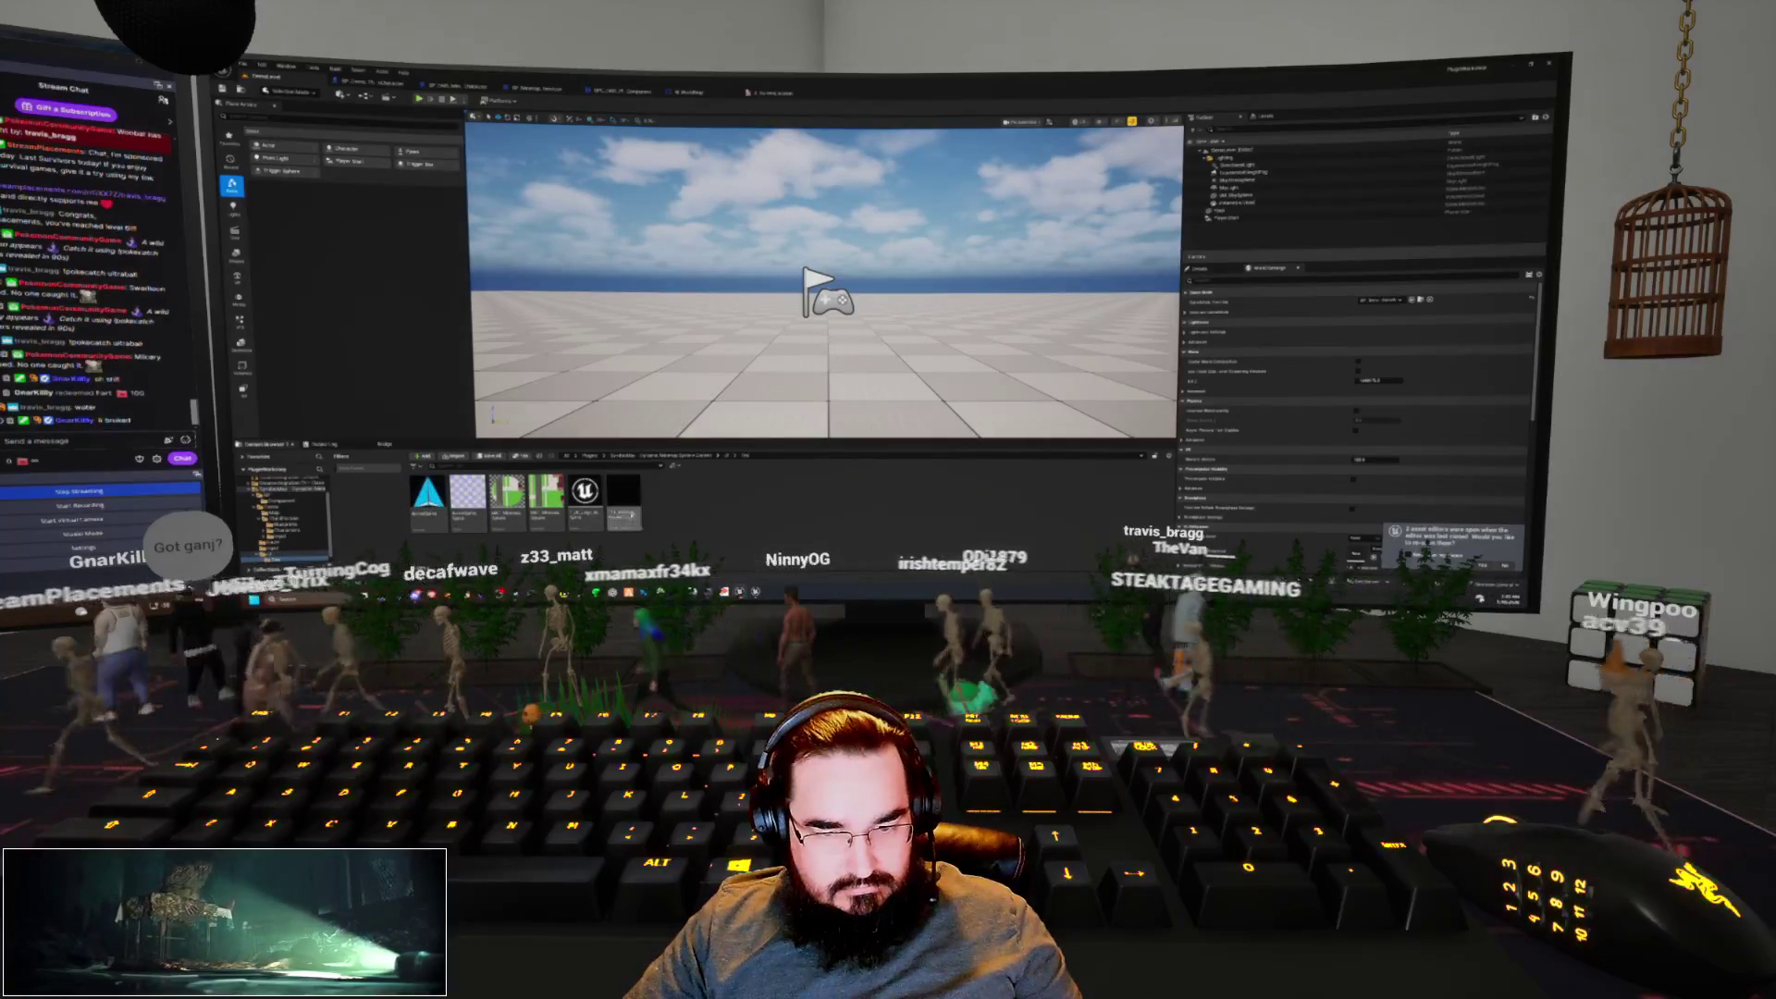
Assign the outline texture to the selected corner images' Brush Image
{"action": "left_click", "coordinate": [546, 500]}
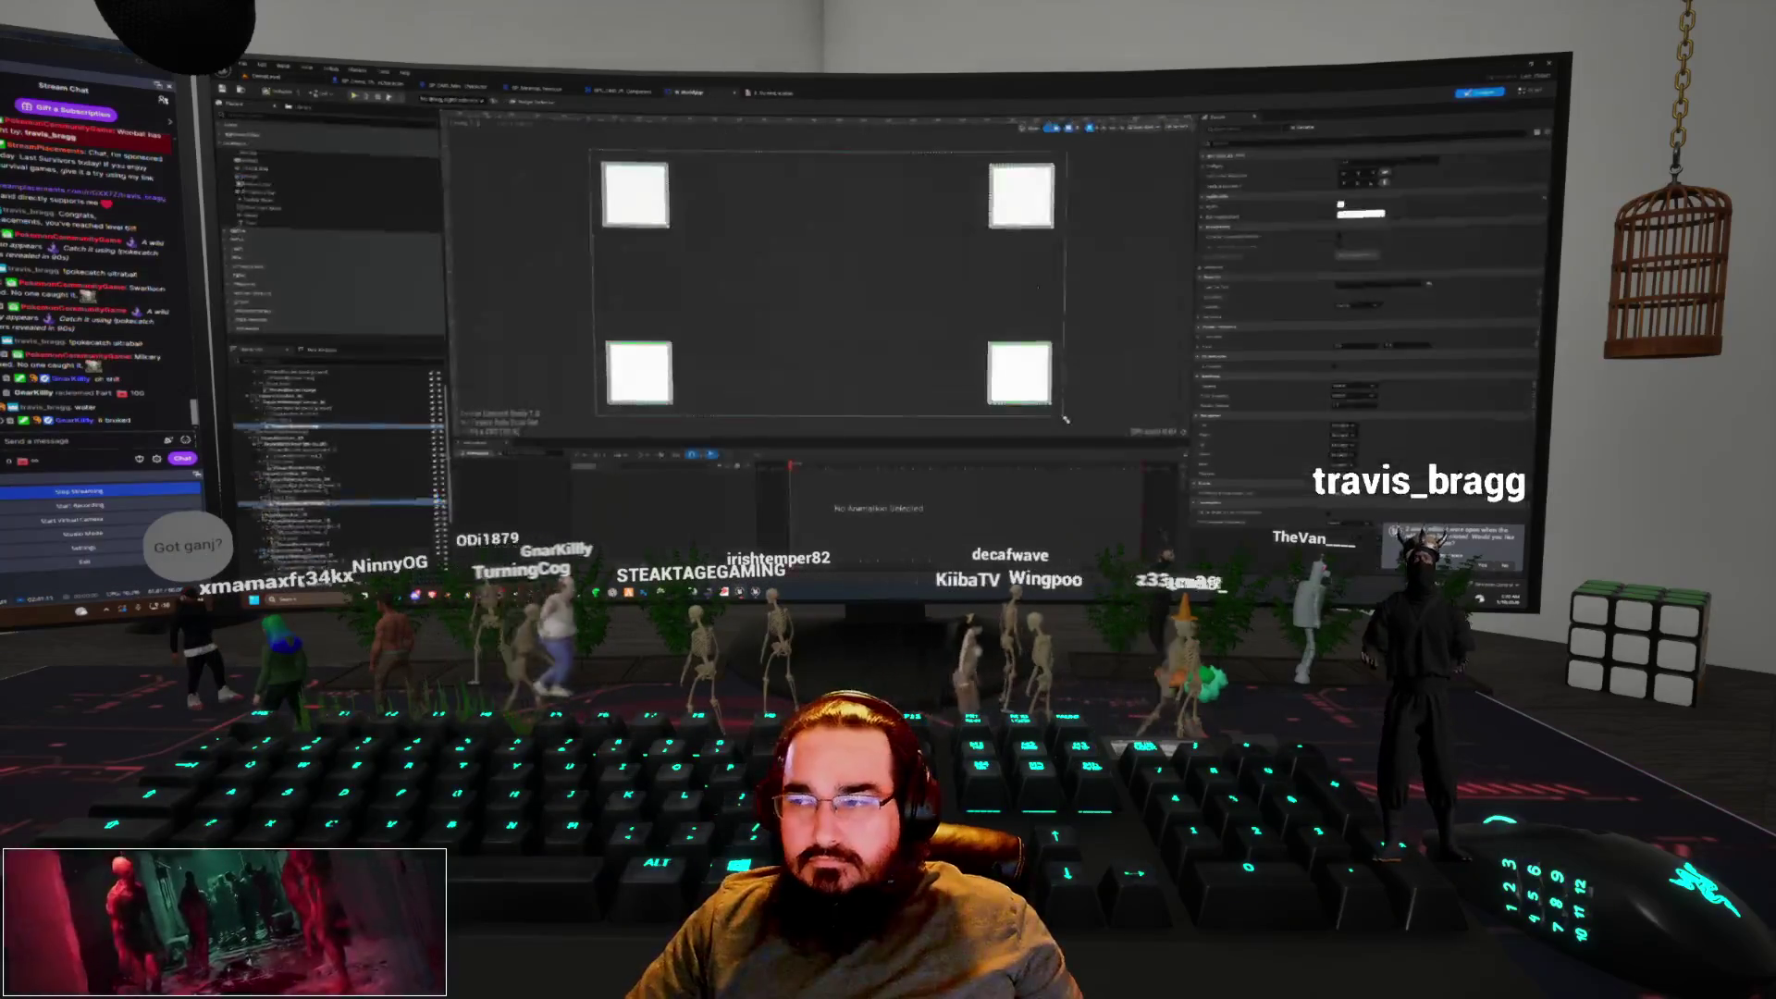
{"action": "left_click", "coordinate": [1205, 208]}
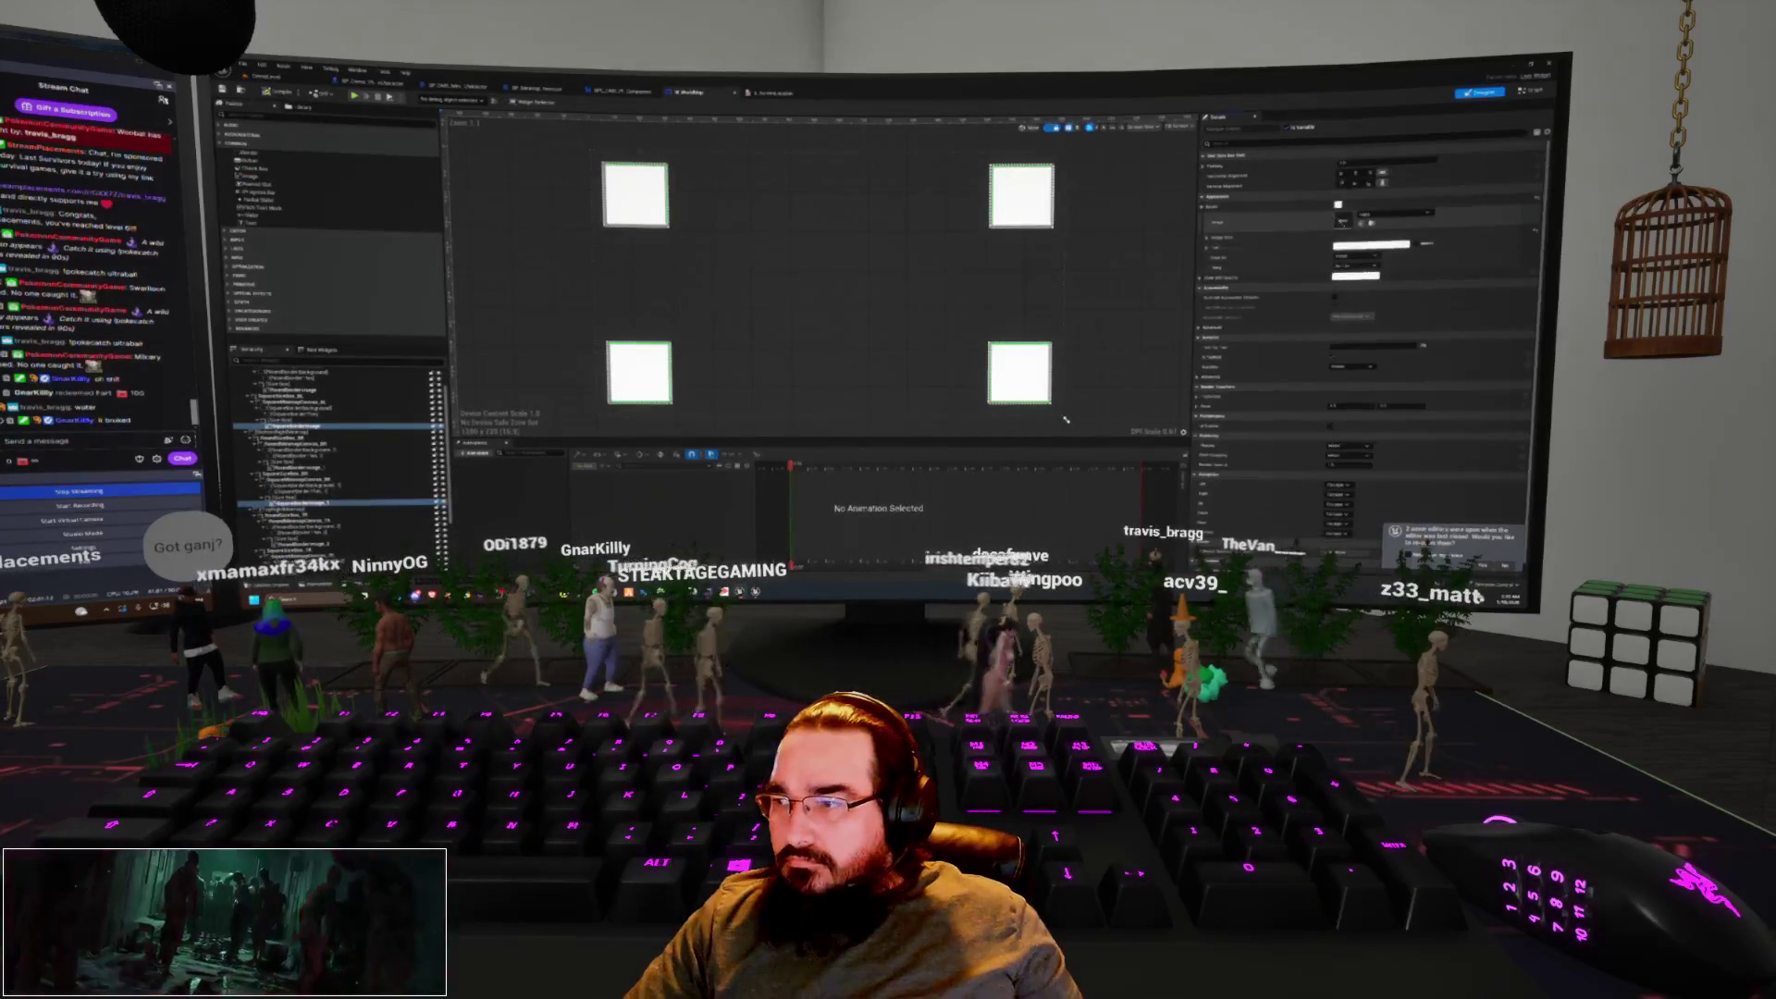
{"action": "left_click", "coordinate": [1362, 224]}
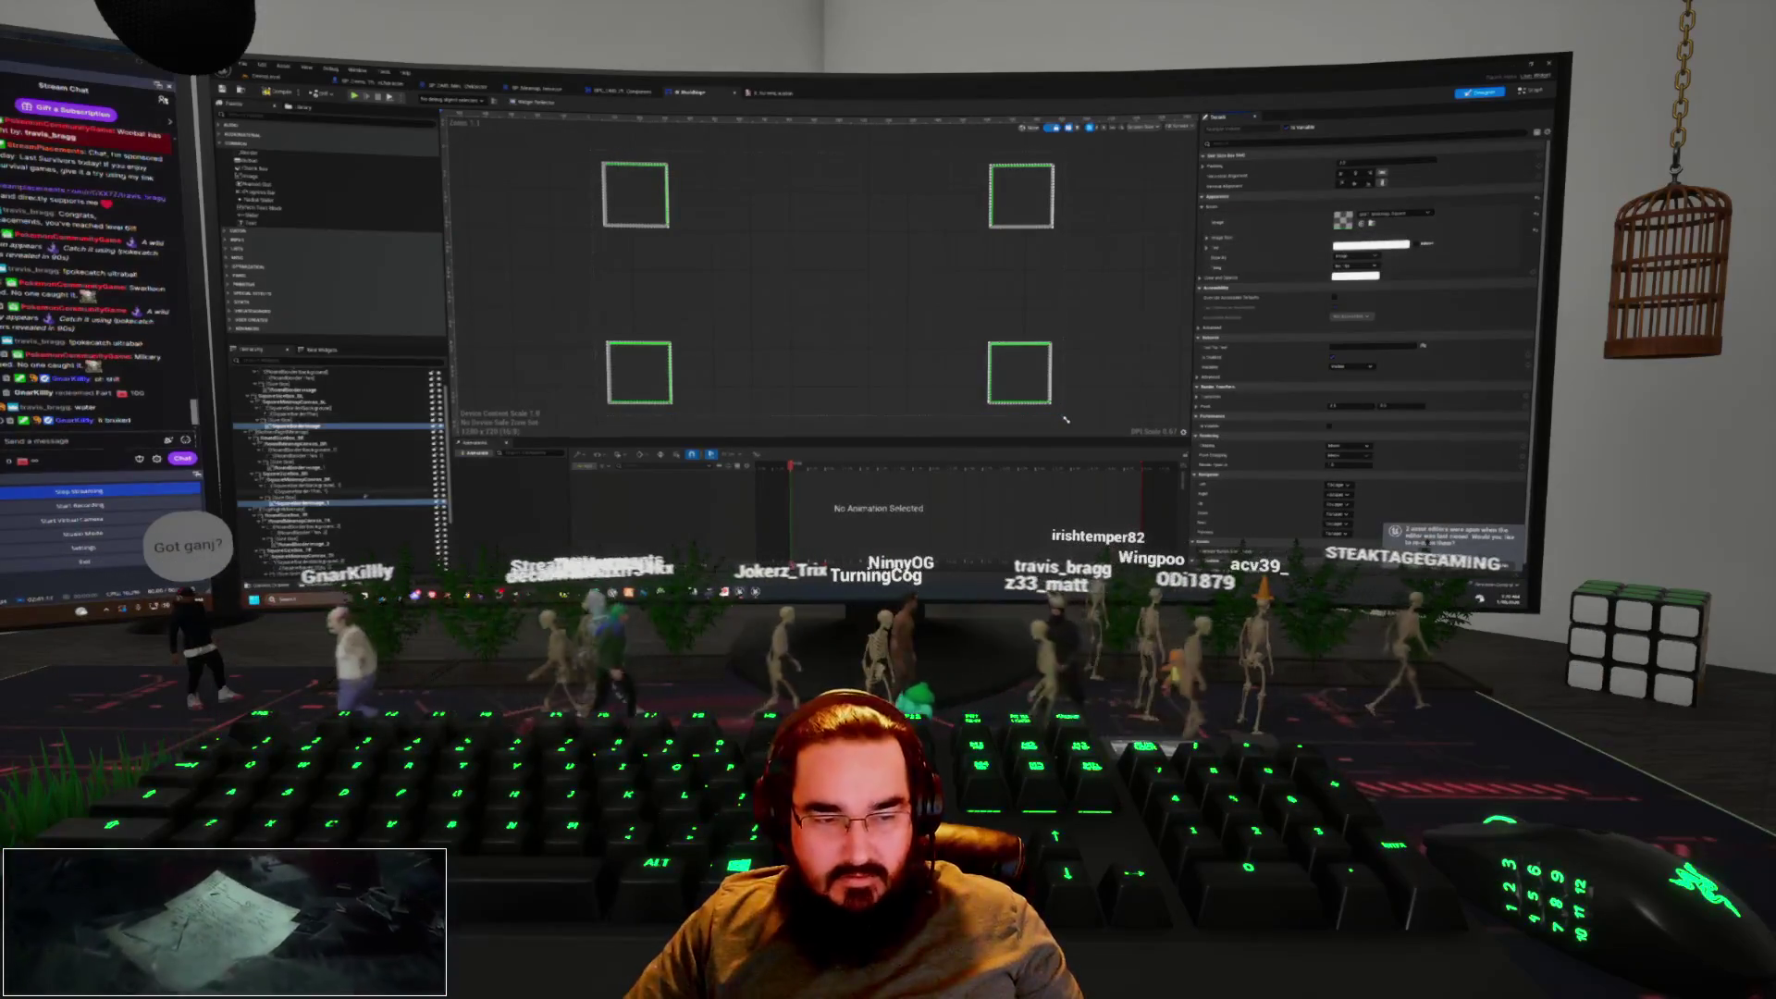
{"action": "scroll", "coordinate": [319, 541], "scroll_direction": "down", "scroll_amount": 2}
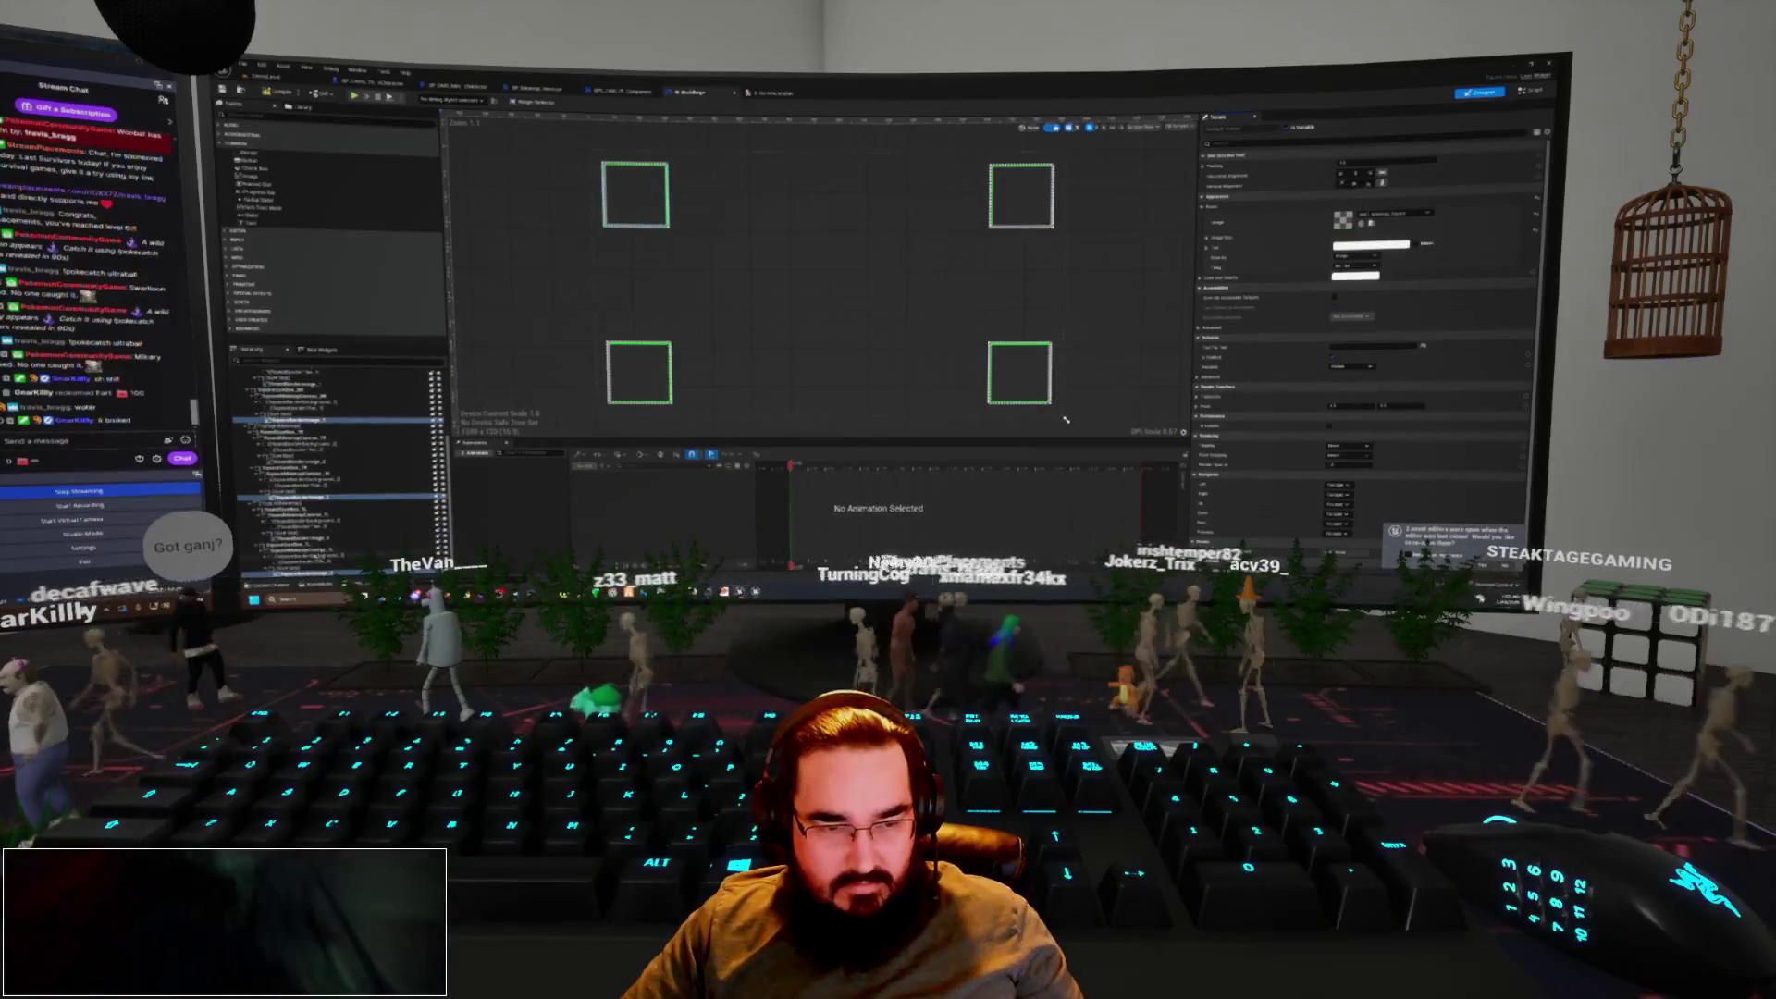
{"action": "scroll", "coordinate": [324, 457], "scroll_direction": "up", "scroll_amount": 2}
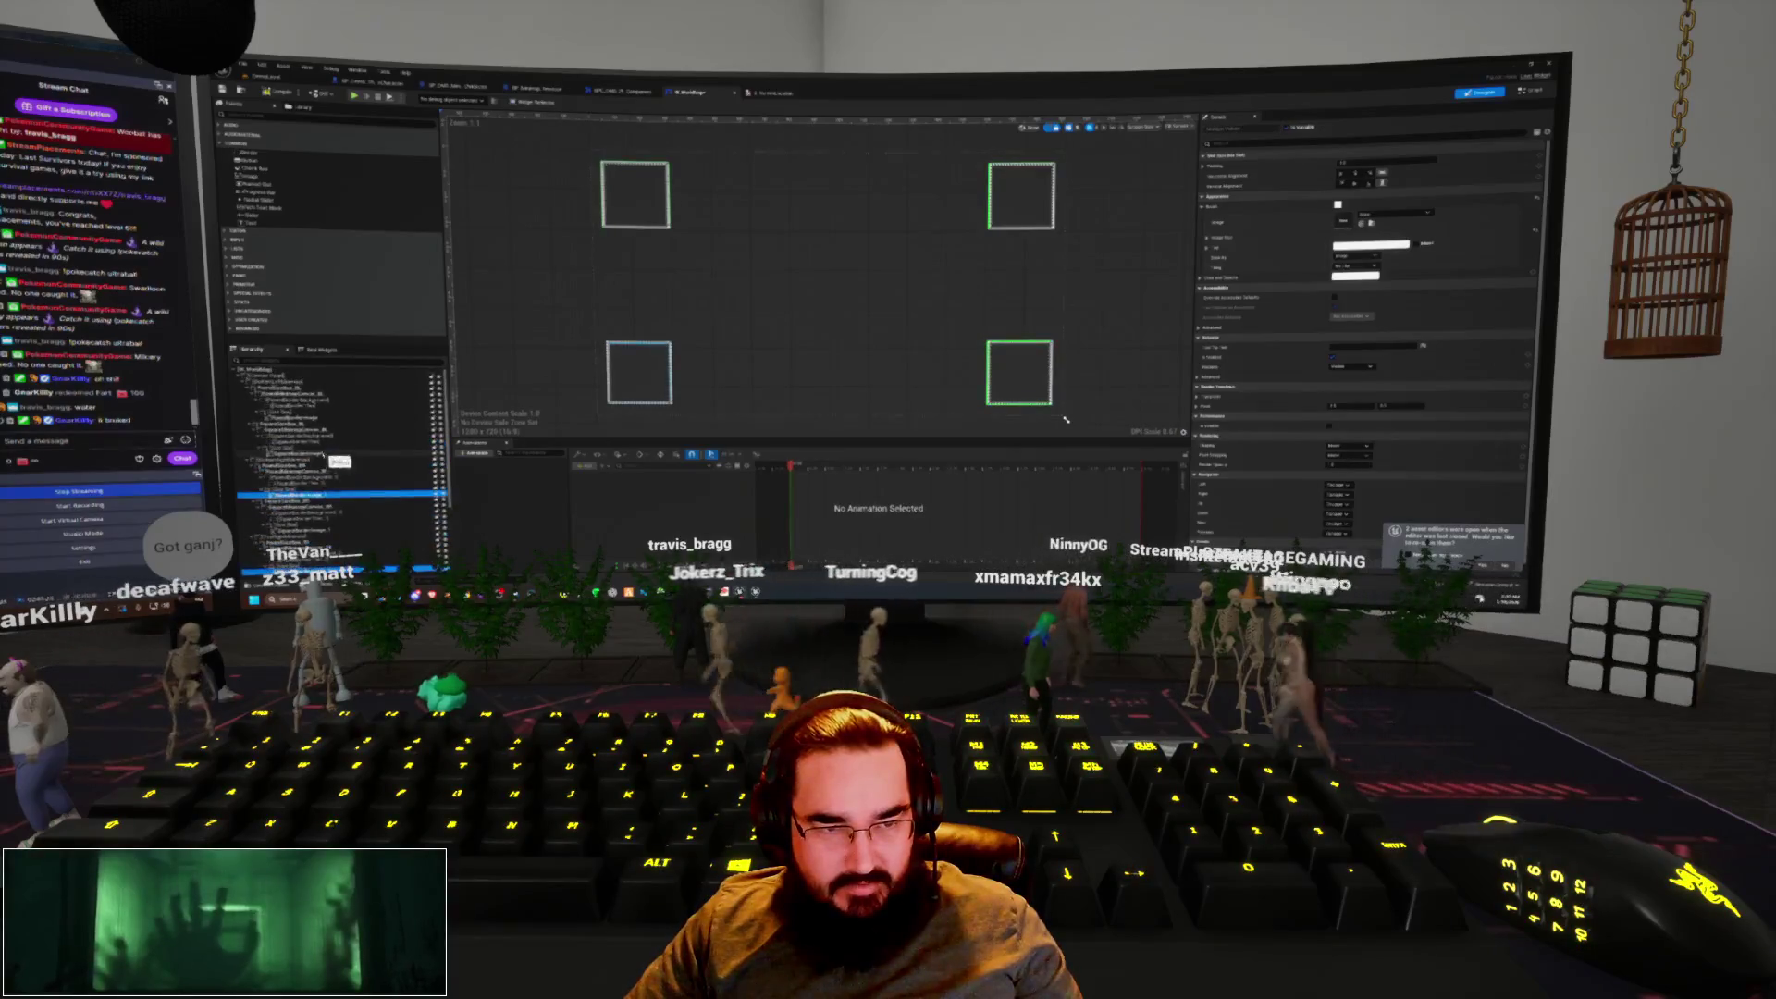
Add another corner image to the selection, then start a play test of the level
{"action": "left_click", "coordinate": [333, 418]}
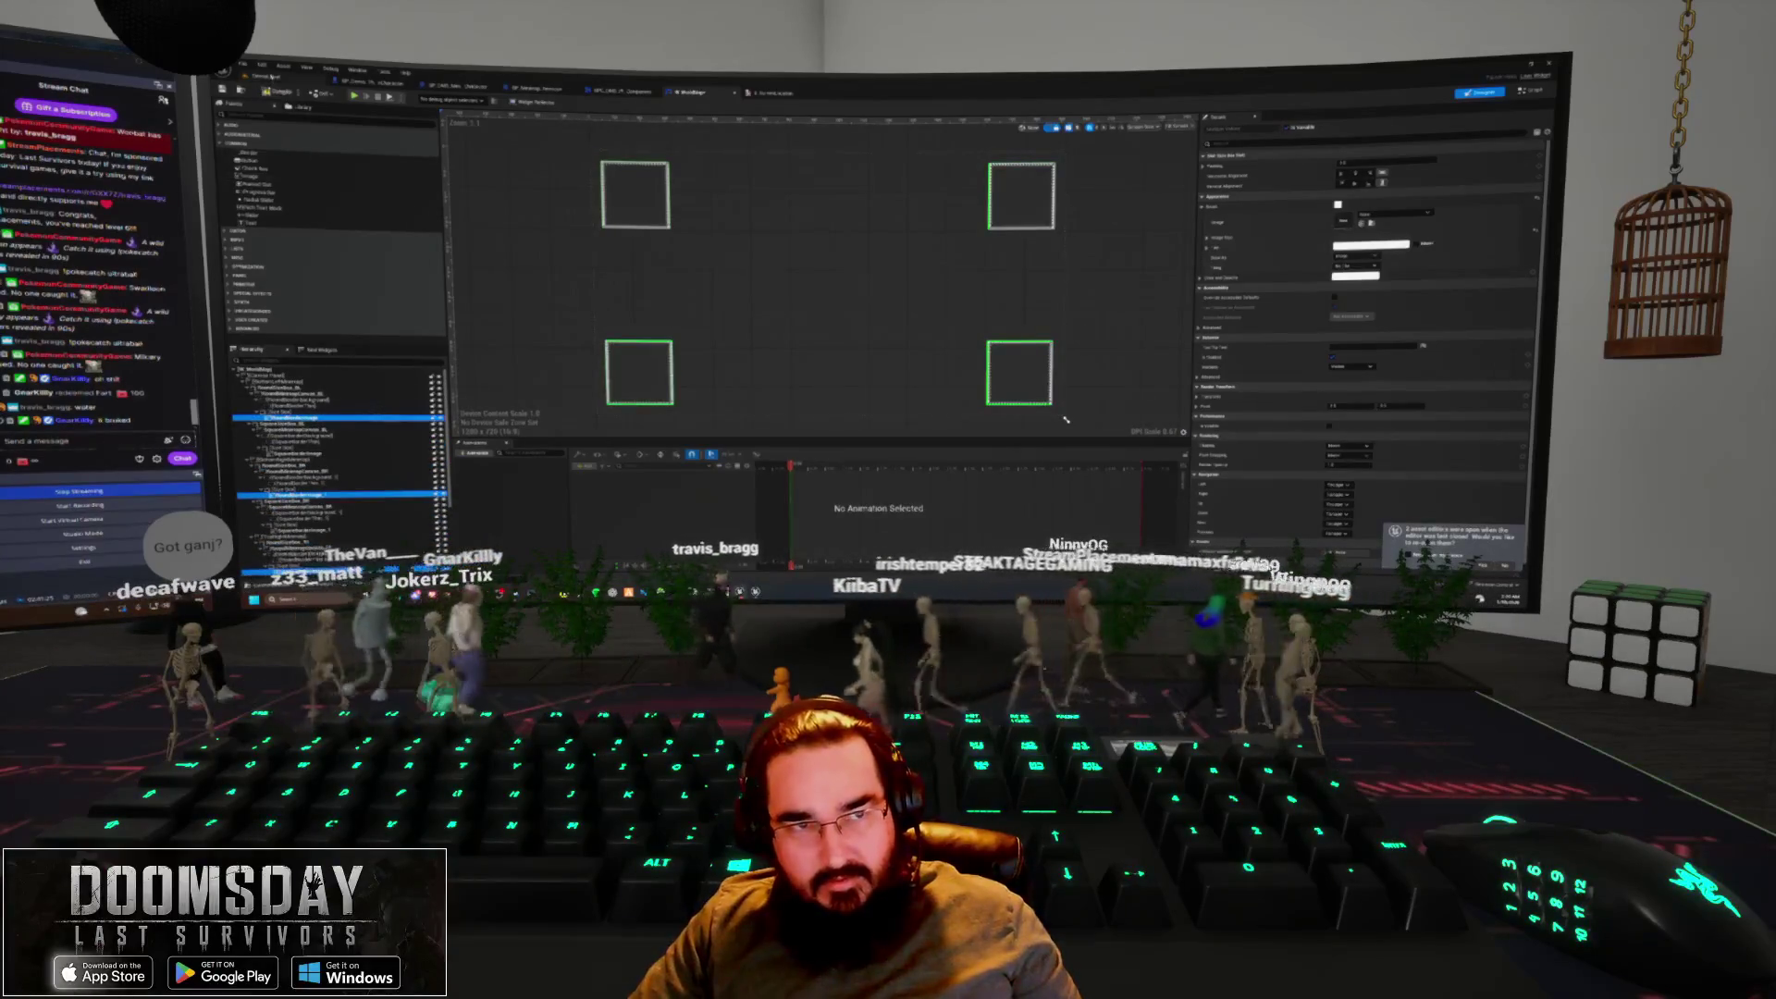
{"action": "key", "text": "ctrl+Tab"}
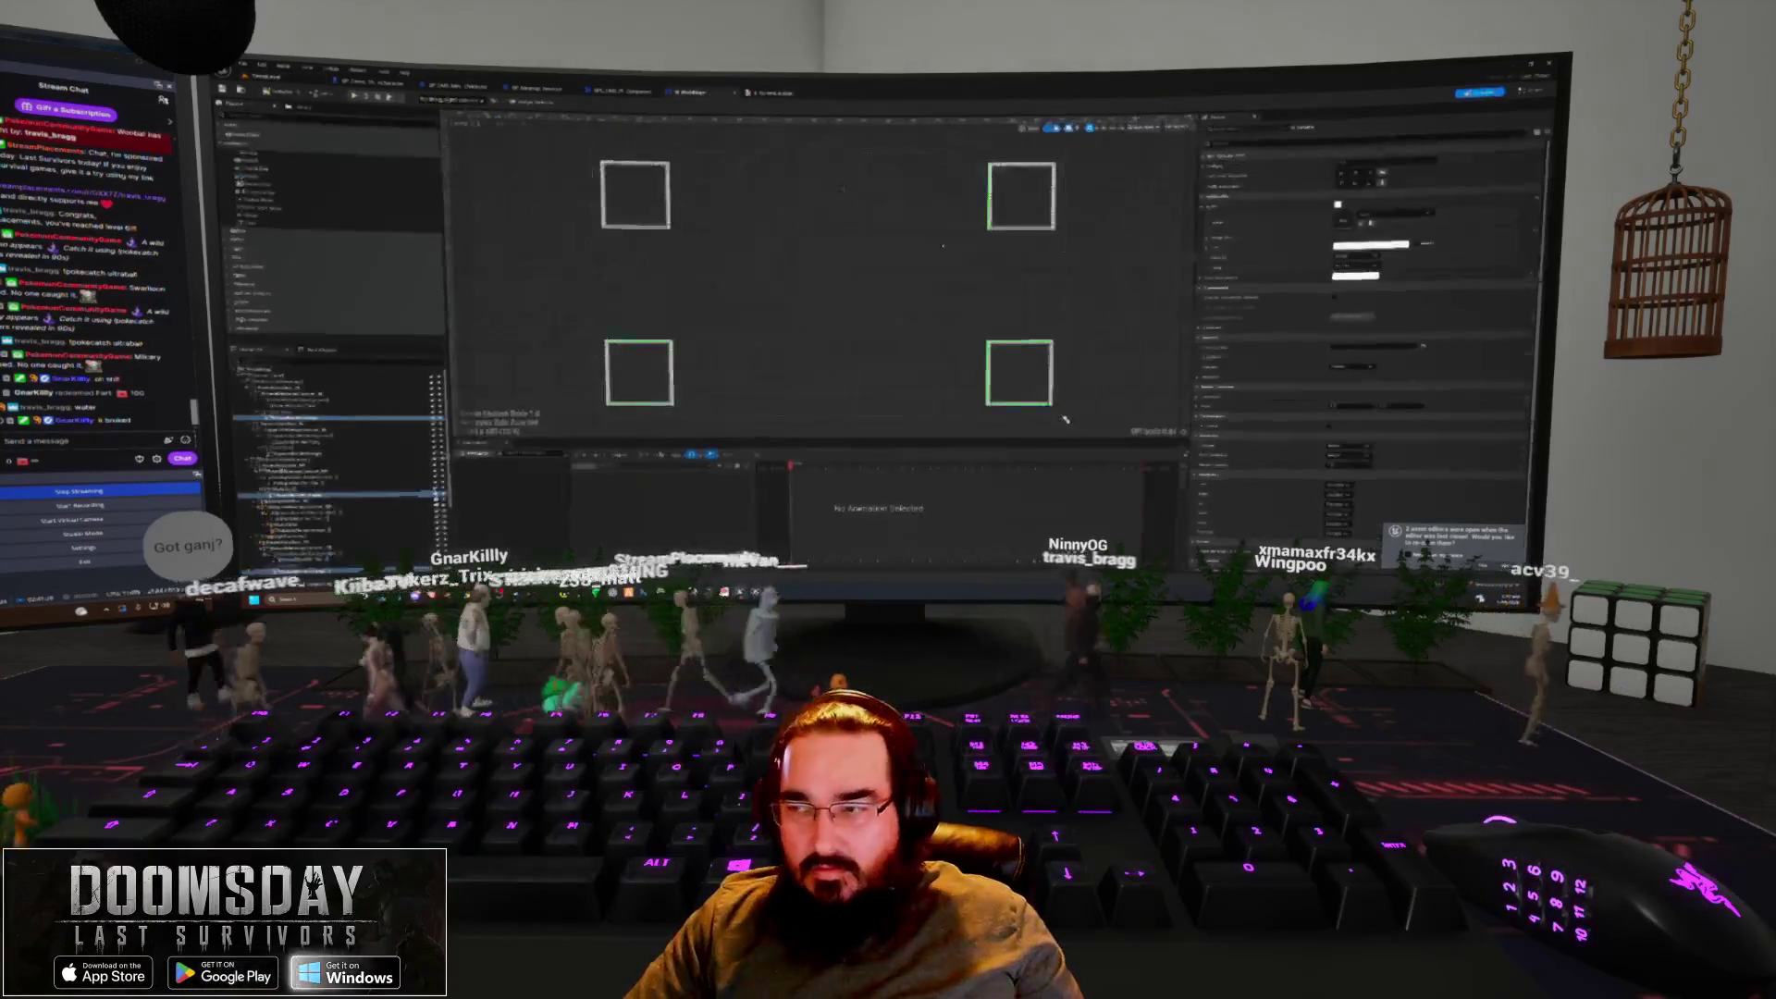
{"action": "key", "text": "ctrl+Tab"}
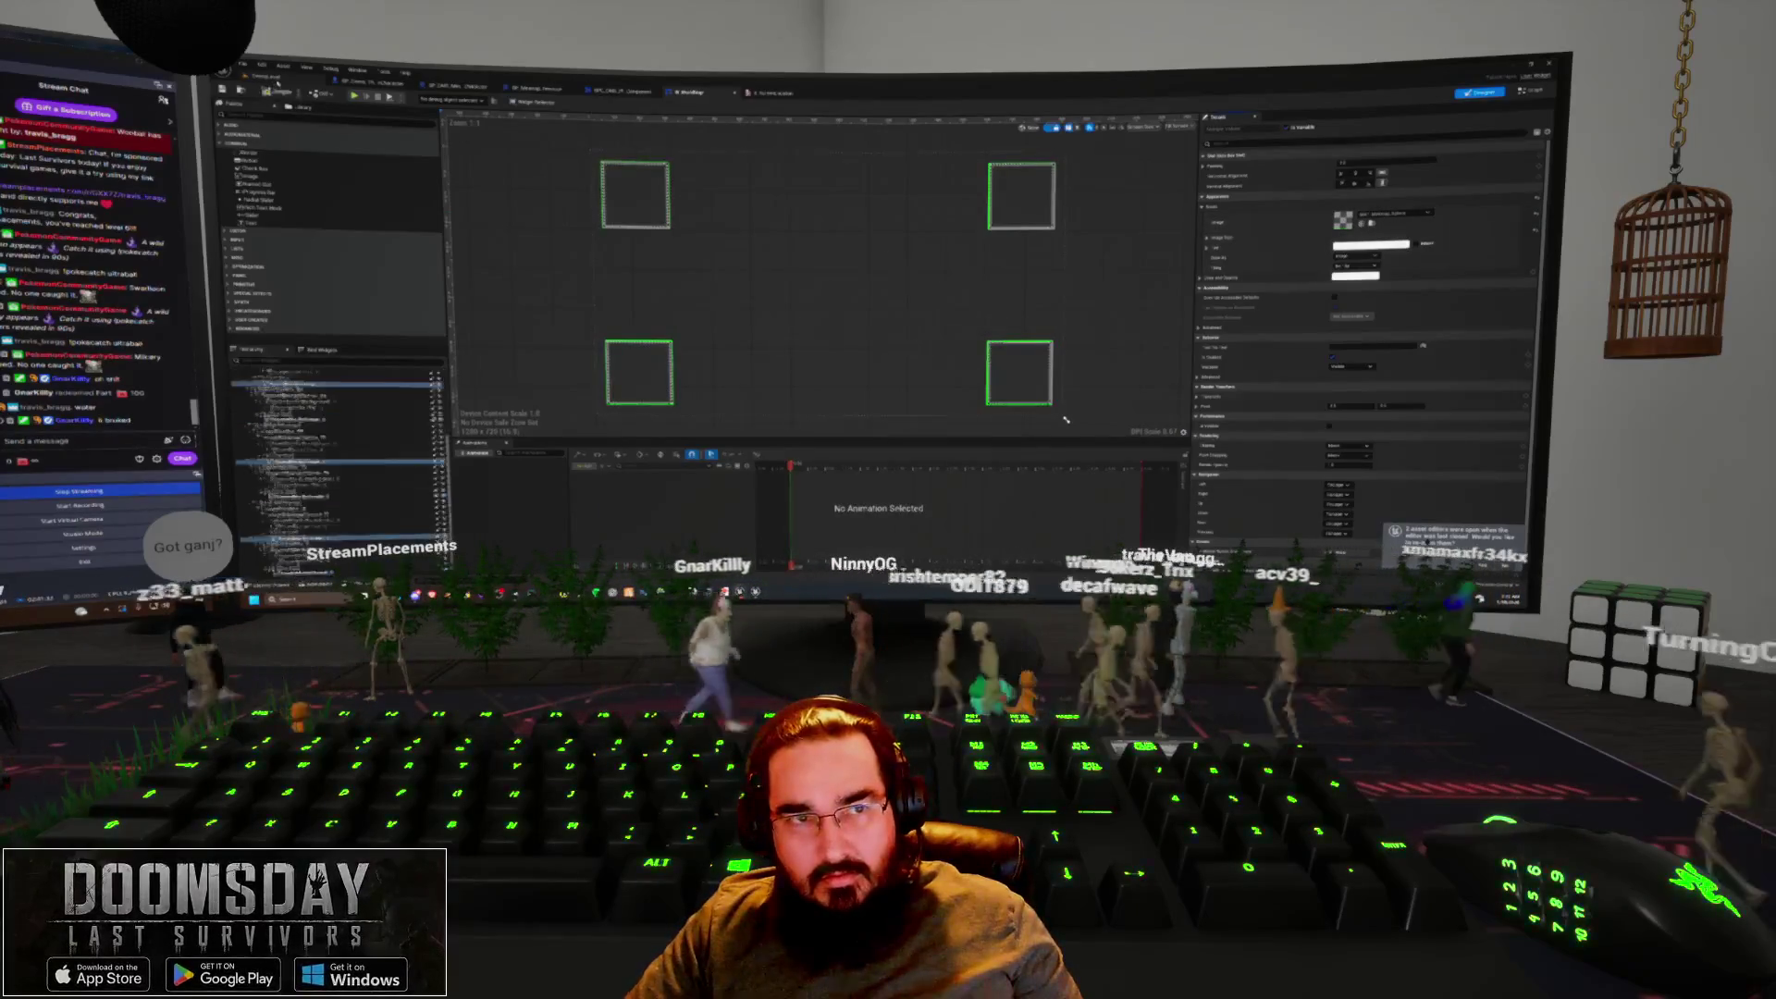
{"action": "key", "text": "alt+Tab"}
{"action": "key", "text": "alt+p"}
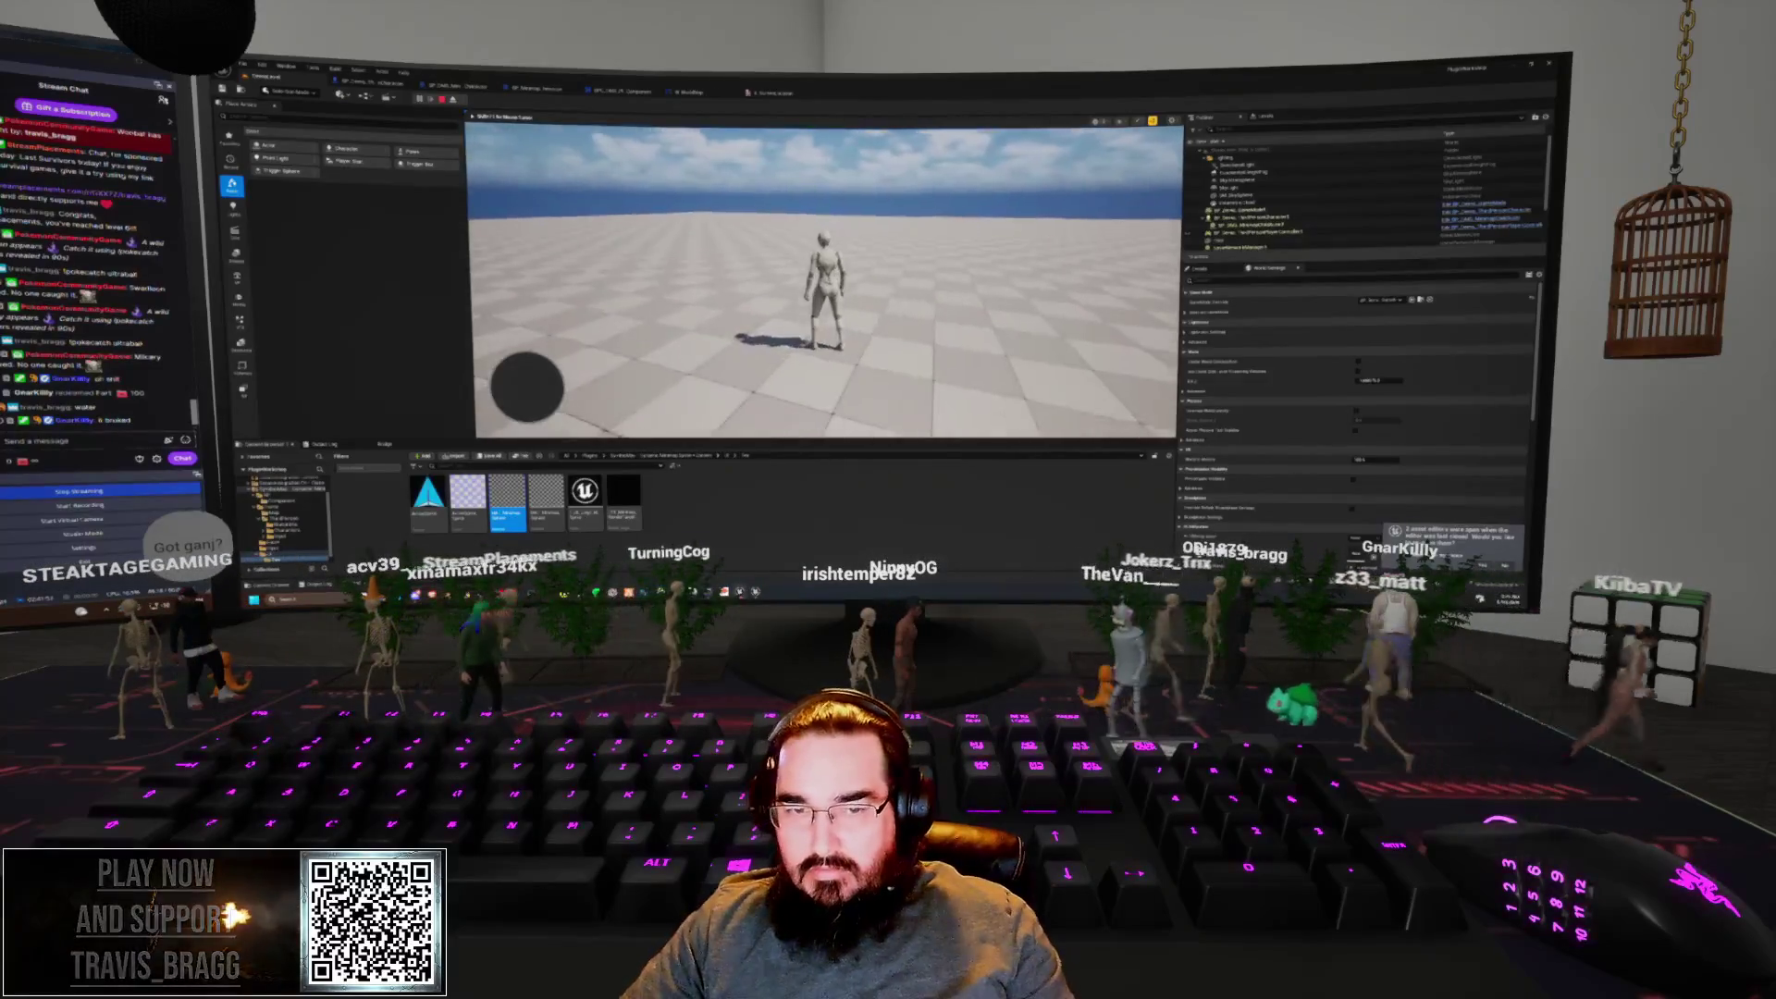
Stop the play test and pan the blueprint event graph to review its nodes
{"action": "key", "text": "Escape"}
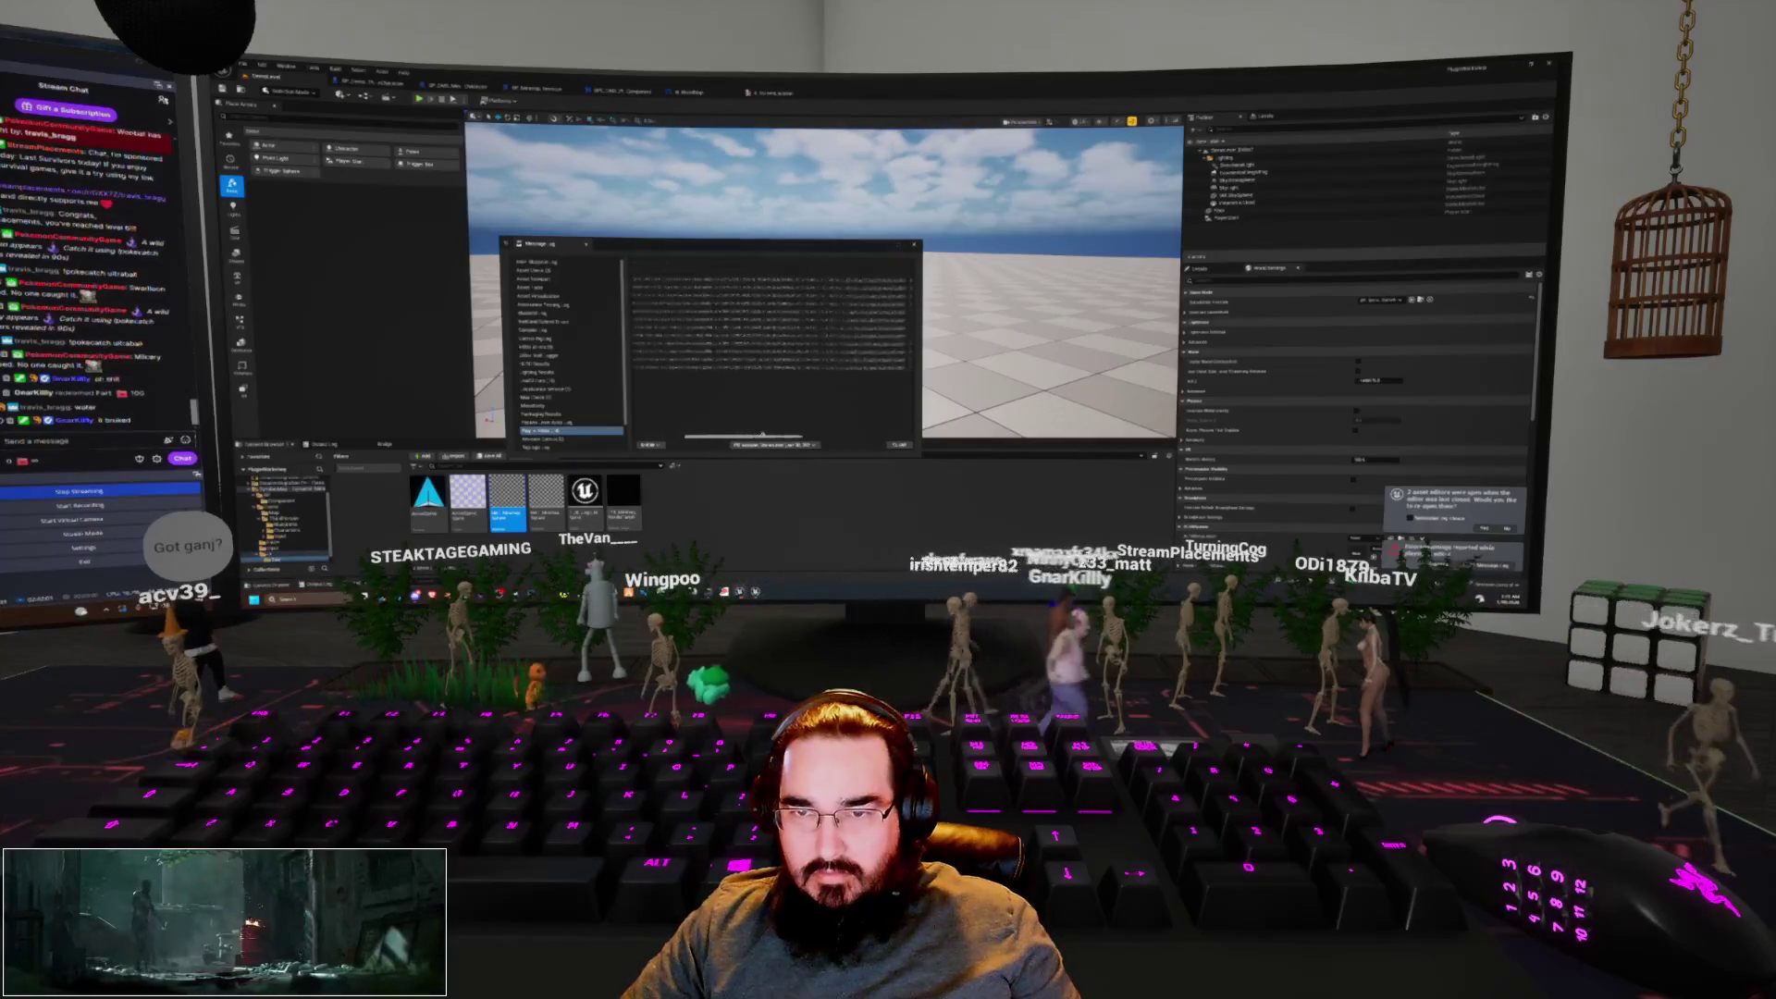
{"action": "left_click_drag", "start_coordinate": [765, 432], "coordinate": [808, 442]}
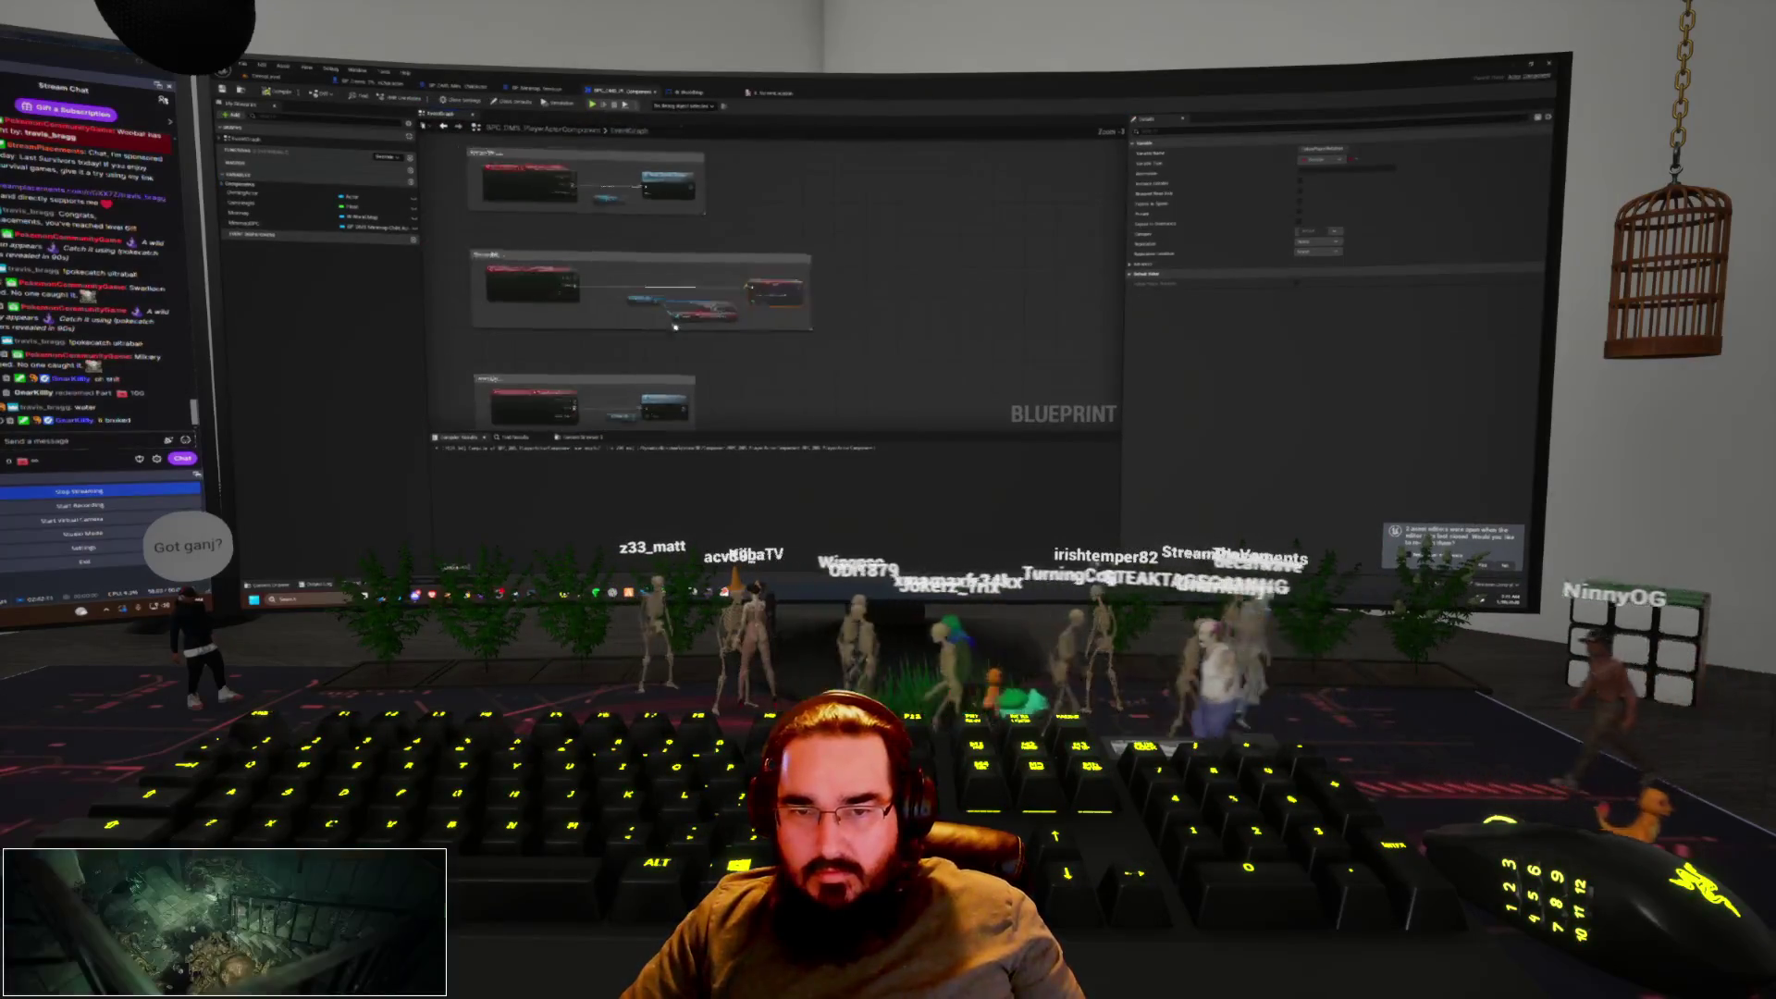
Run and stop a play test, then bring up the character Blueprint's components viewport
{"action": "scroll", "coordinate": [857, 382], "scroll_direction": "up", "scroll_amount": 5}
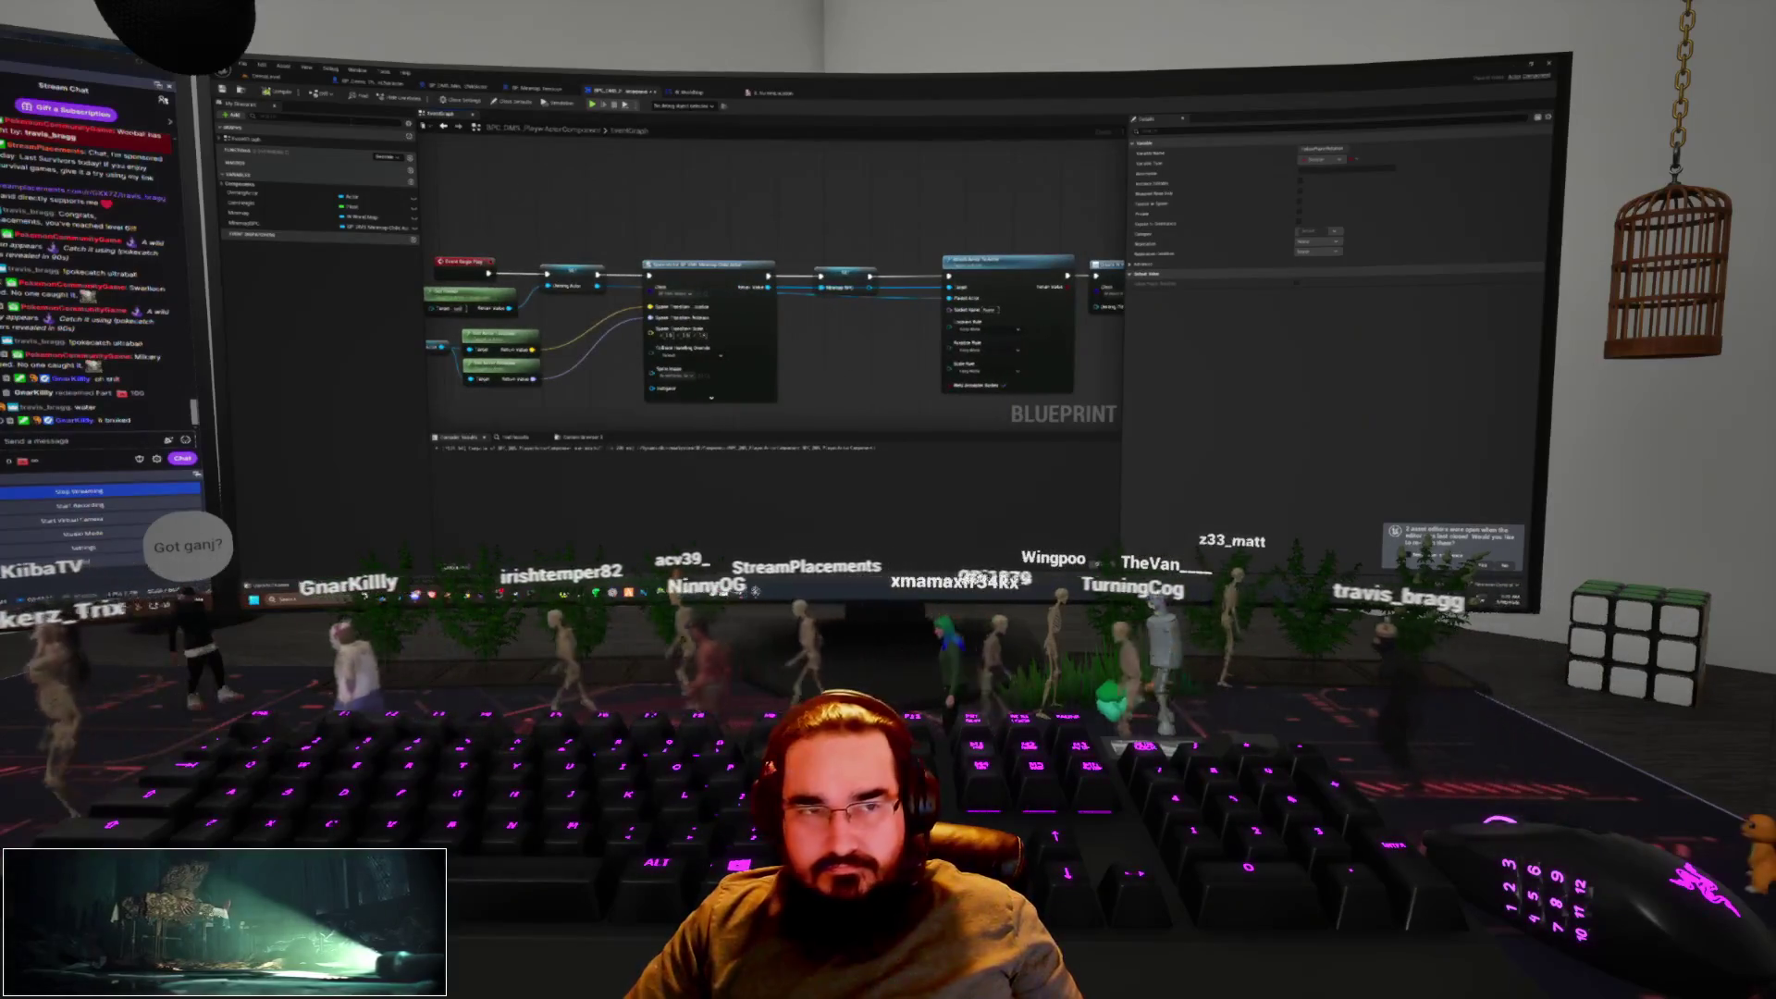
{"action": "key", "text": "alt+p"}
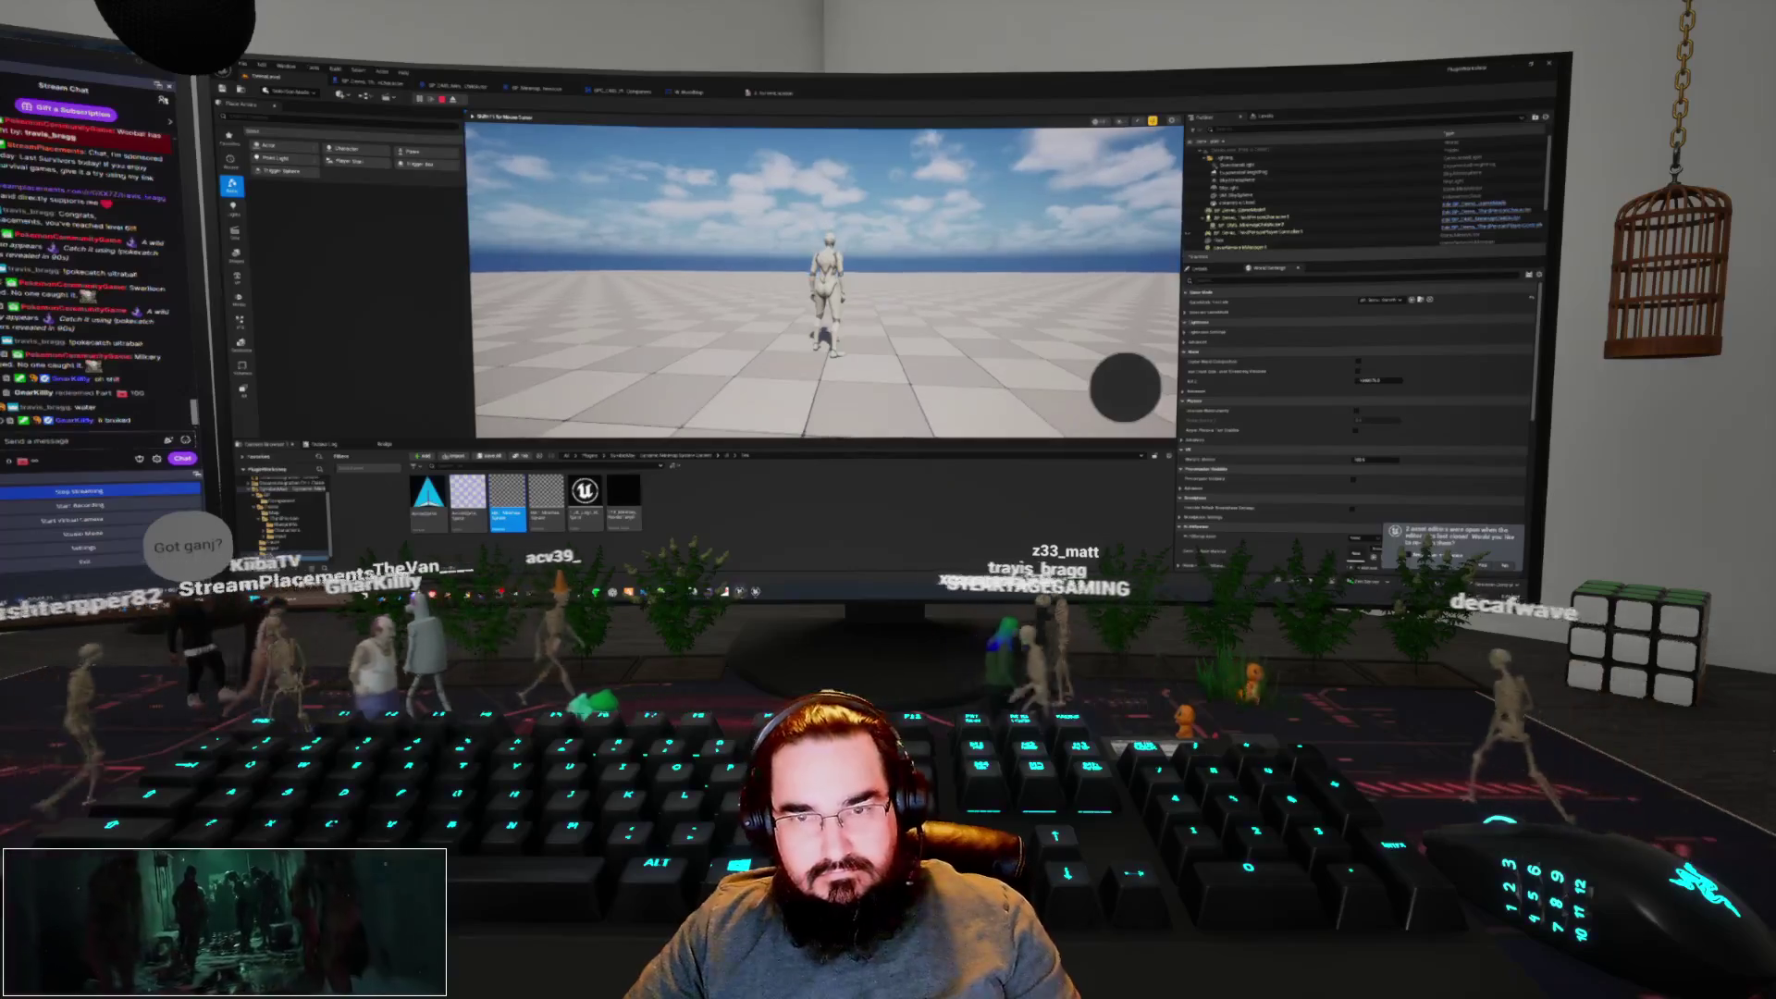
{"action": "key", "text": "Escape"}
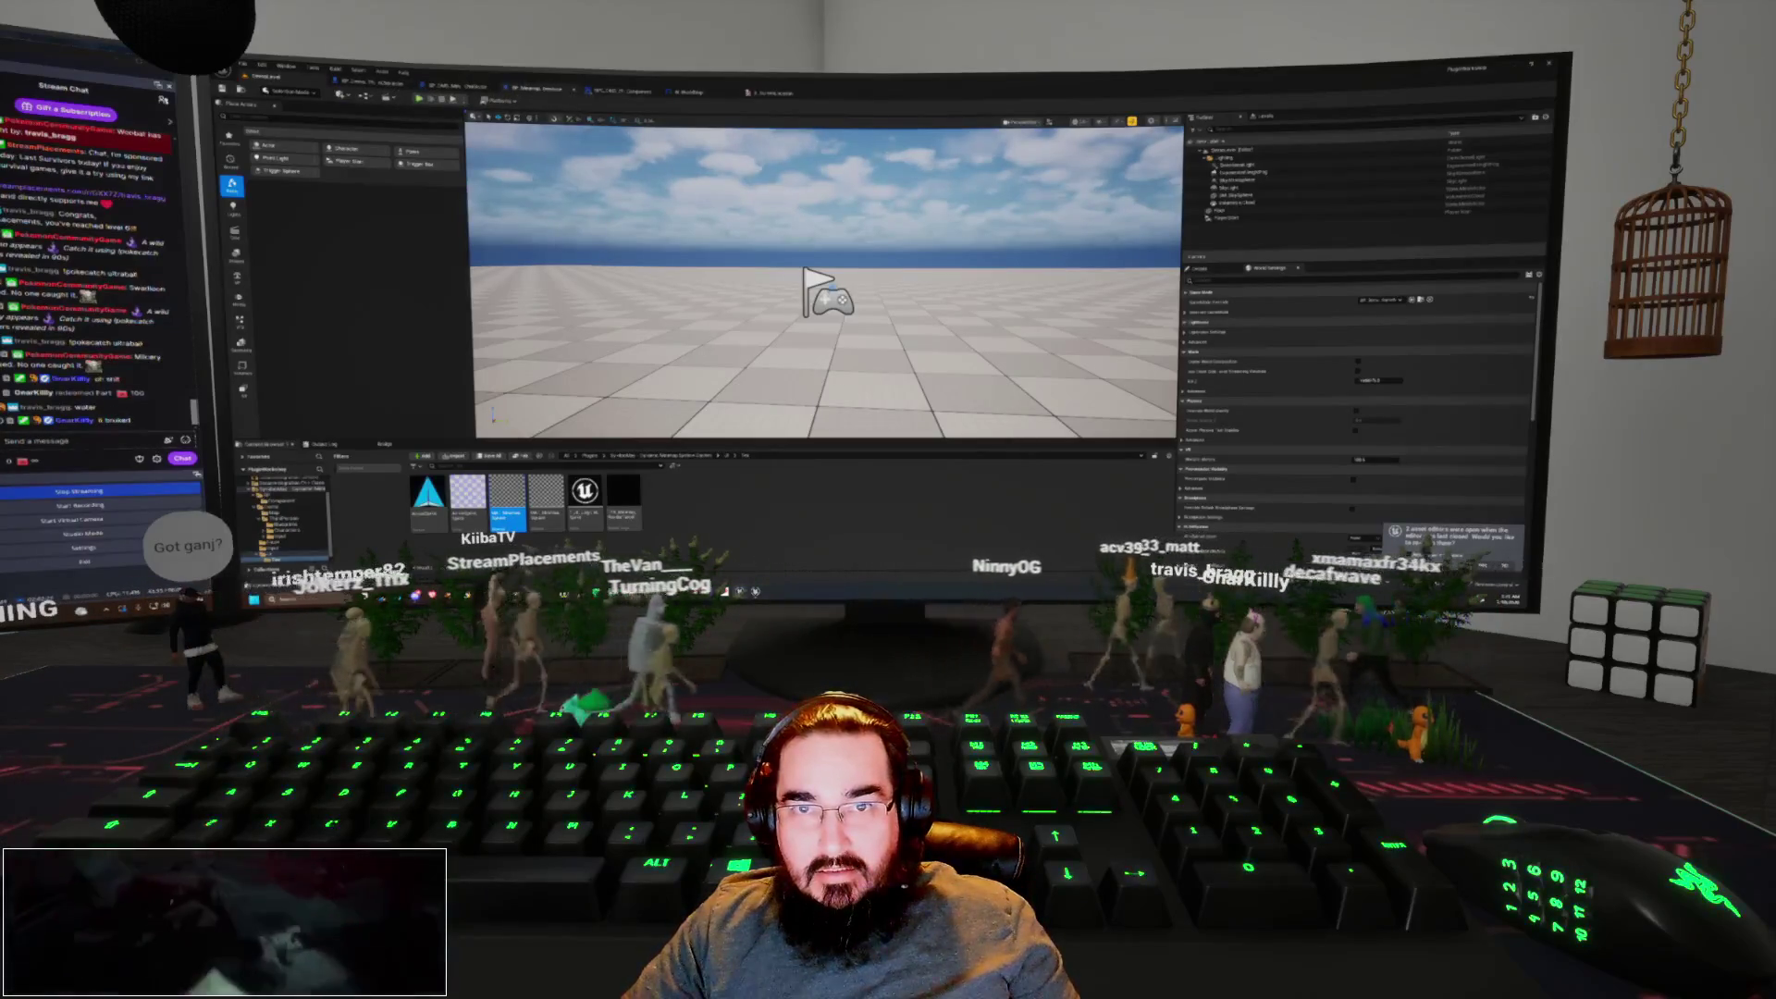
{"action": "left_click", "coordinate": [636, 92]}
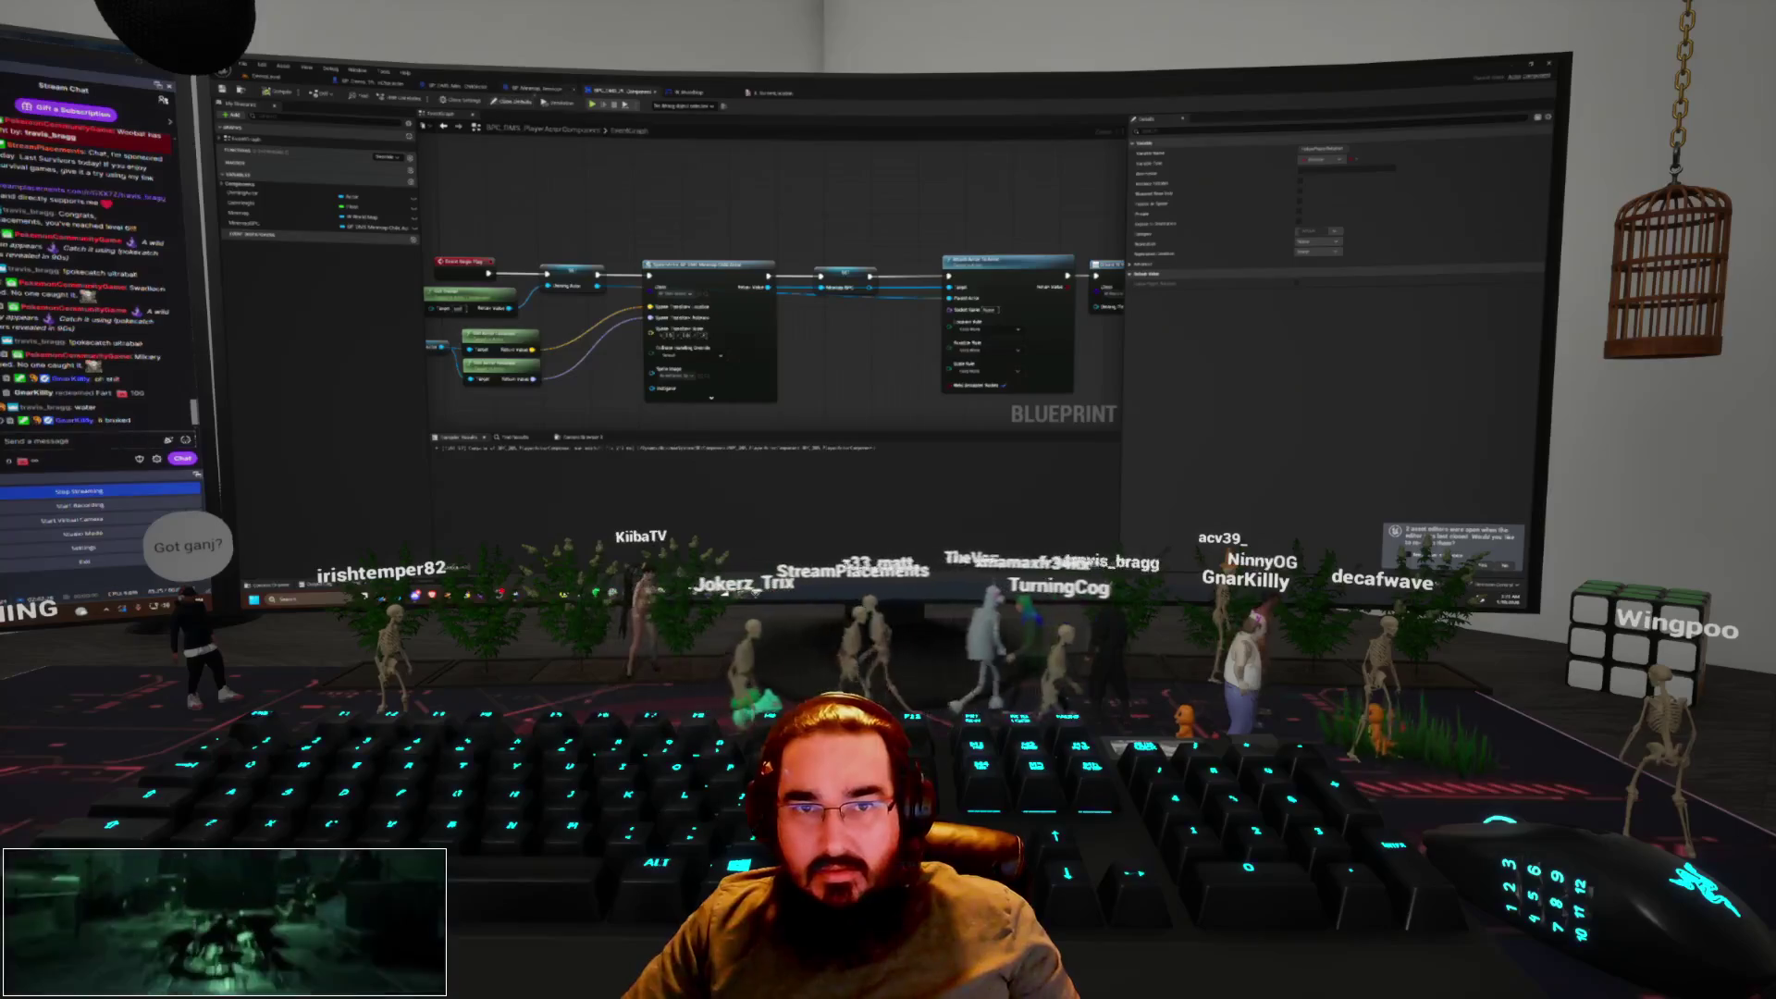
{"action": "left_click", "coordinate": [463, 87]}
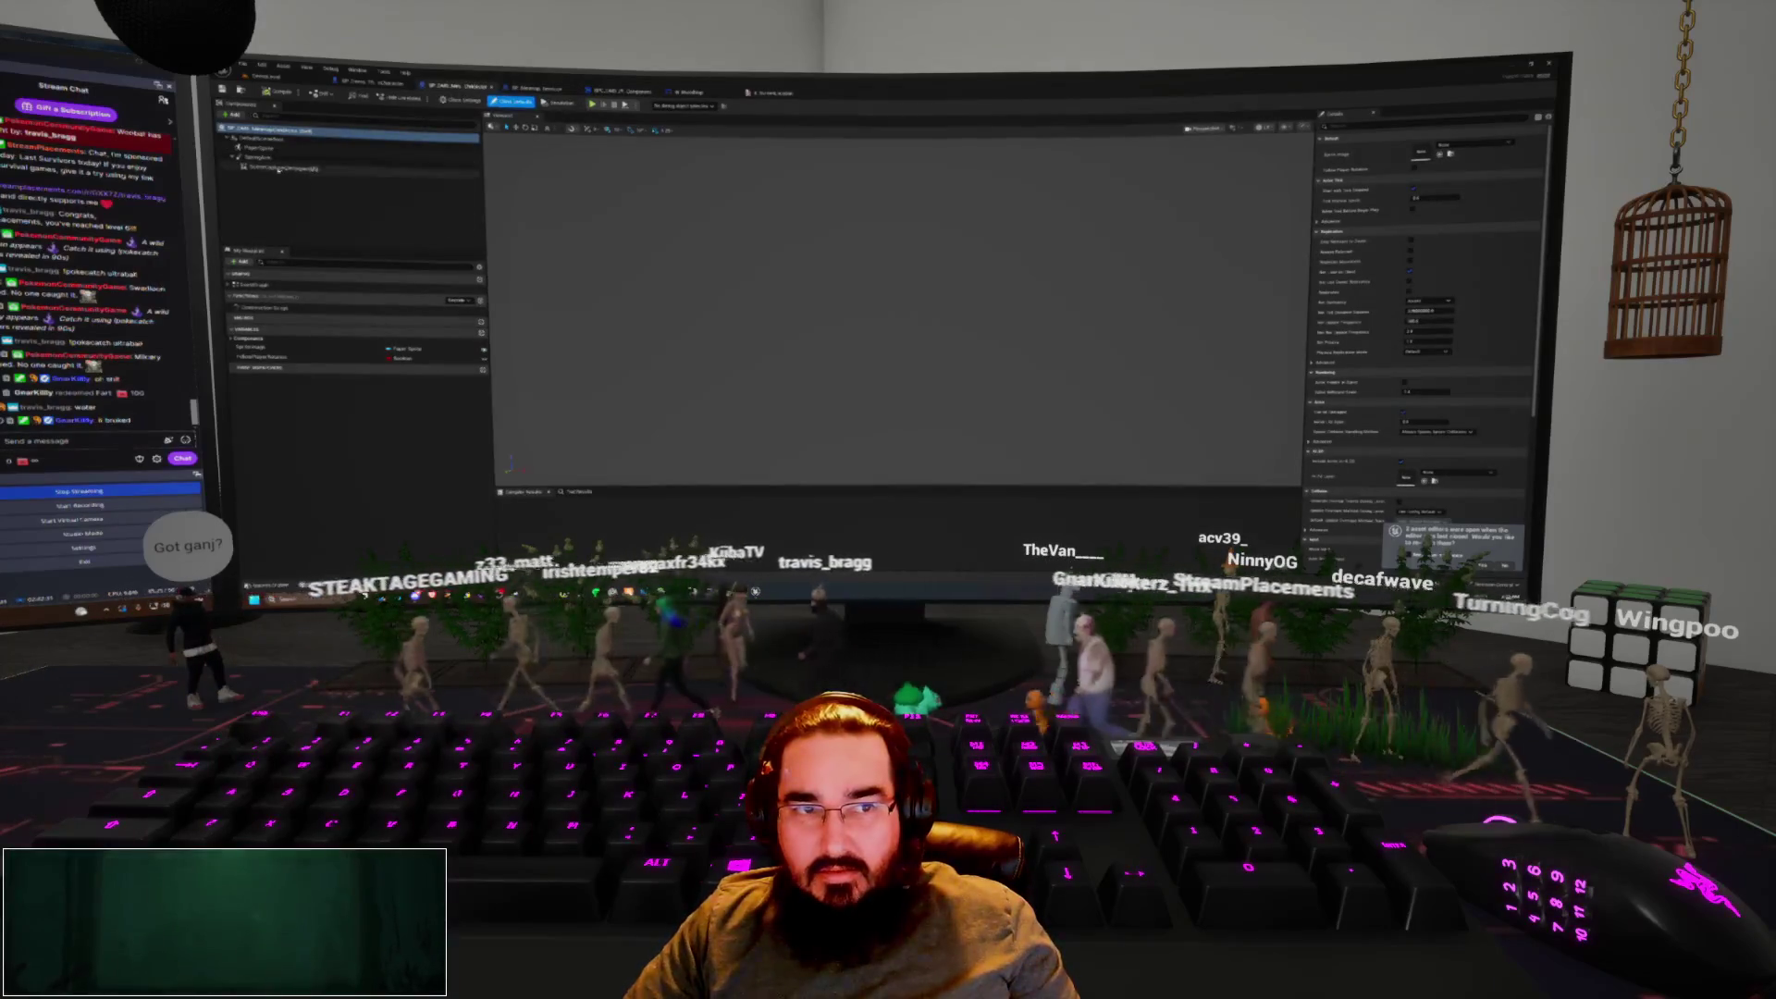
Inspect a component in the character Blueprint, then return to the main level editor
{"action": "left_click", "coordinate": [277, 170]}
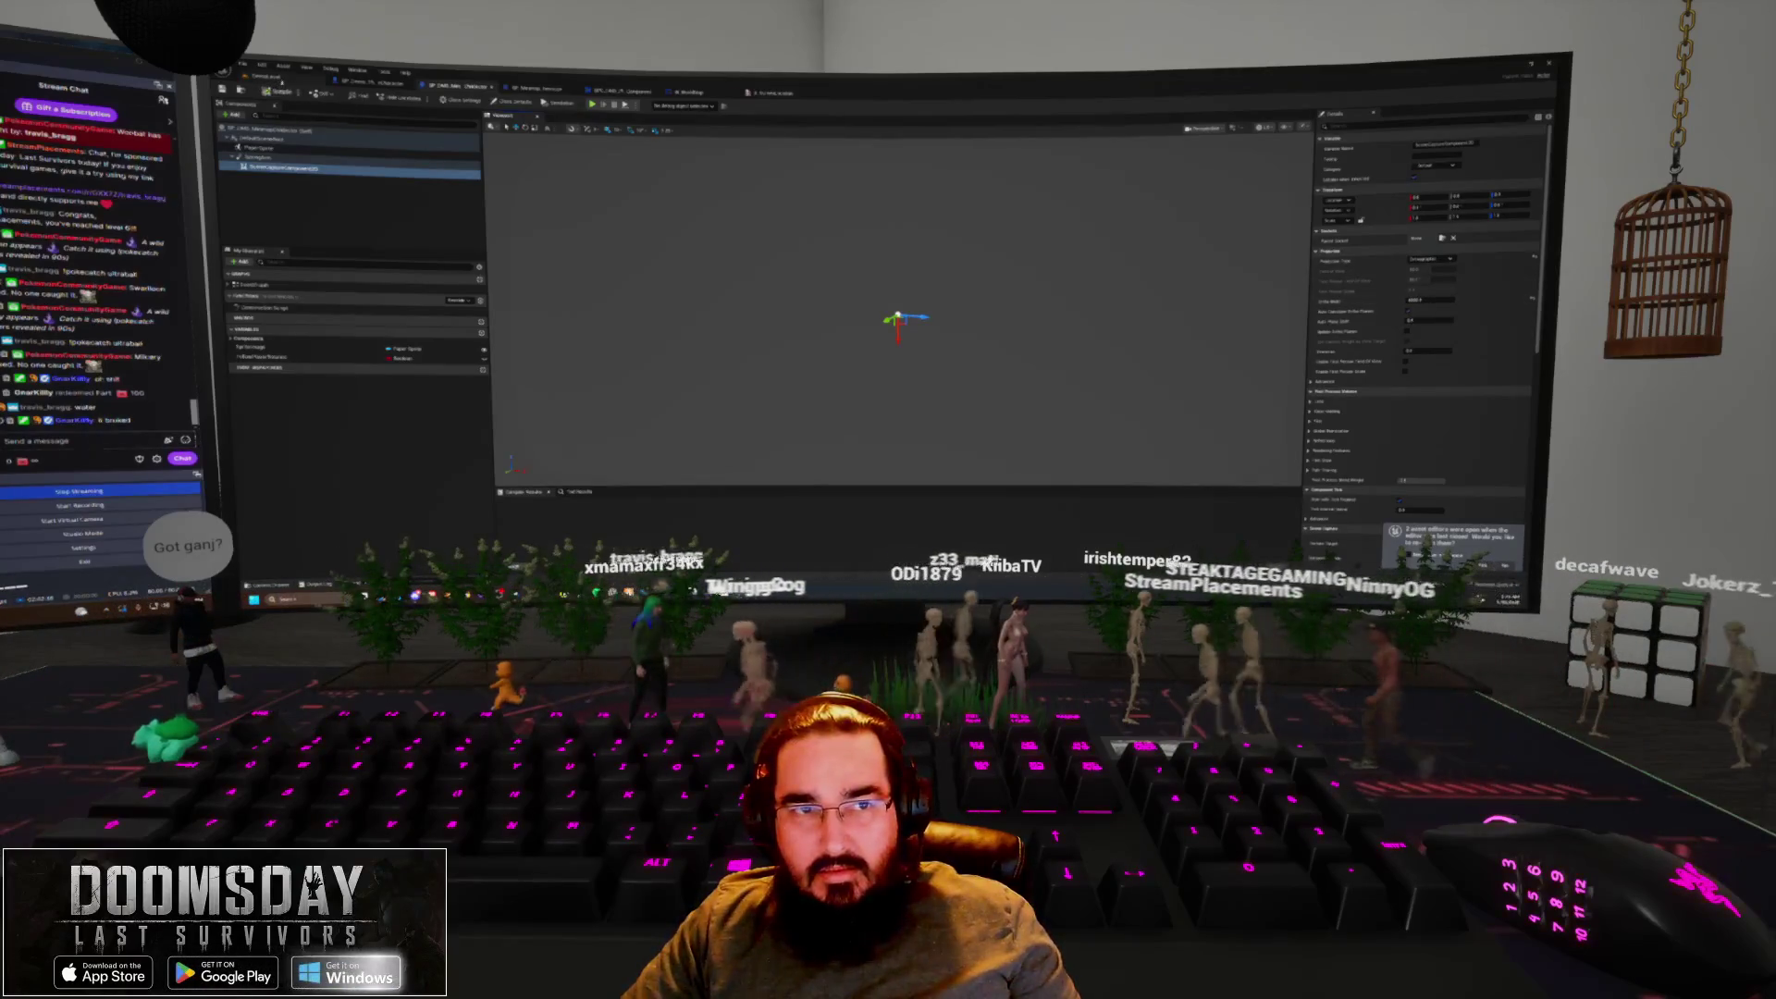
{"action": "key", "text": "ctrl+Tab"}
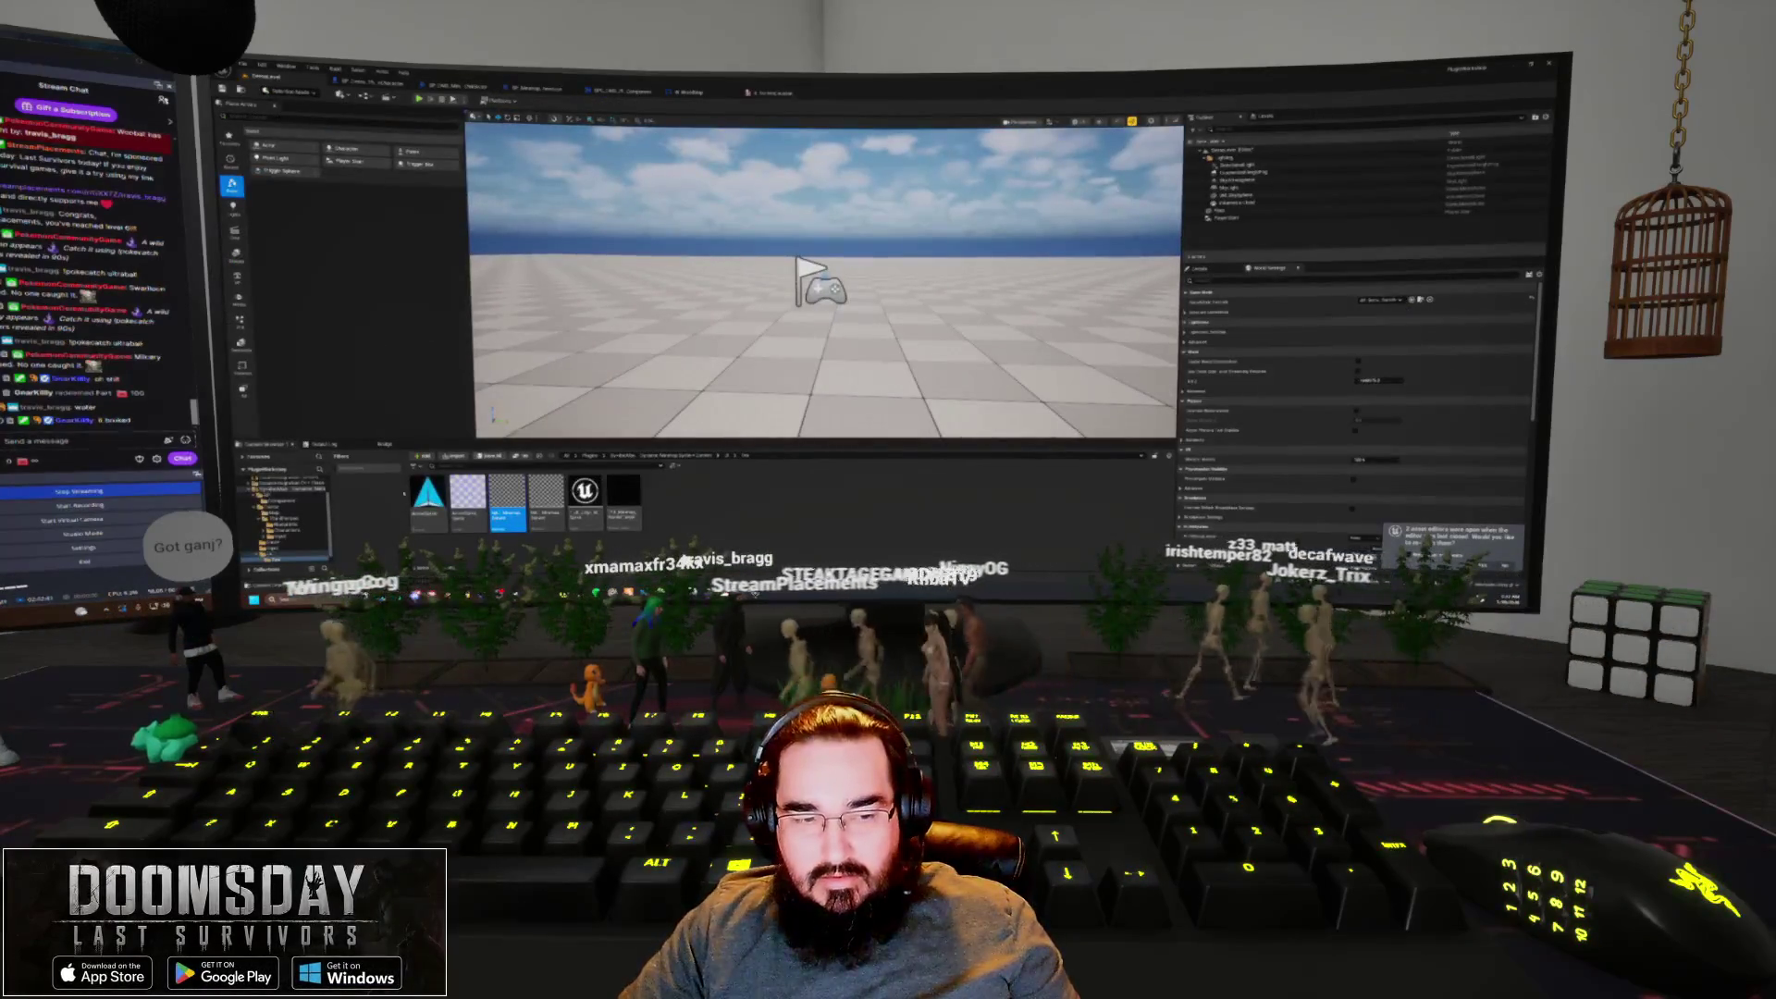
Drag the character Blueprint into the level near the Player Start and play-test it once
{"action": "left_click", "coordinate": [283, 524]}
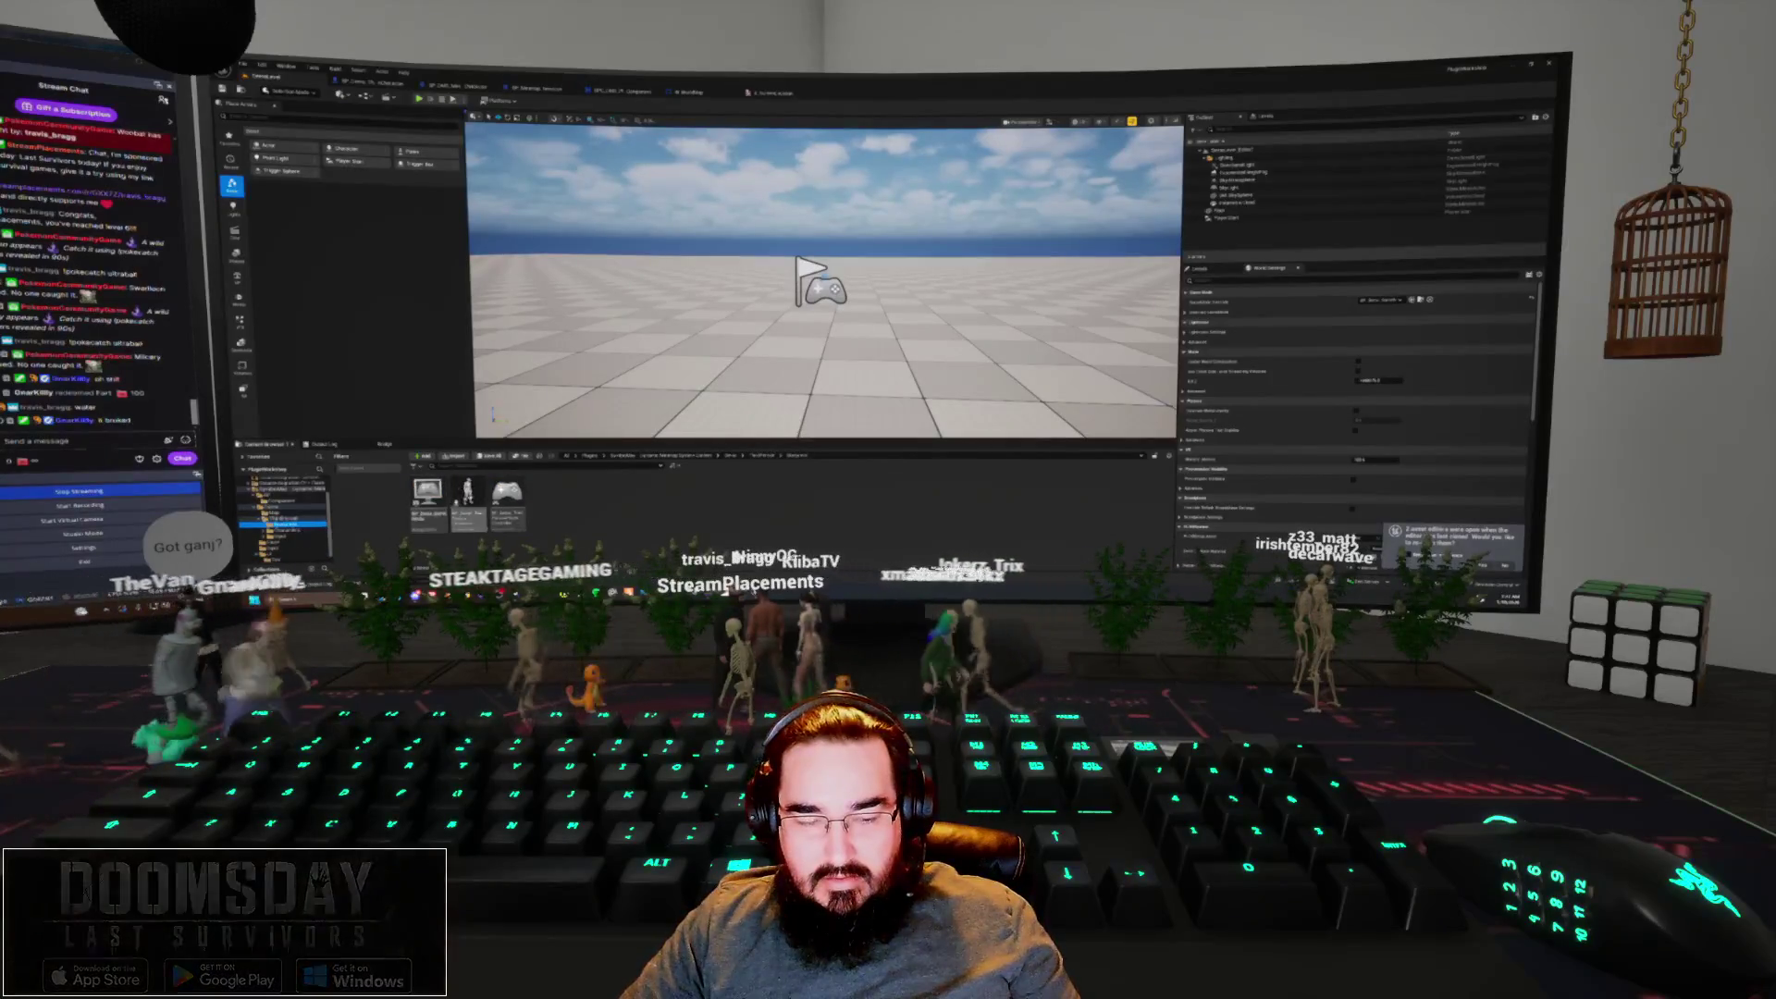
{"action": "left_click_drag", "start_coordinate": [468, 504], "coordinate": [654, 305]}
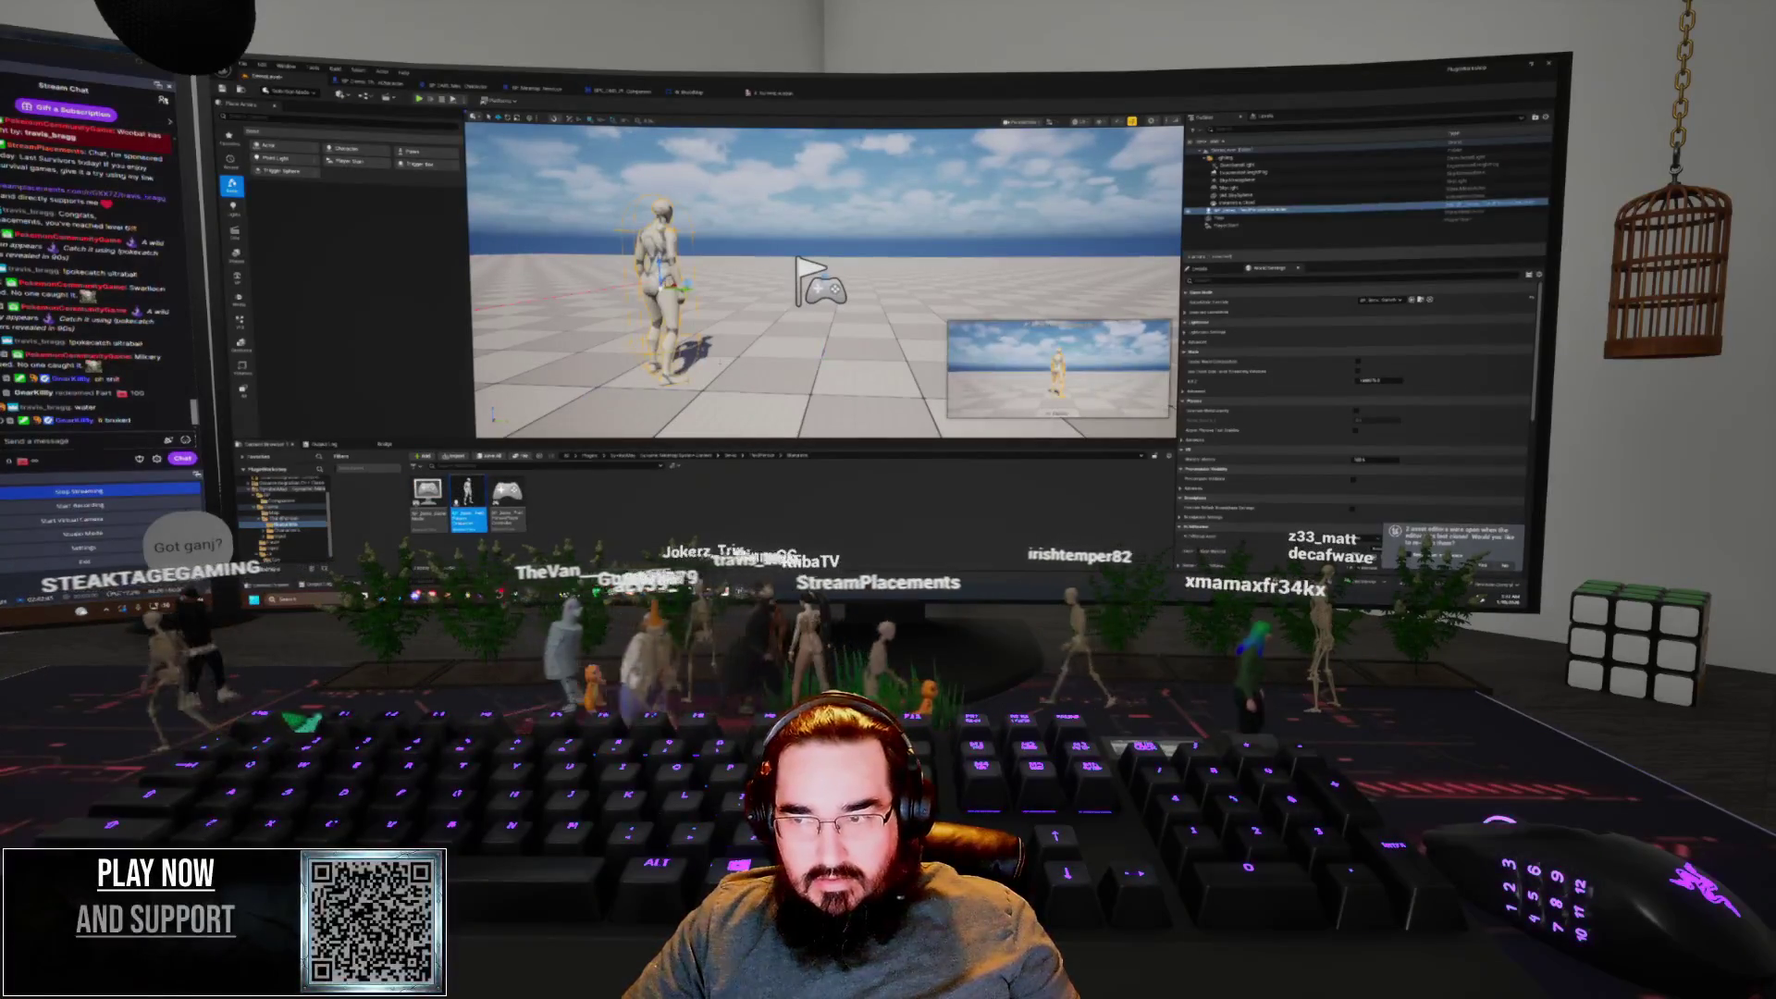
{"action": "mouse_move", "coordinate": [823, 277]}
{"action": "left_mouse_down"}
{"action": "mouse_move", "coordinate": [814, 231]}
{"action": "mouse_move", "coordinate": [814, 273]}
{"action": "left_mouse_up"}
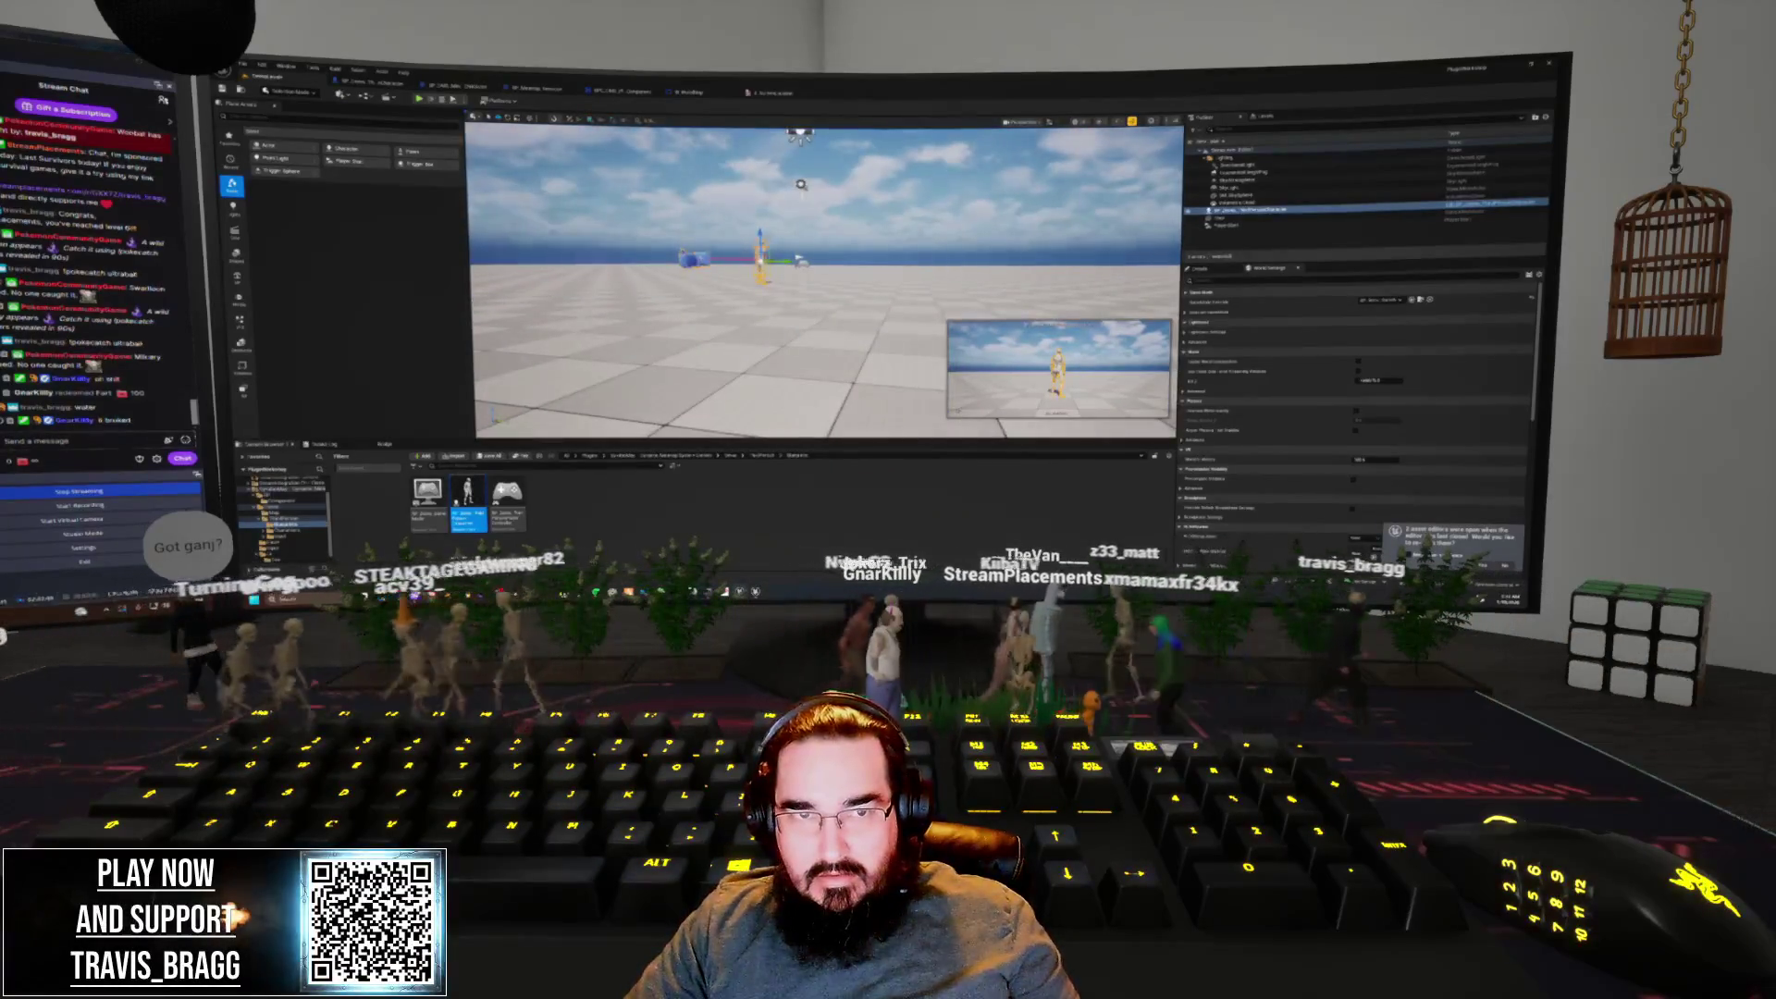
{"action": "key", "text": "alt+p"}
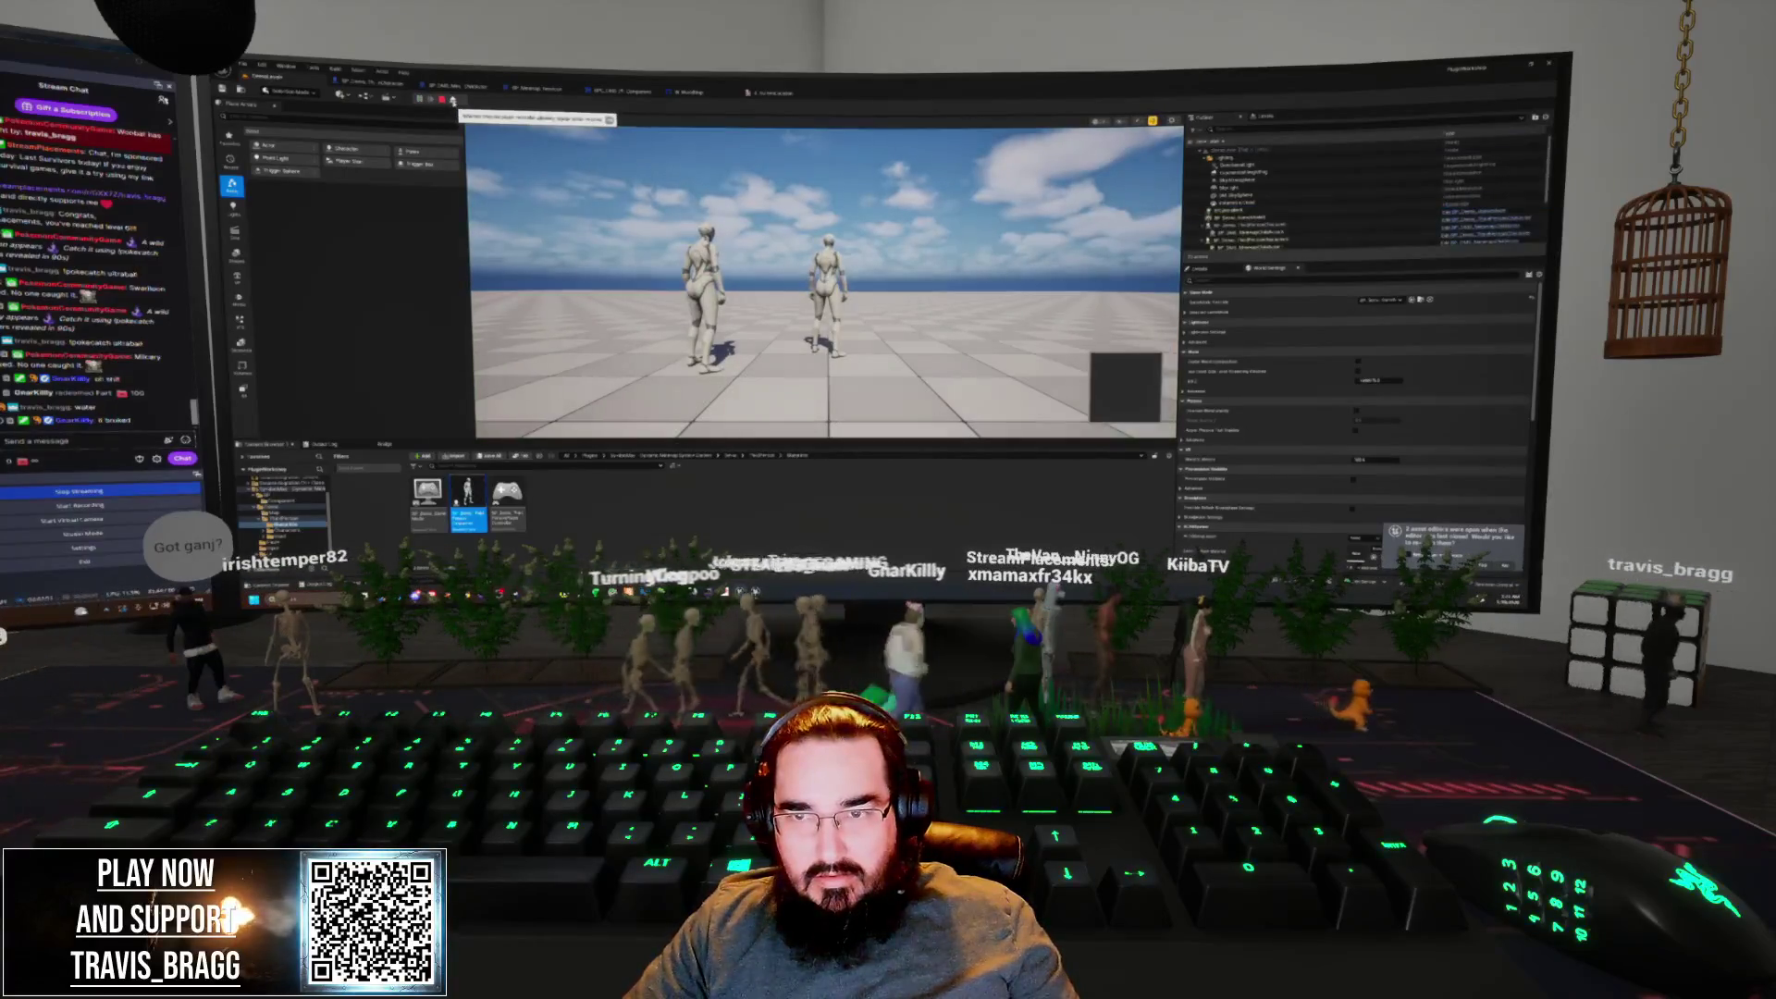
{"action": "key", "text": "Escape"}
Play-test again and select the BP_DMS character and one of its components in the Outliner
{"action": "left_click_drag", "start_coordinate": [814, 273], "coordinate": [814, 245]}
{"action": "key", "text": "alt+p"}
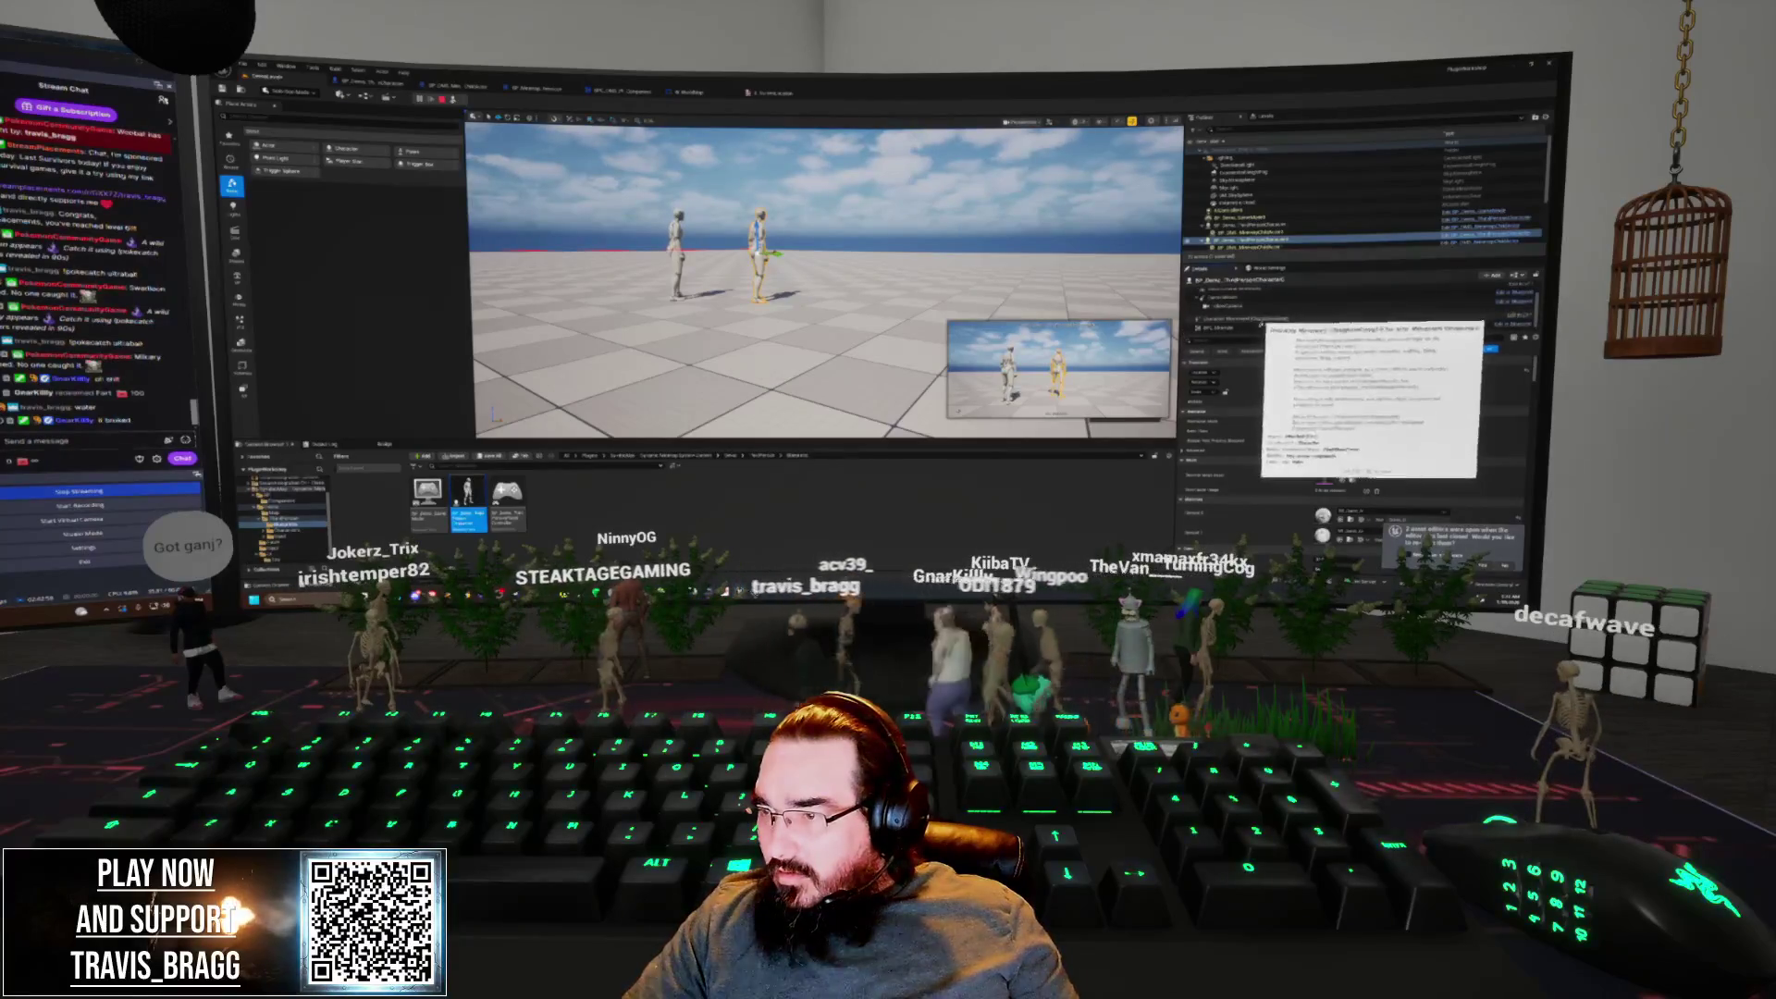
{"action": "scroll", "coordinate": [1286, 323], "scroll_direction": "down", "scroll_amount": 1}
{"action": "scroll", "coordinate": [1341, 305], "scroll_direction": "down", "scroll_amount": 1}
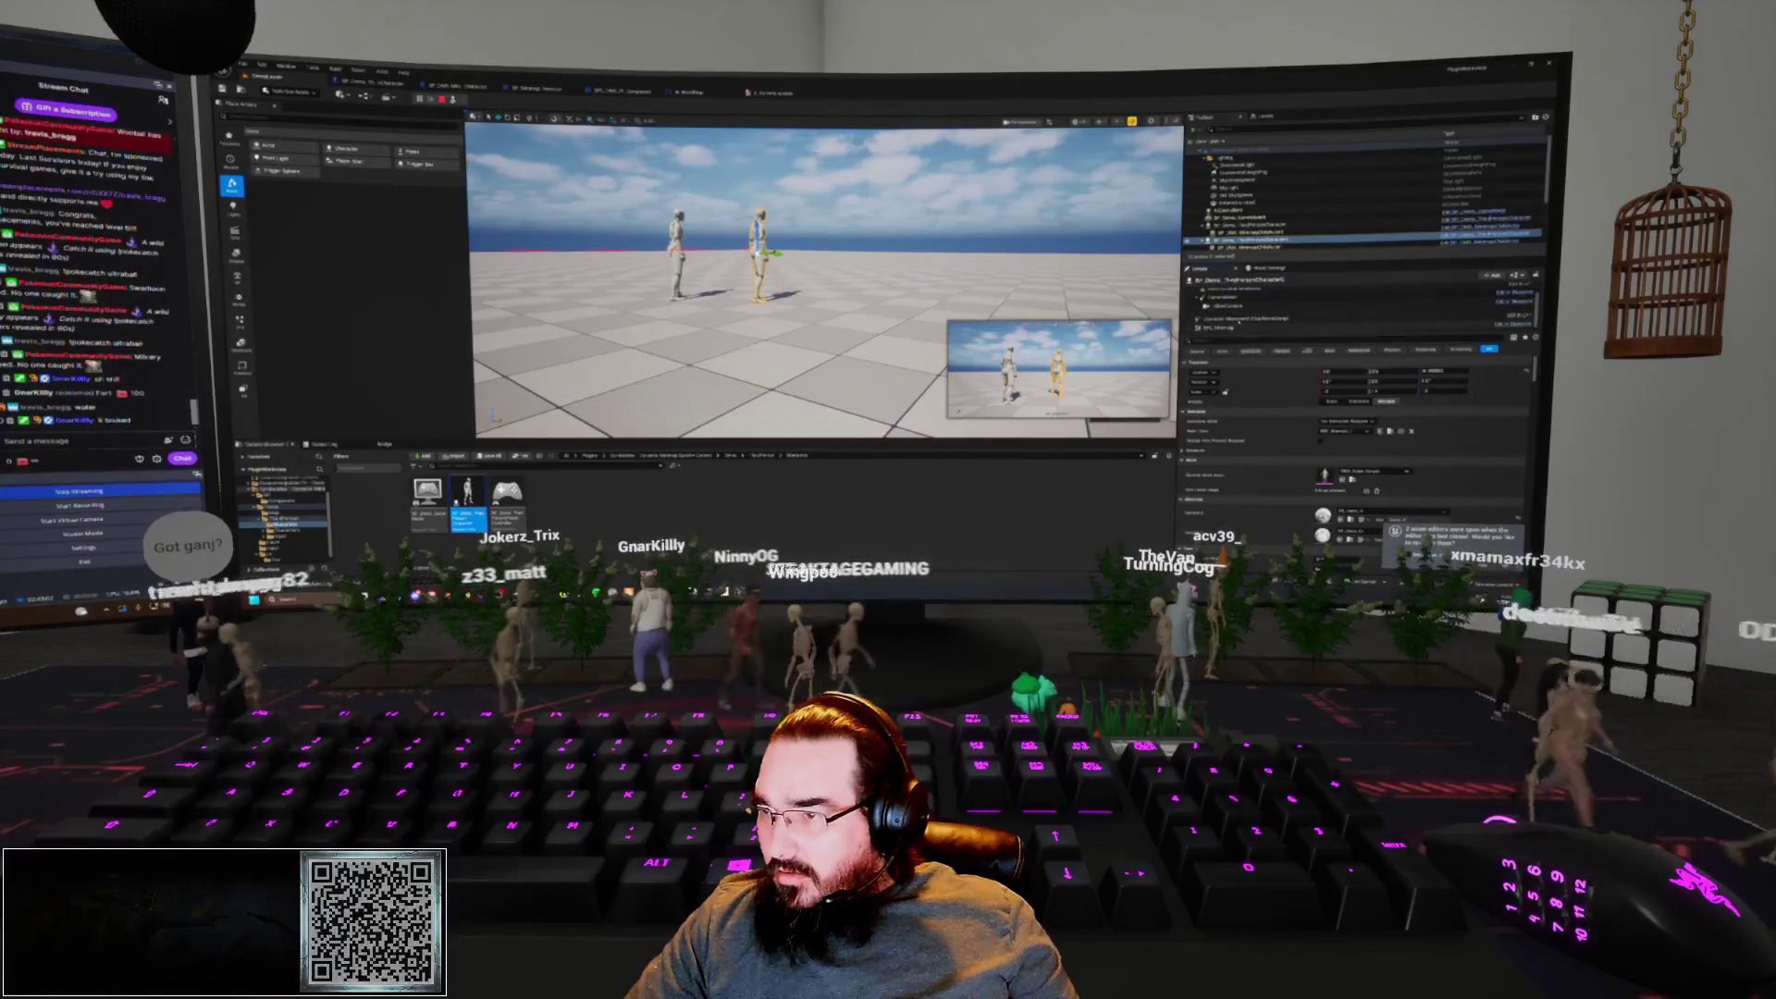
{"action": "left_click", "coordinate": [1249, 225]}
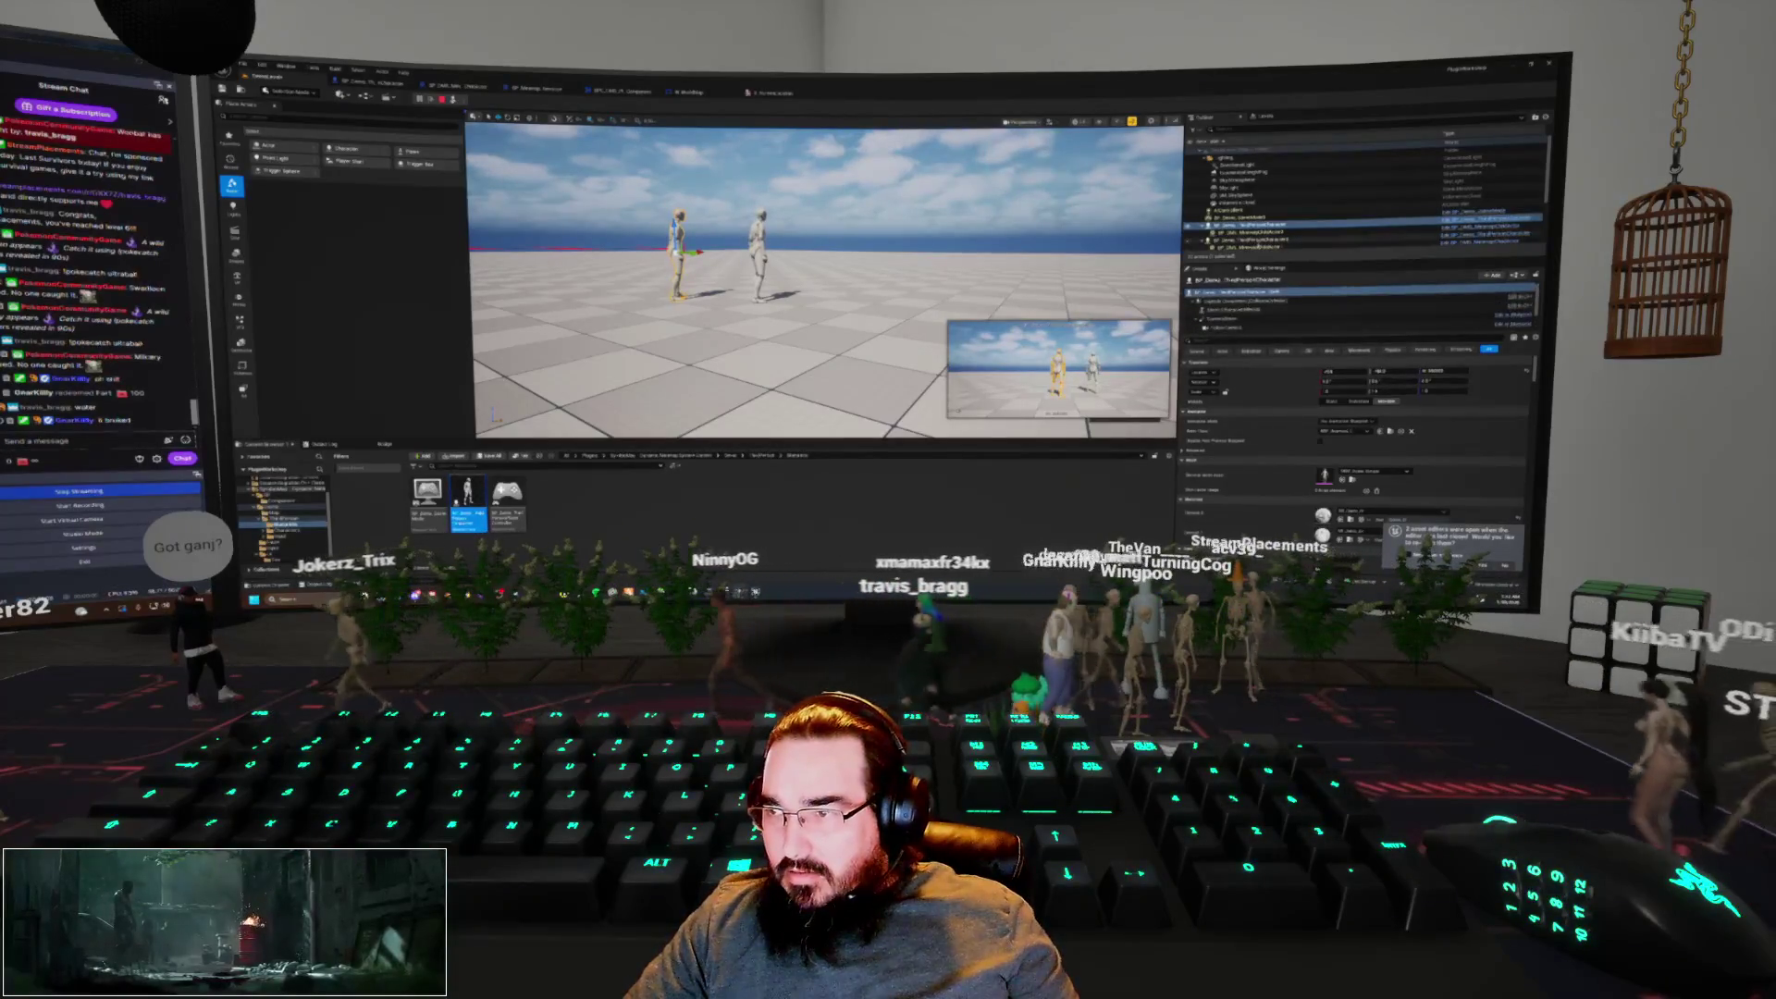
{"action": "left_click", "coordinate": [1295, 231]}
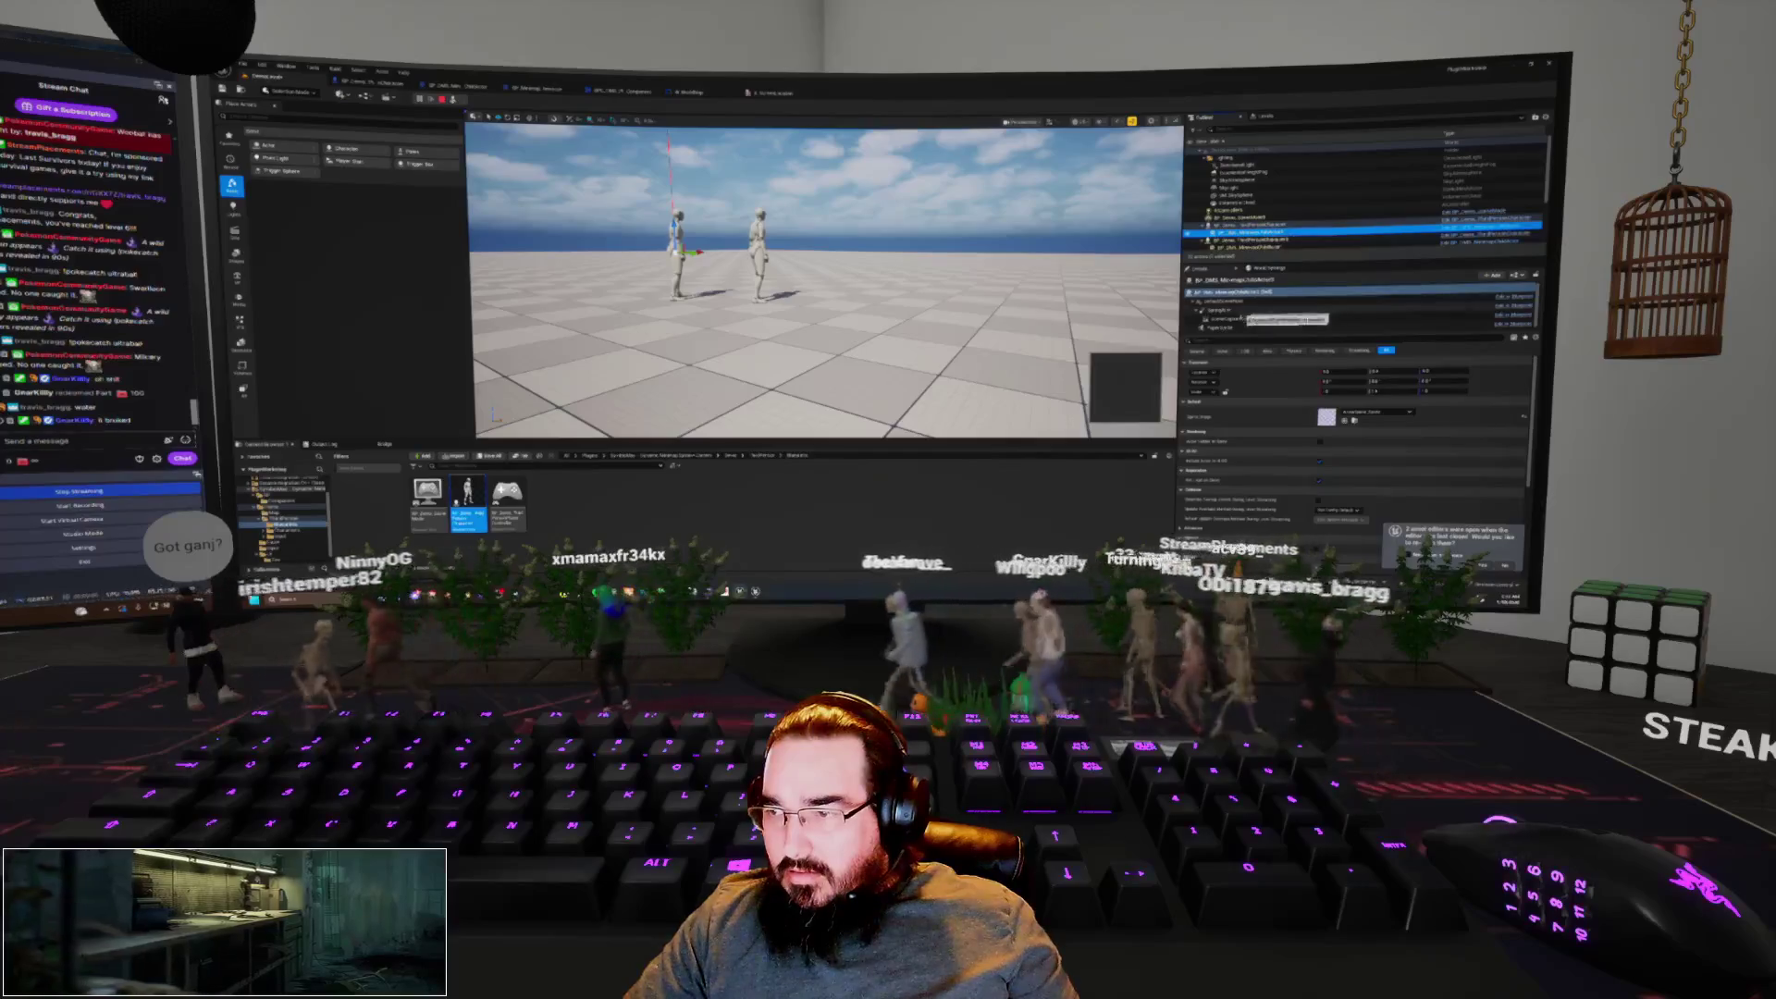
{"action": "left_click", "coordinate": [1221, 326]}
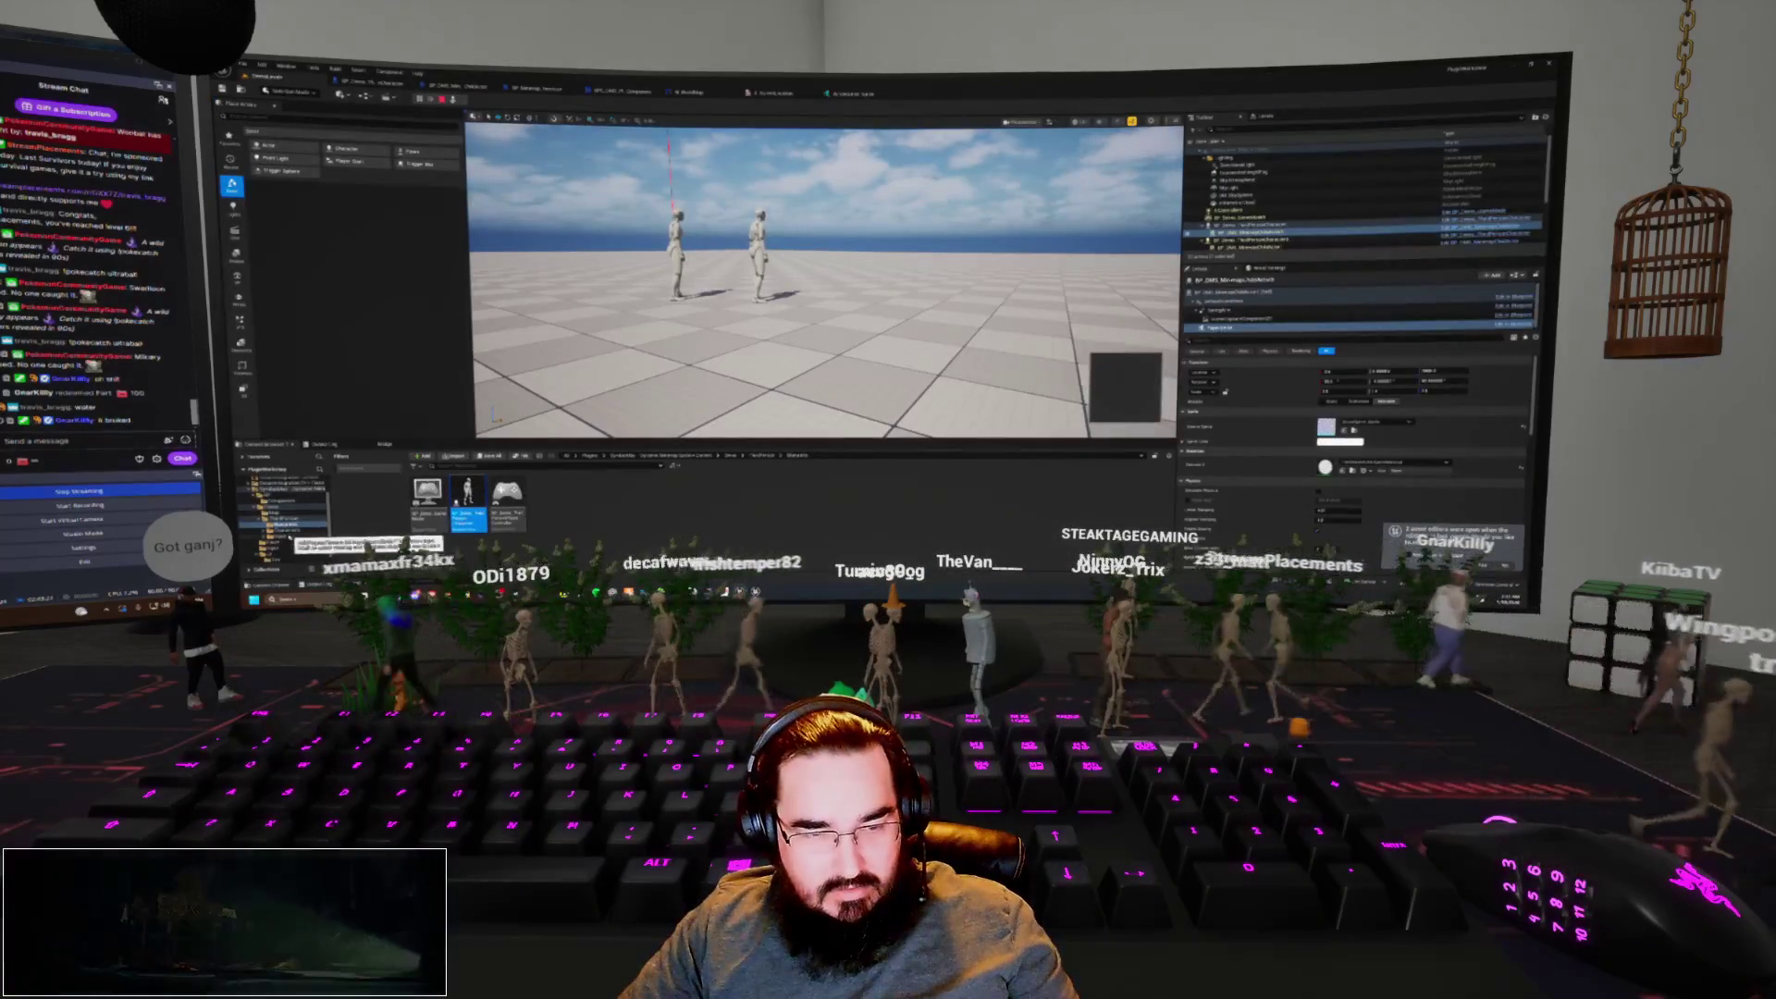
{"action": "key", "text": "Delete"}
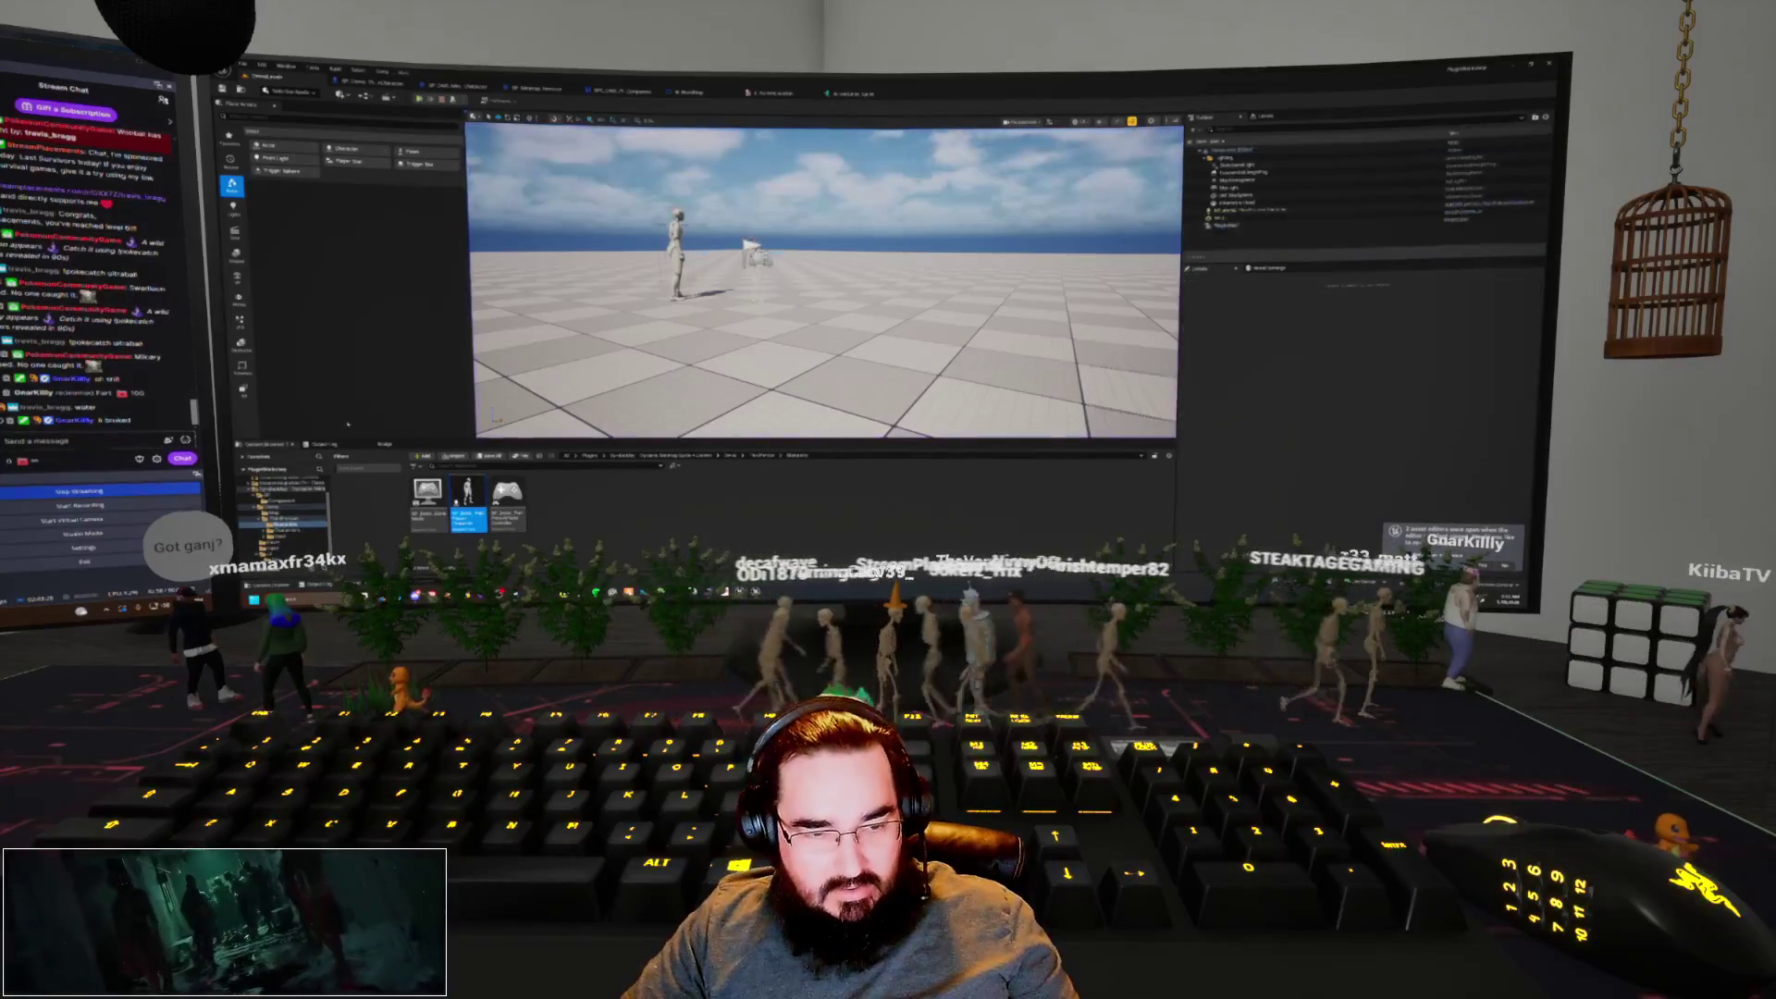
Set the open asset's static mesh to the cyan cone
{"action": "left_click", "coordinate": [842, 93]}
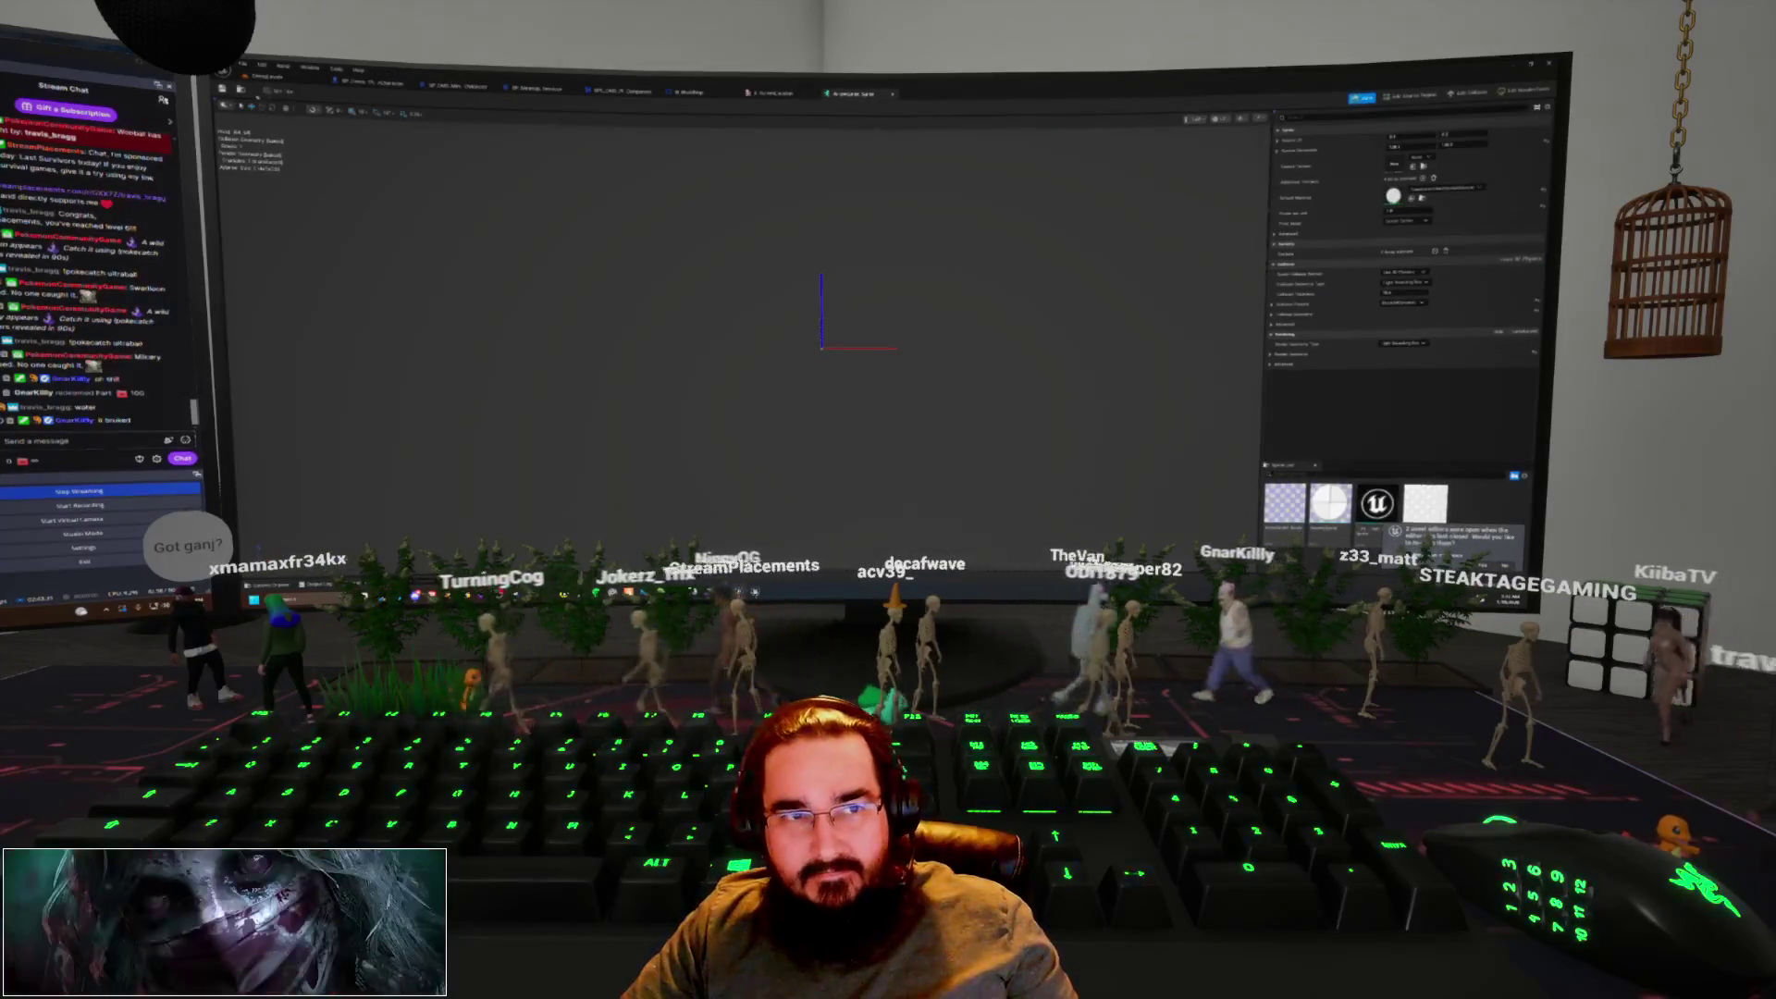
{"action": "left_click", "coordinate": [267, 77]}
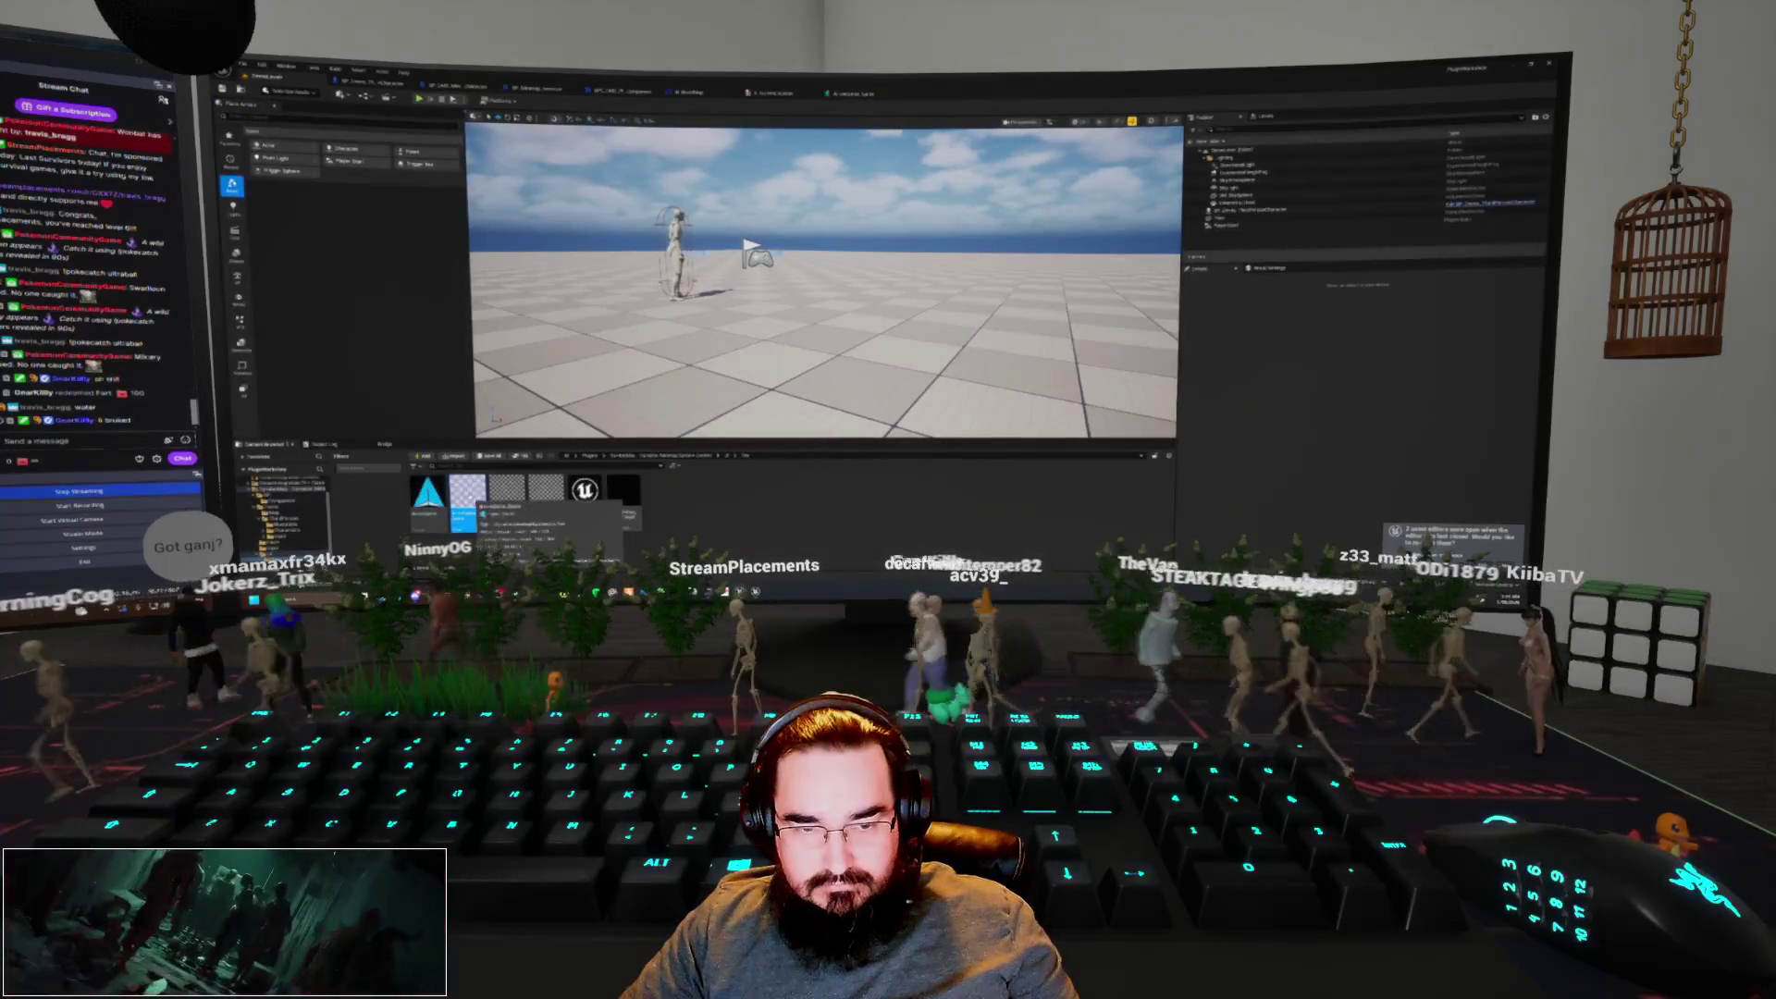
{"action": "left_click", "coordinate": [849, 93]}
{"action": "left_click", "coordinate": [267, 78]}
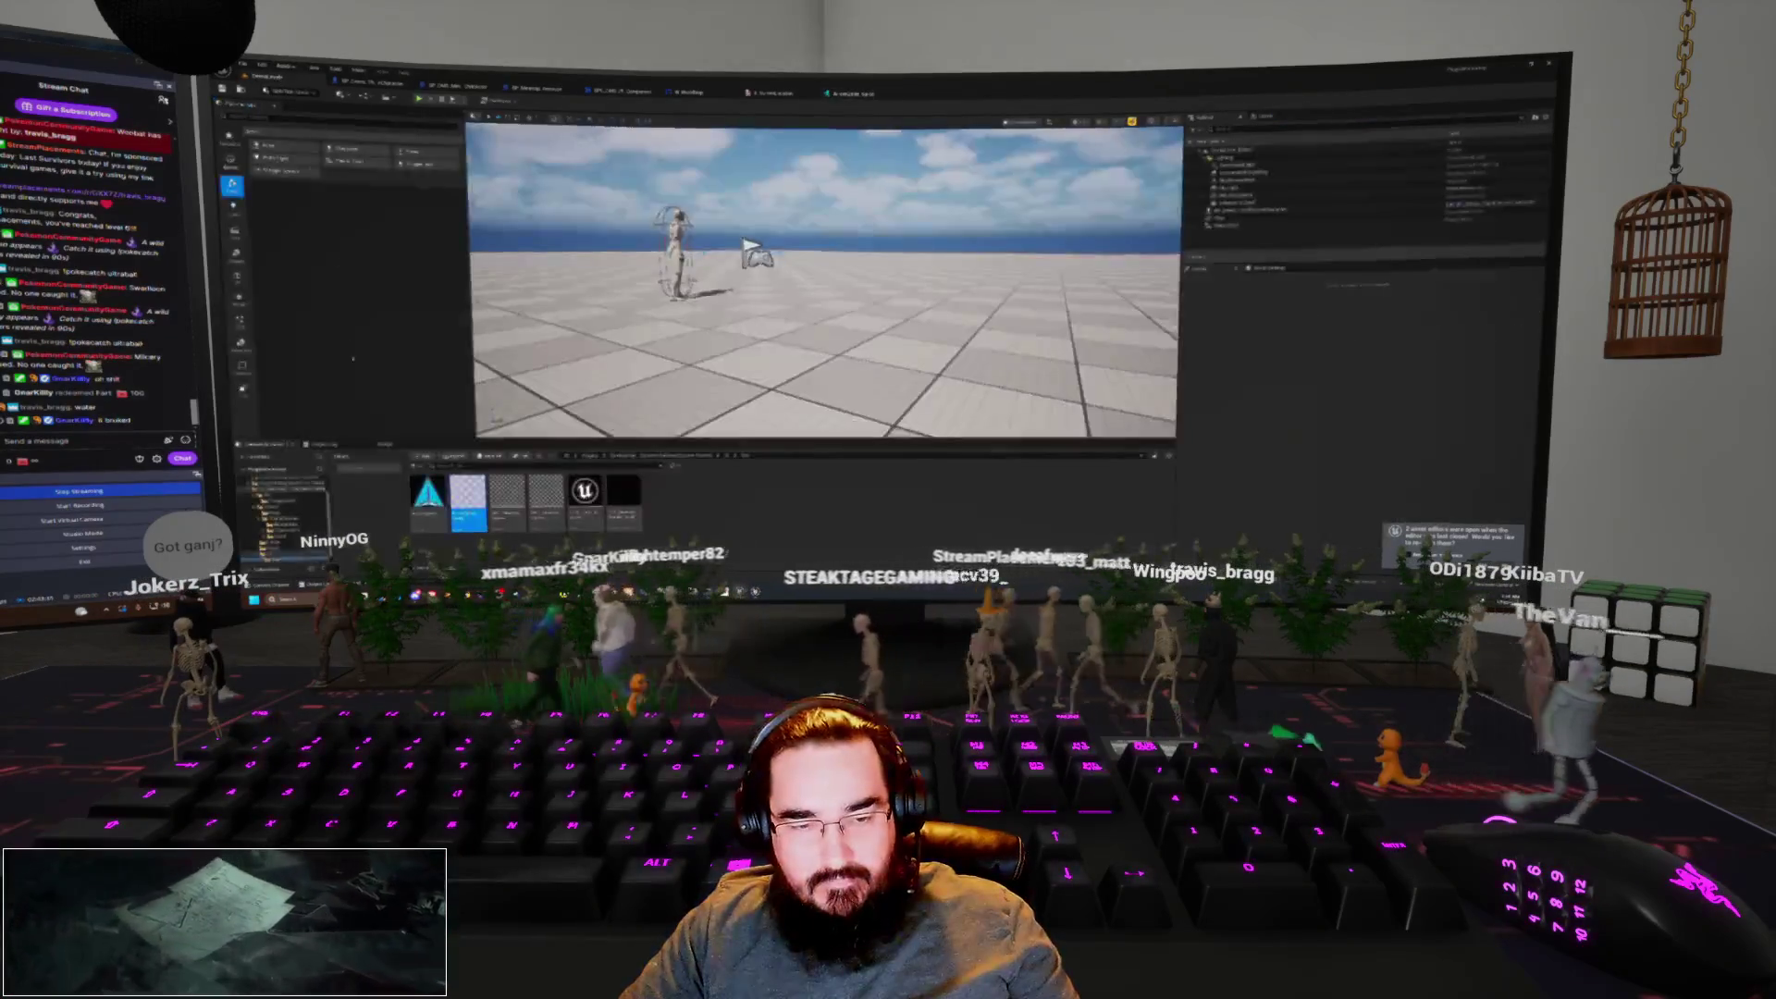
{"action": "left_click", "coordinate": [849, 94]}
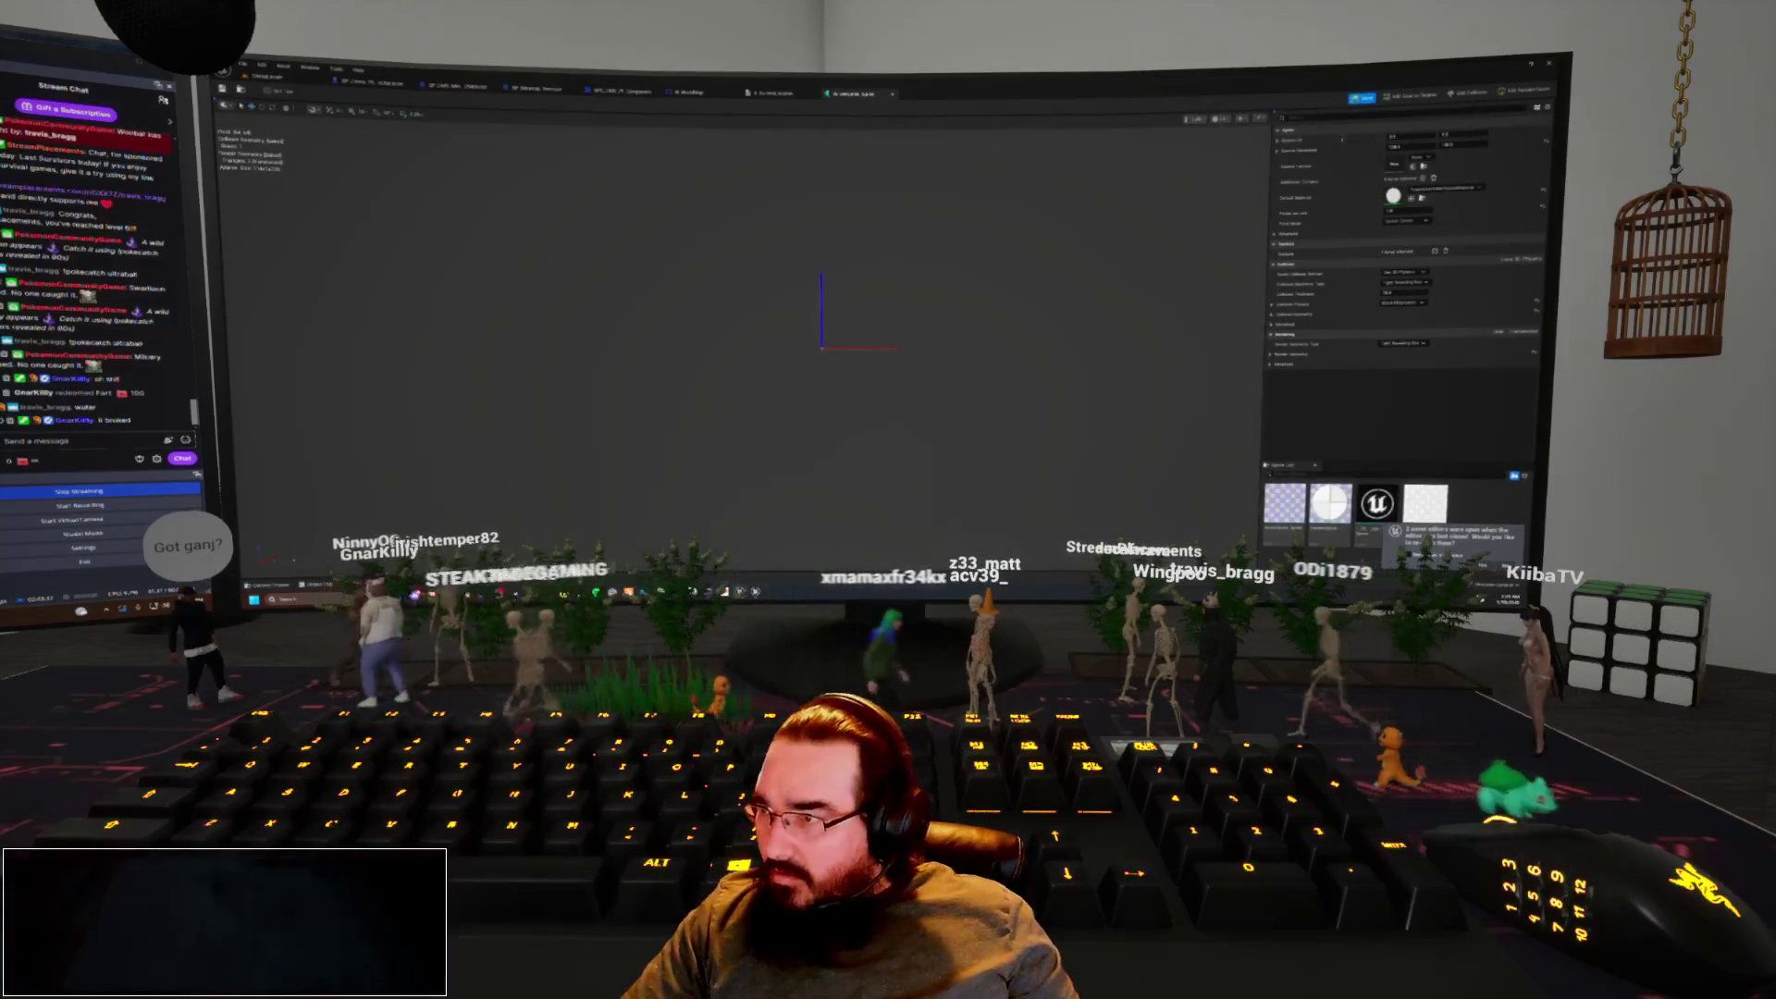
{"action": "left_click", "coordinate": [1412, 166]}
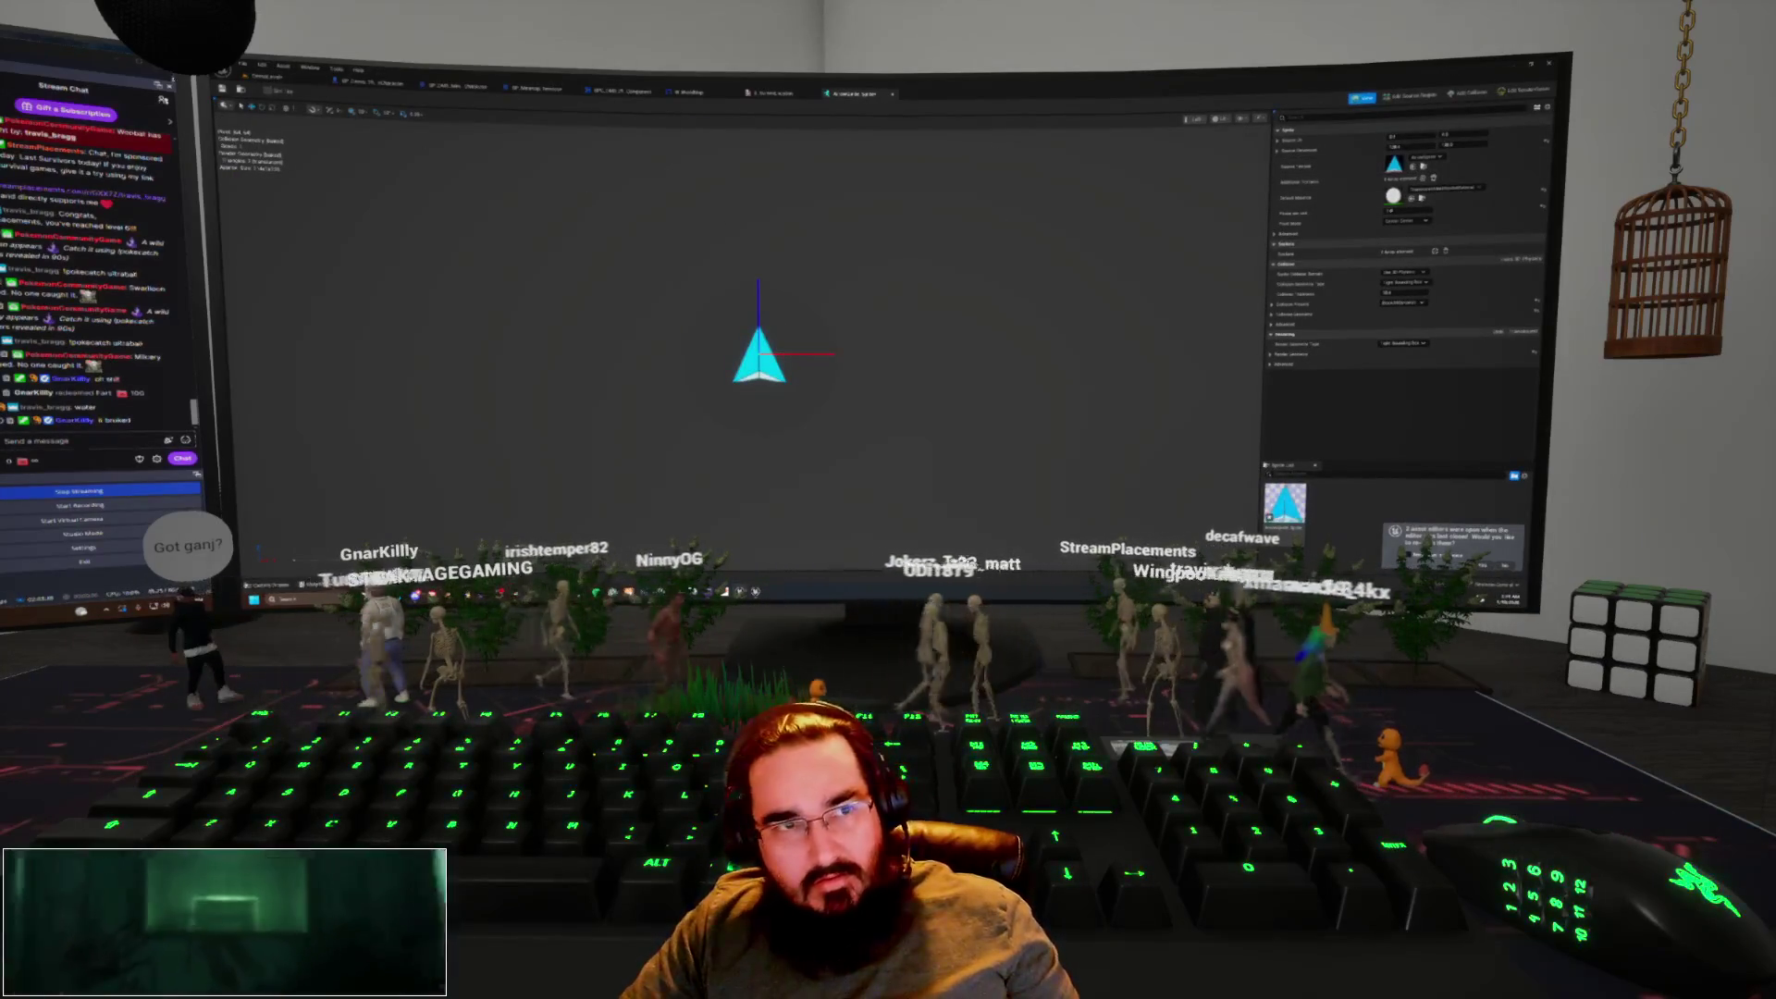
Play-test the level, then bring up the BPC_DMS_PlayerActorComponent Blueprint graph
{"action": "left_click", "coordinate": [278, 90]}
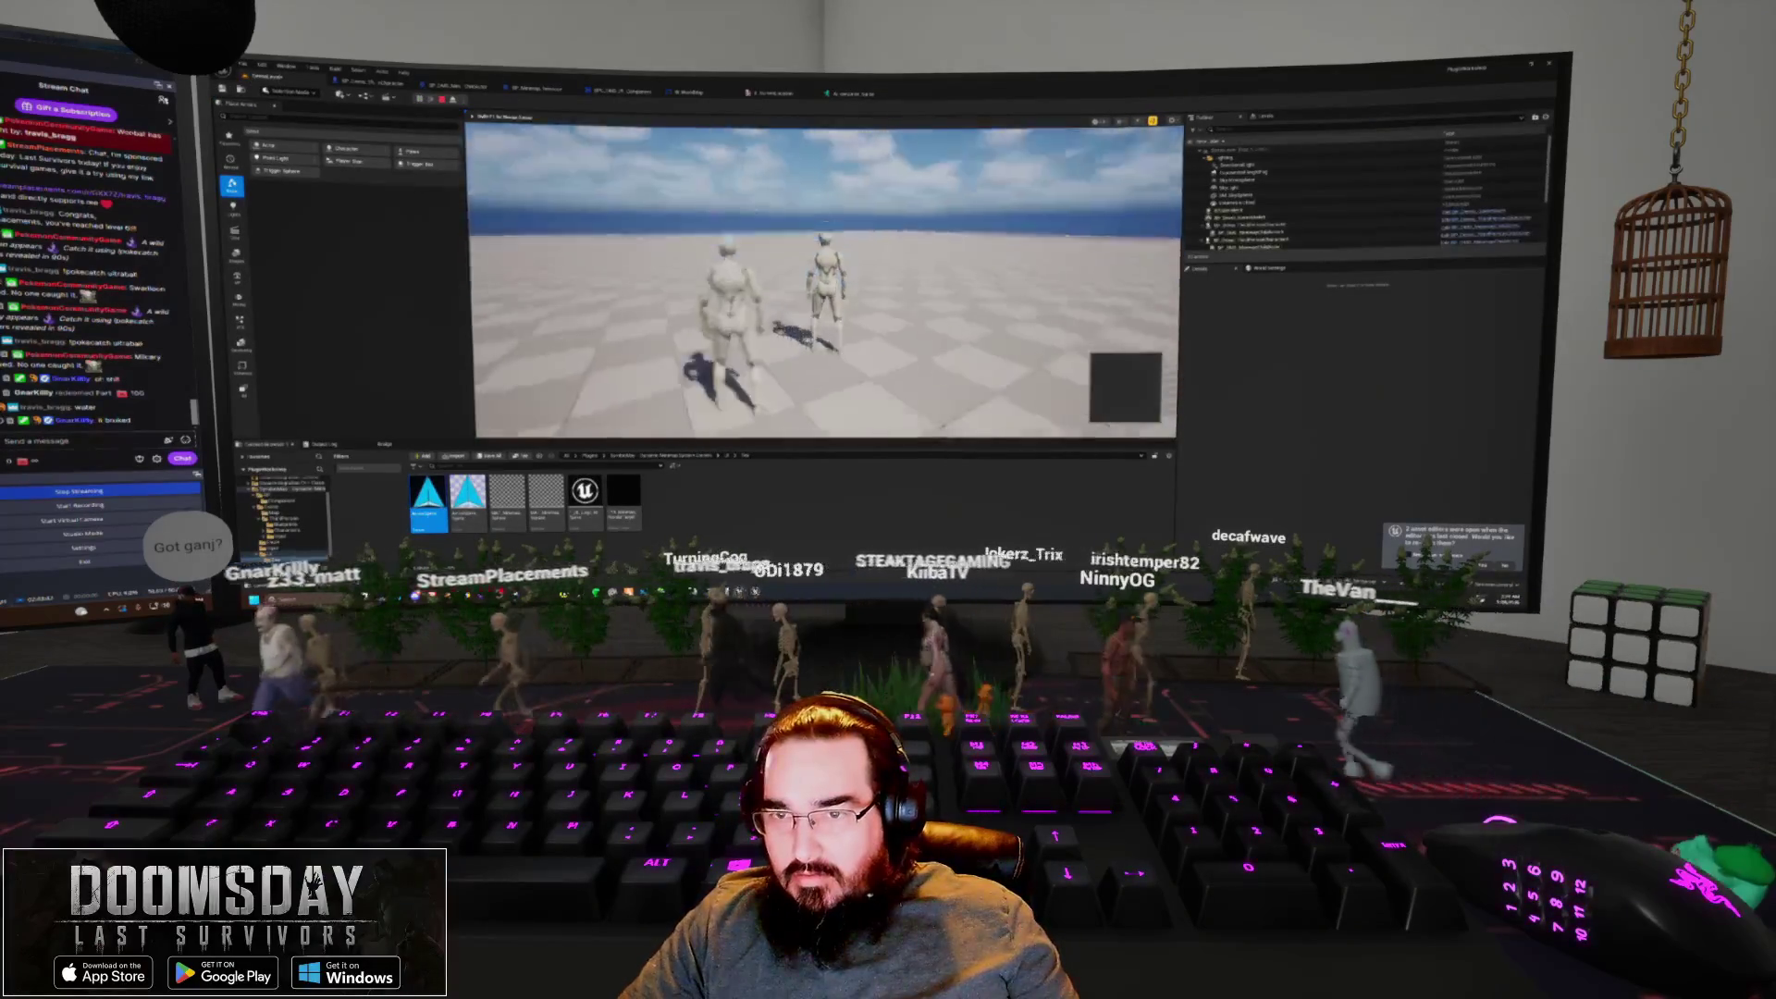
{"action": "key", "text": "Escape"}
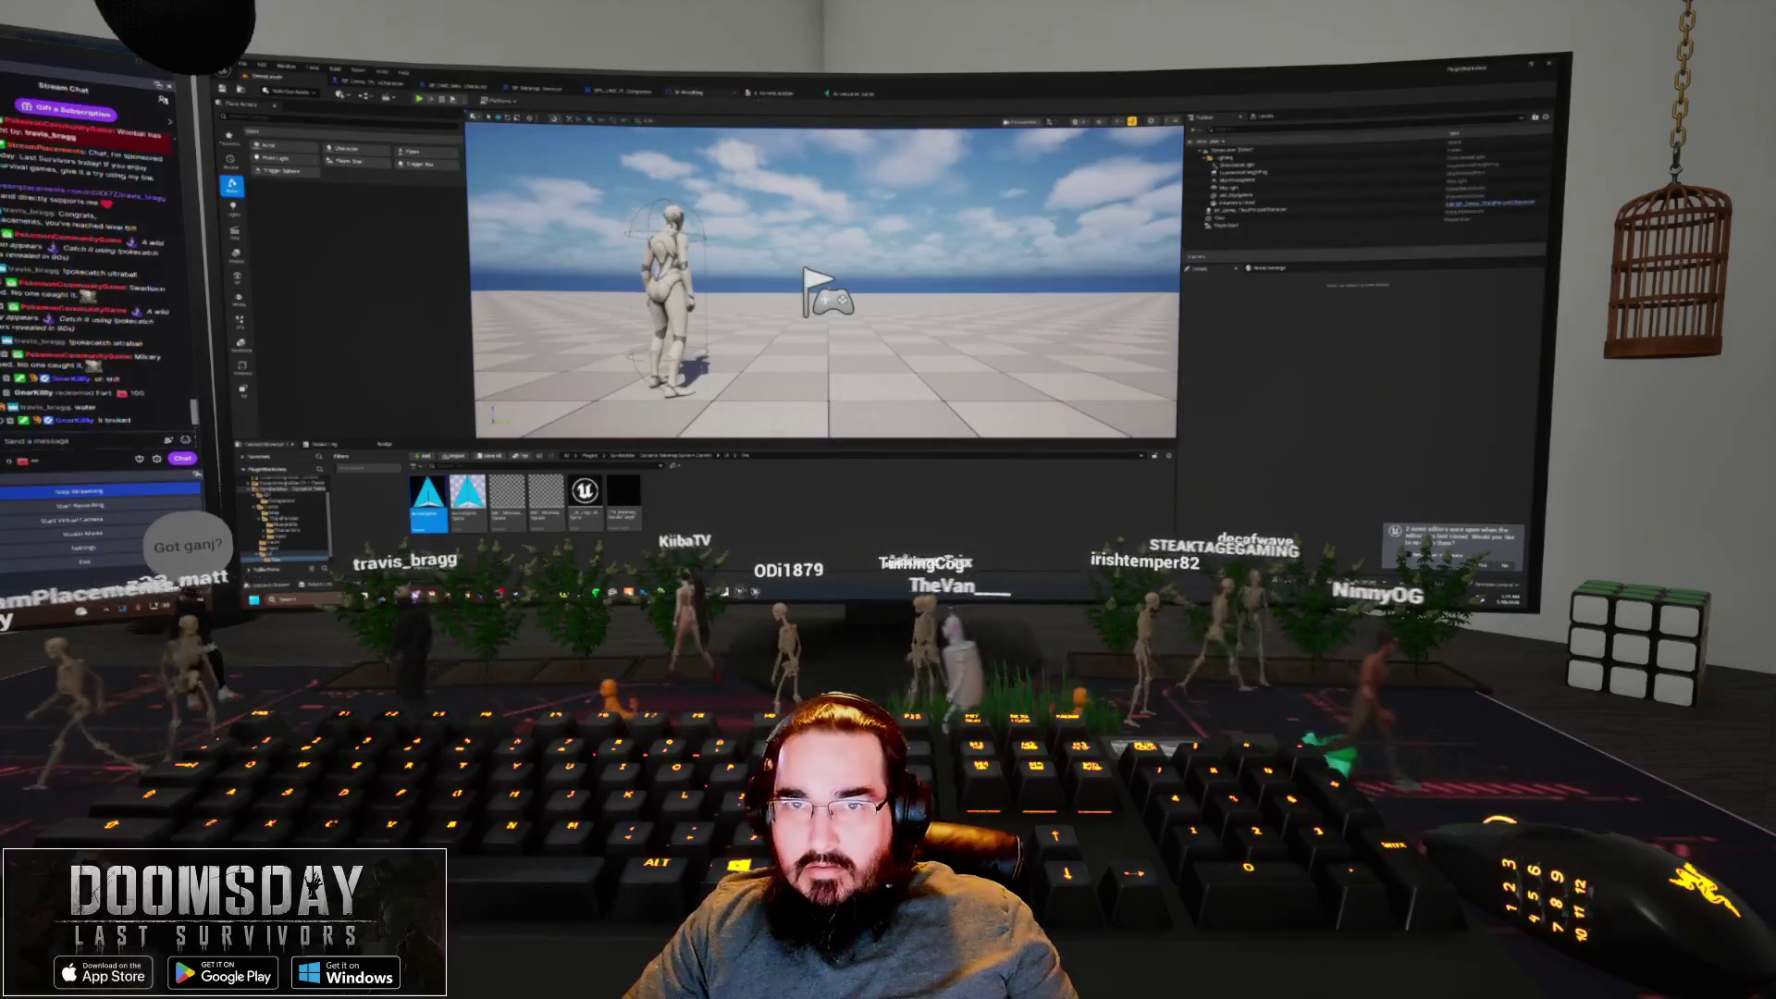
{"action": "left_click", "coordinate": [615, 90]}
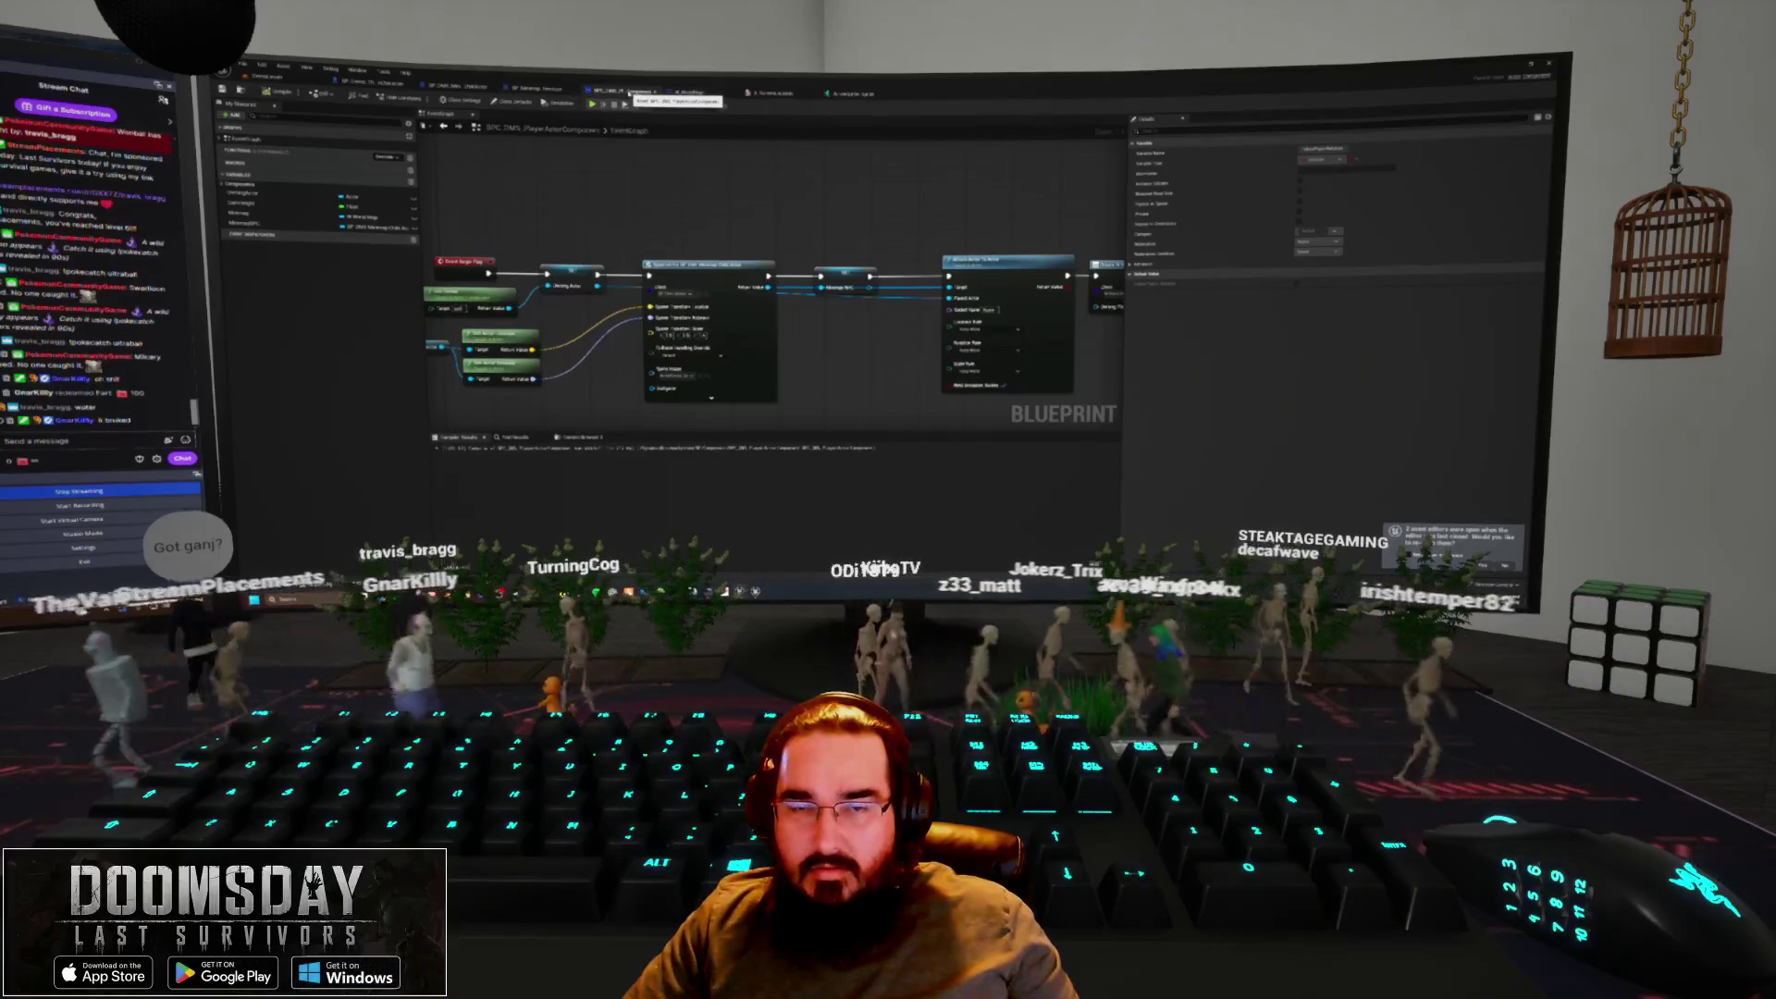
Give the Paper Sprite image variable a blue sprite as its default
{"action": "left_click", "coordinate": [476, 89]}
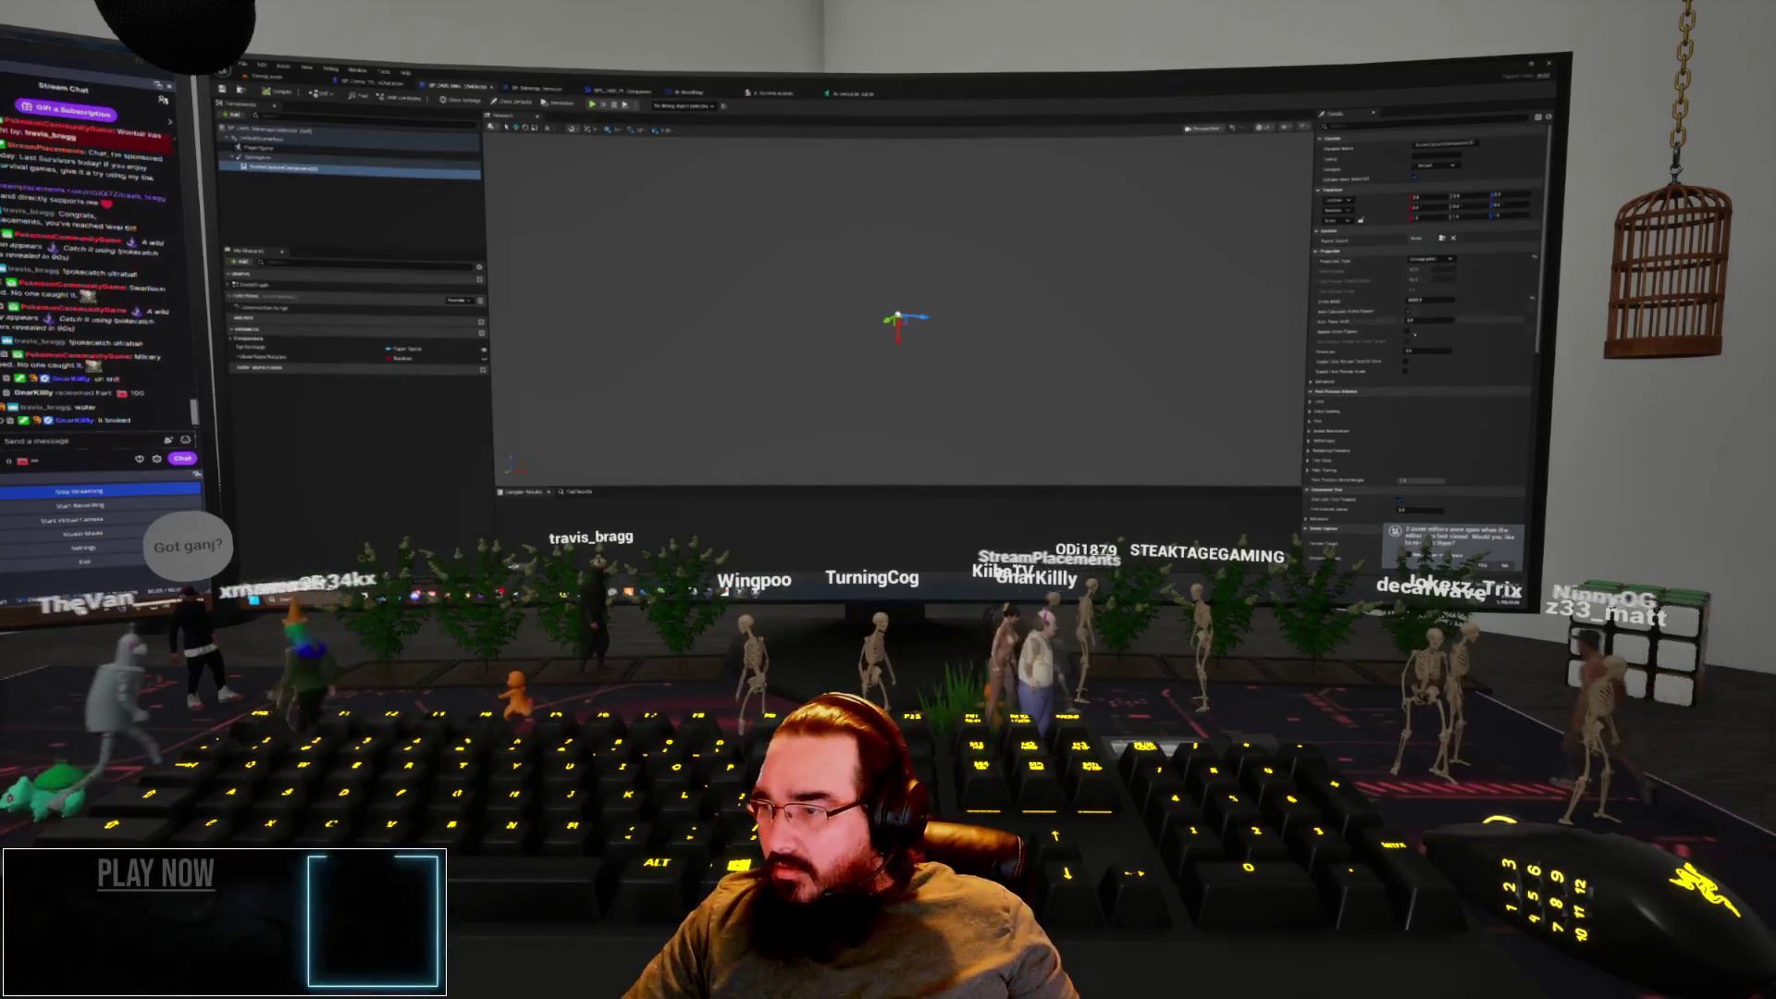
{"action": "scroll", "coordinate": [1408, 373], "scroll_direction": "down", "scroll_amount": 1}
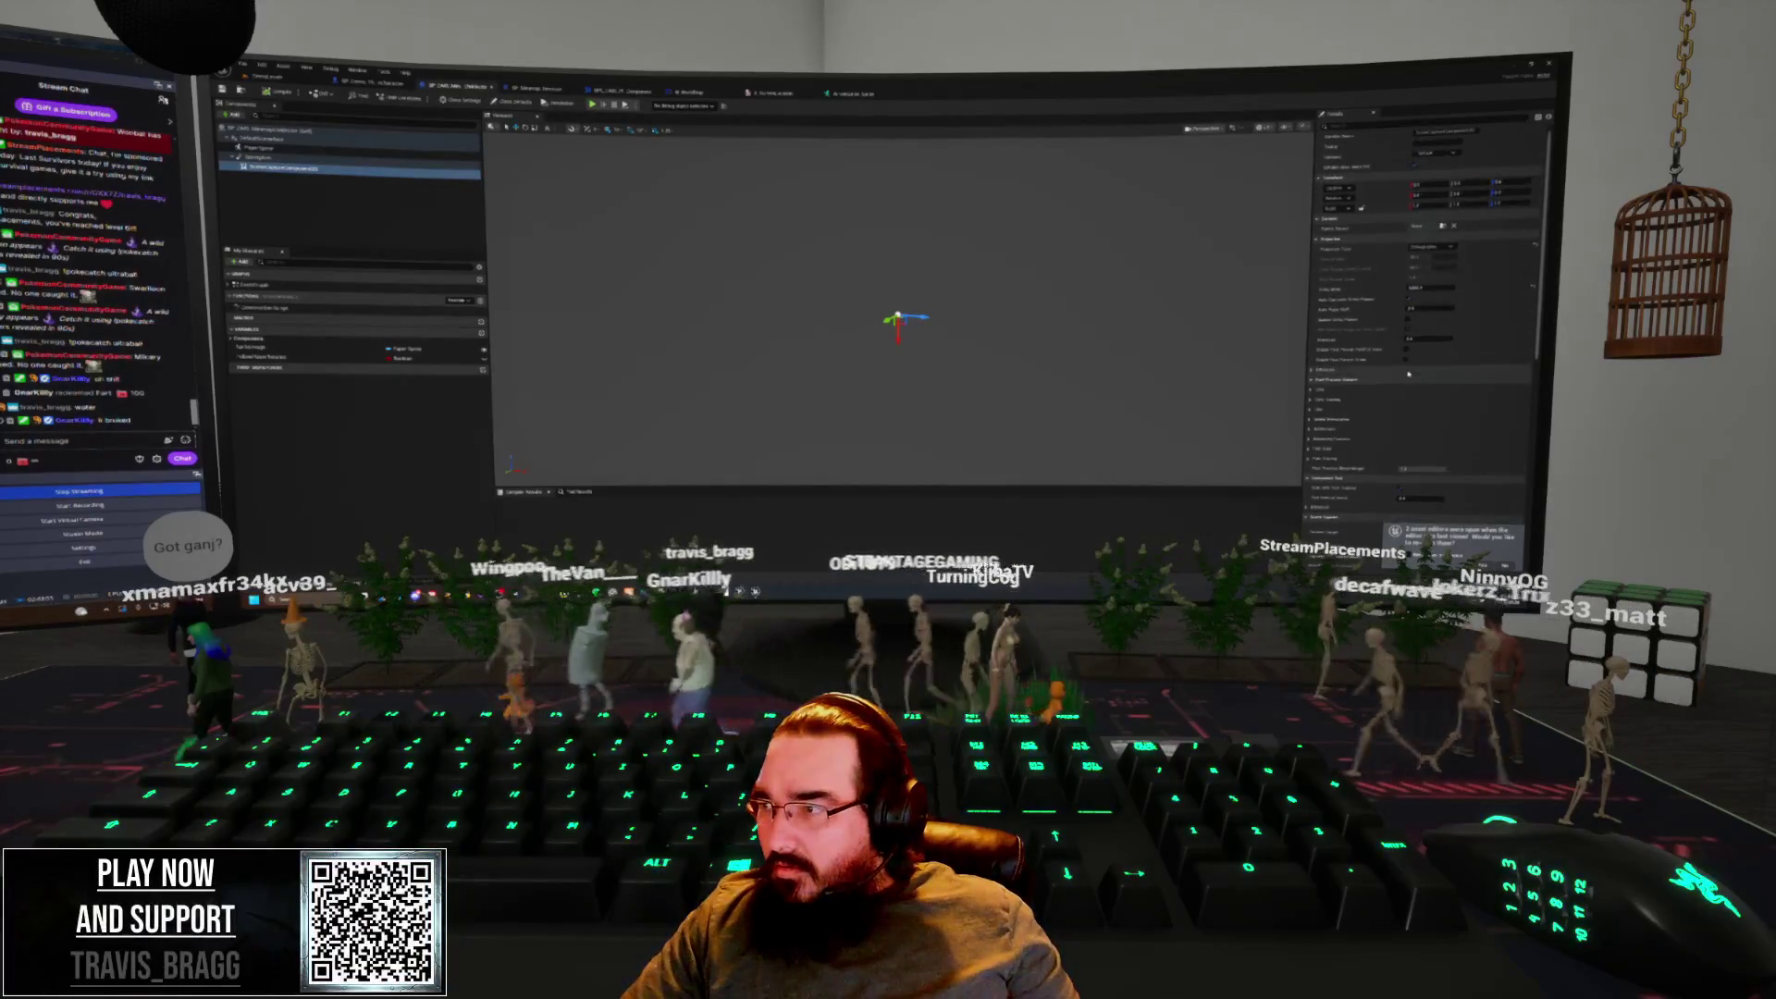
{"action": "scroll", "coordinate": [1407, 374], "scroll_direction": "up", "scroll_amount": 1}
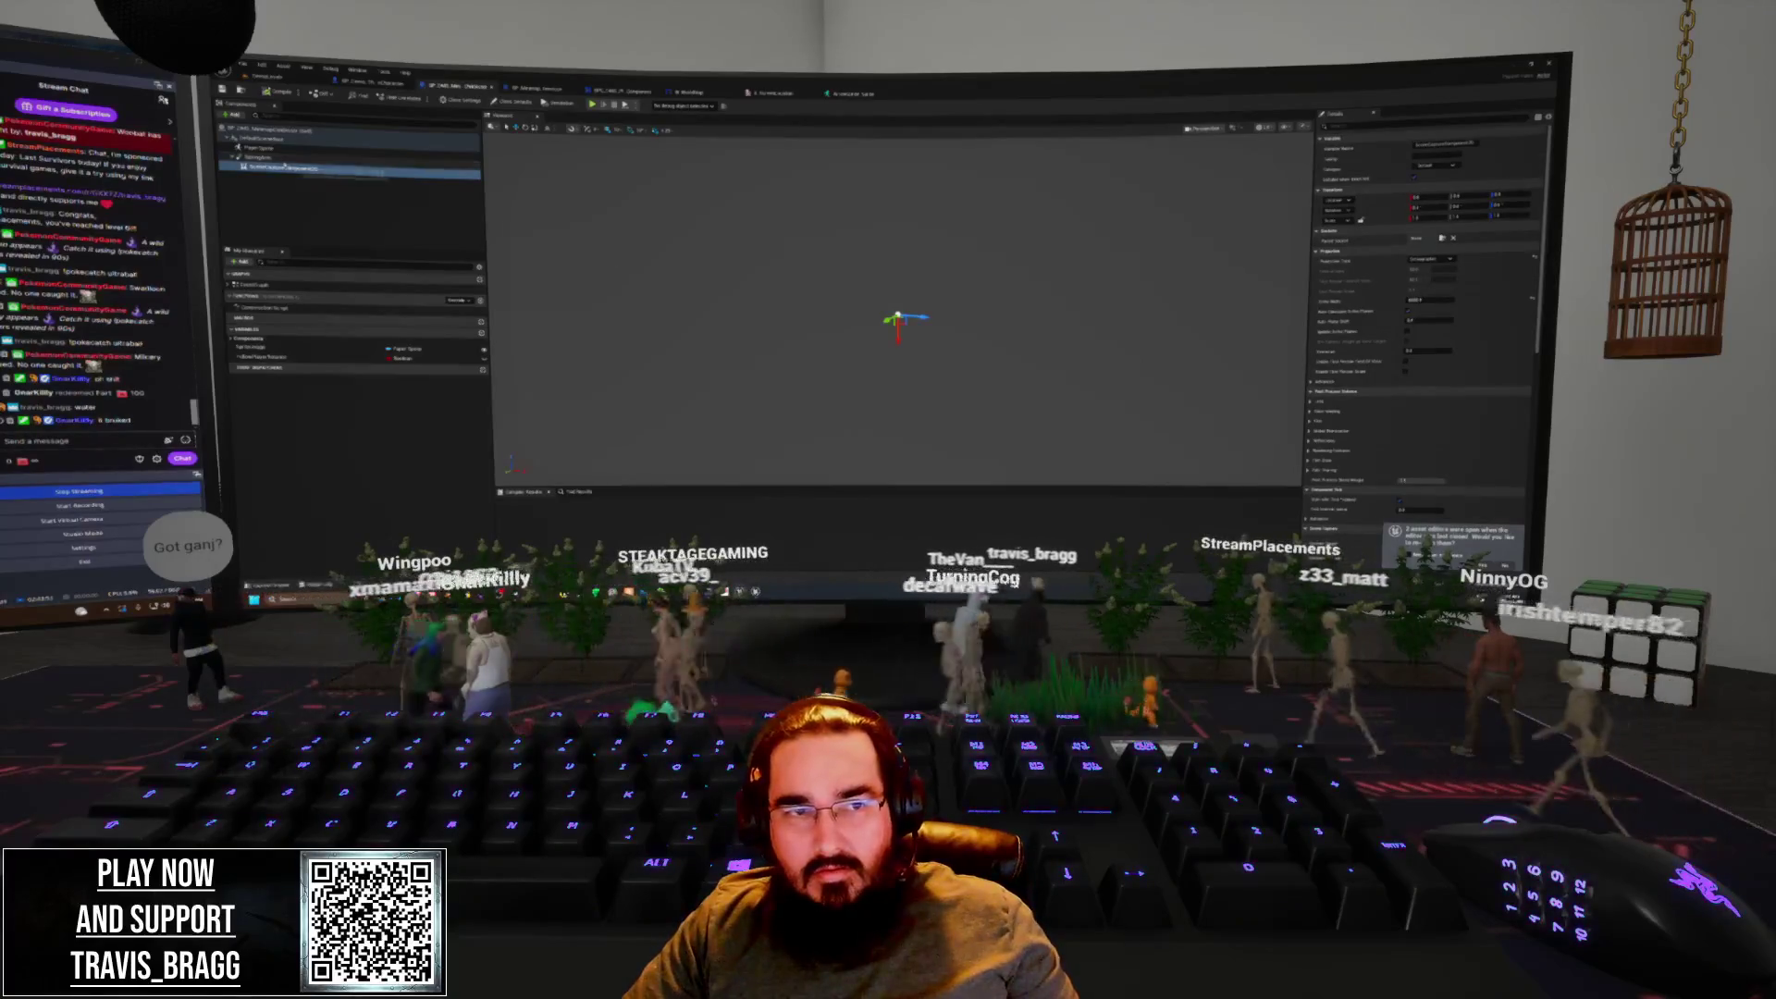
{"action": "left_click", "coordinate": [270, 159]}
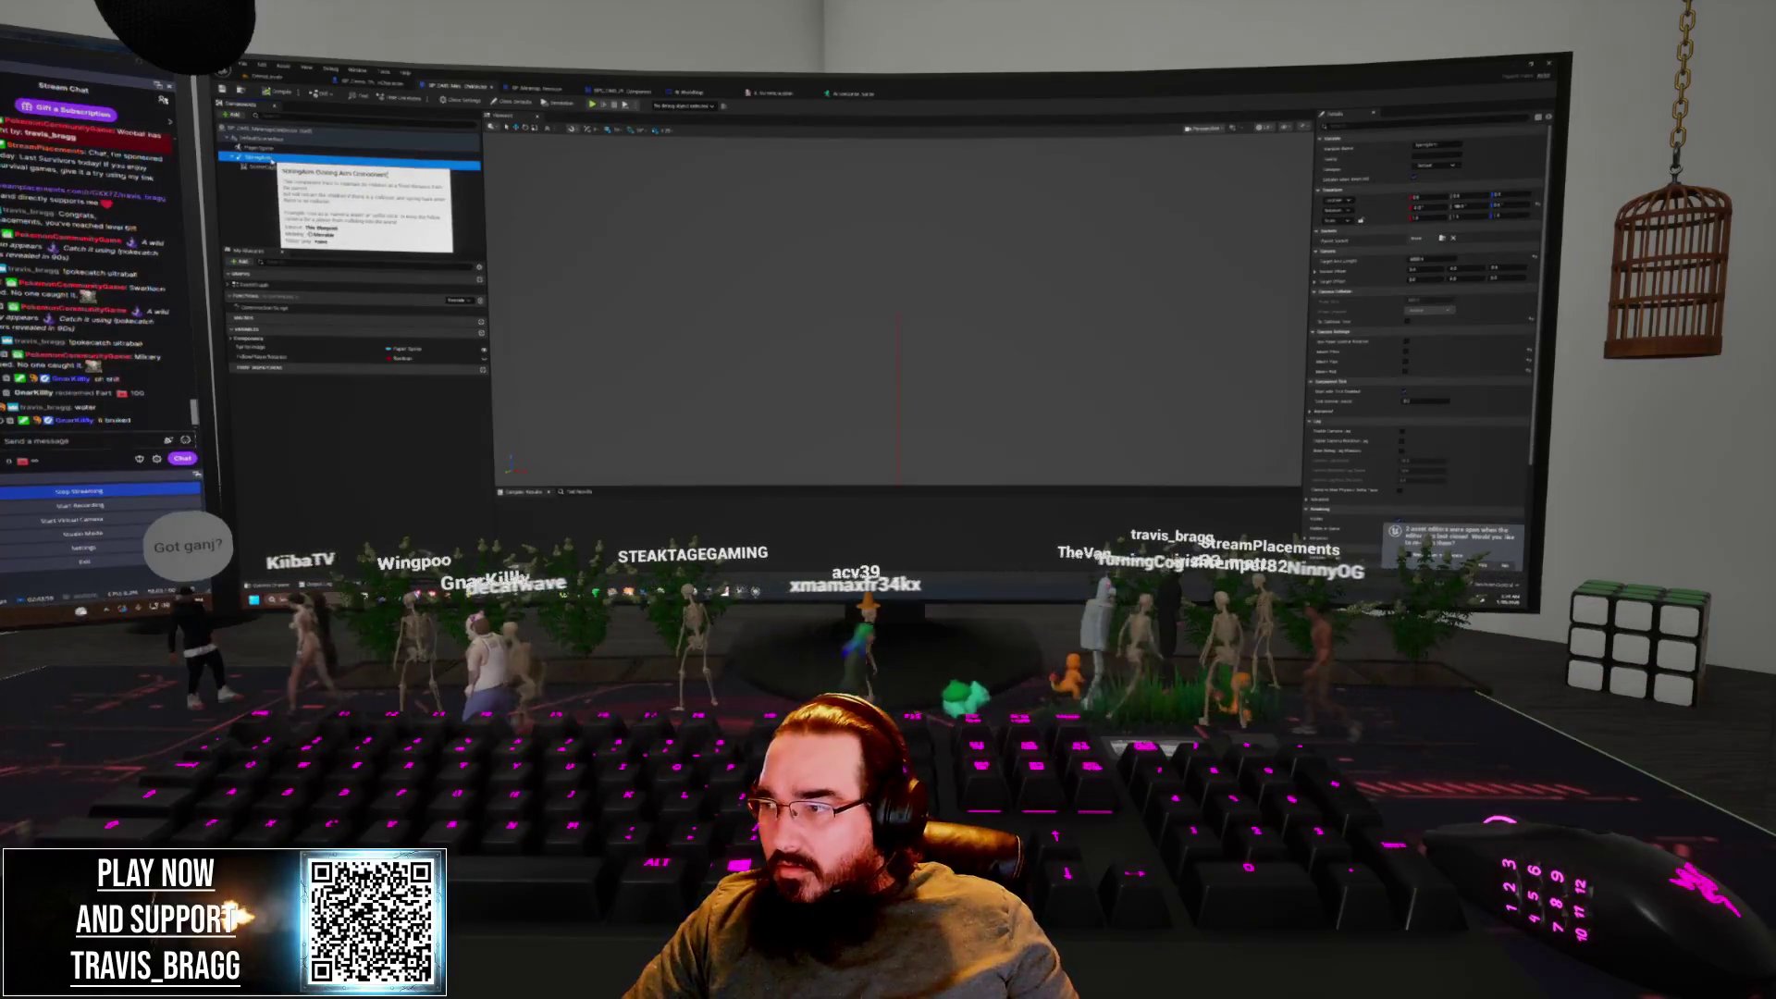
{"action": "left_click", "coordinate": [263, 150]}
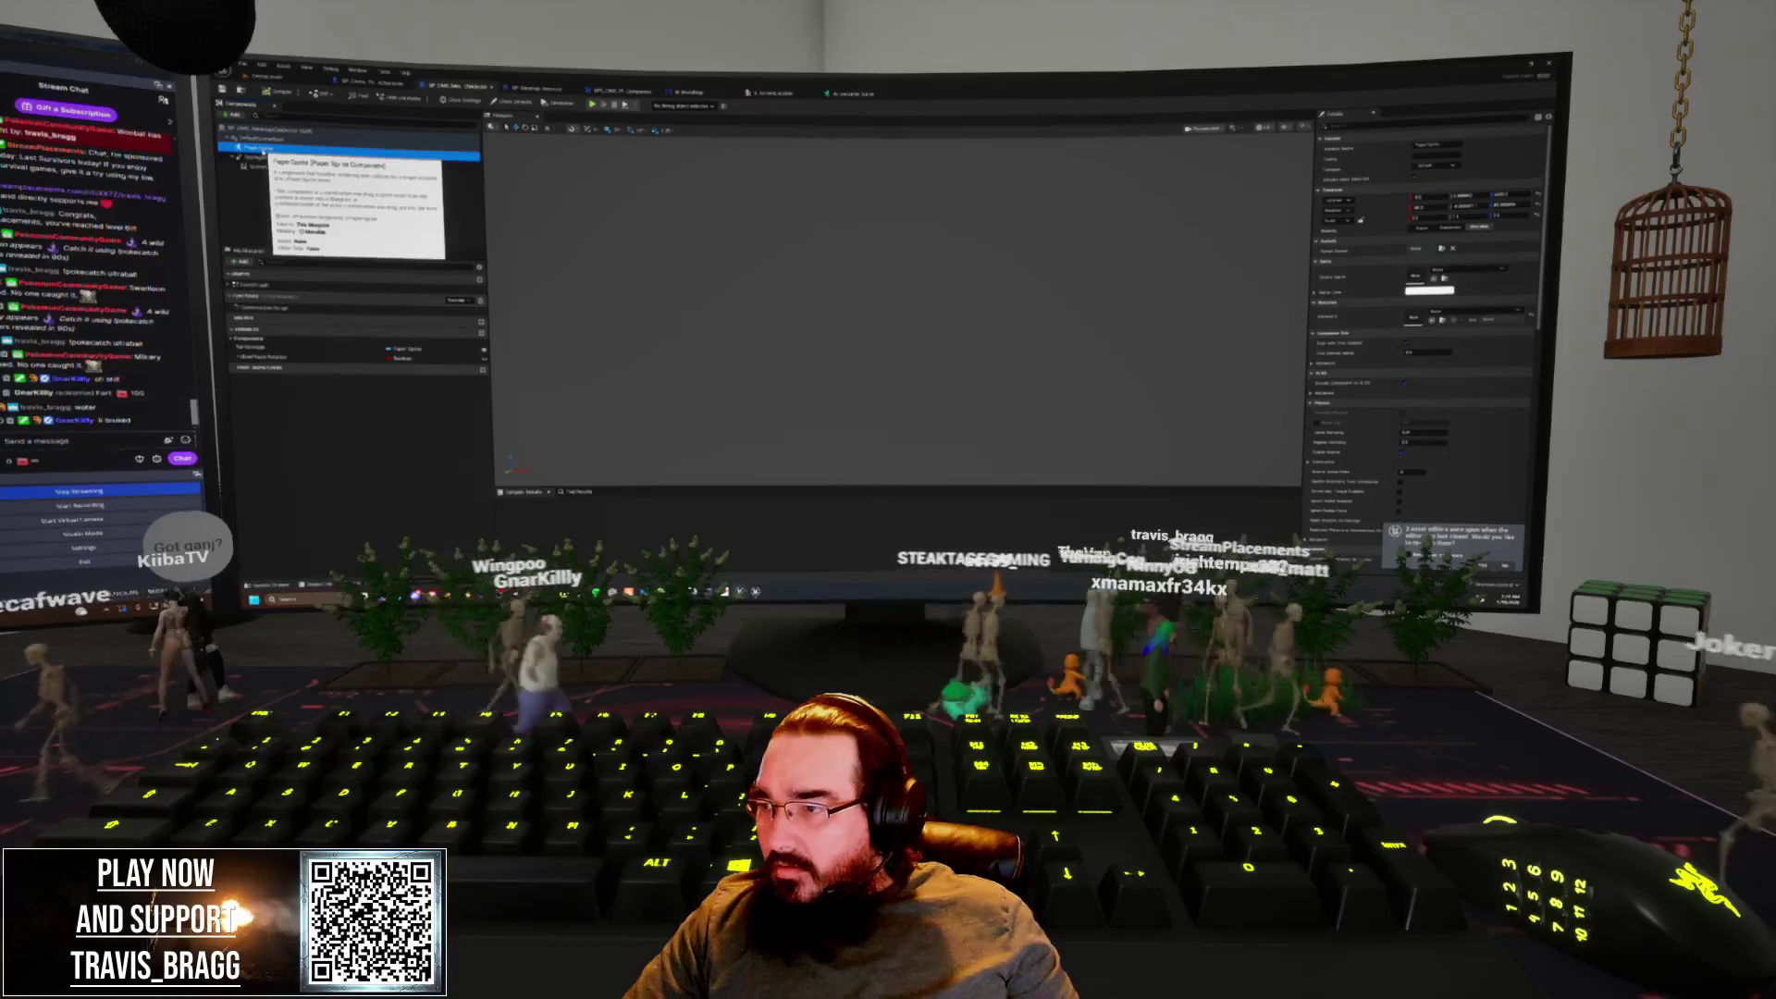
{"action": "left_click", "coordinate": [1466, 269]}
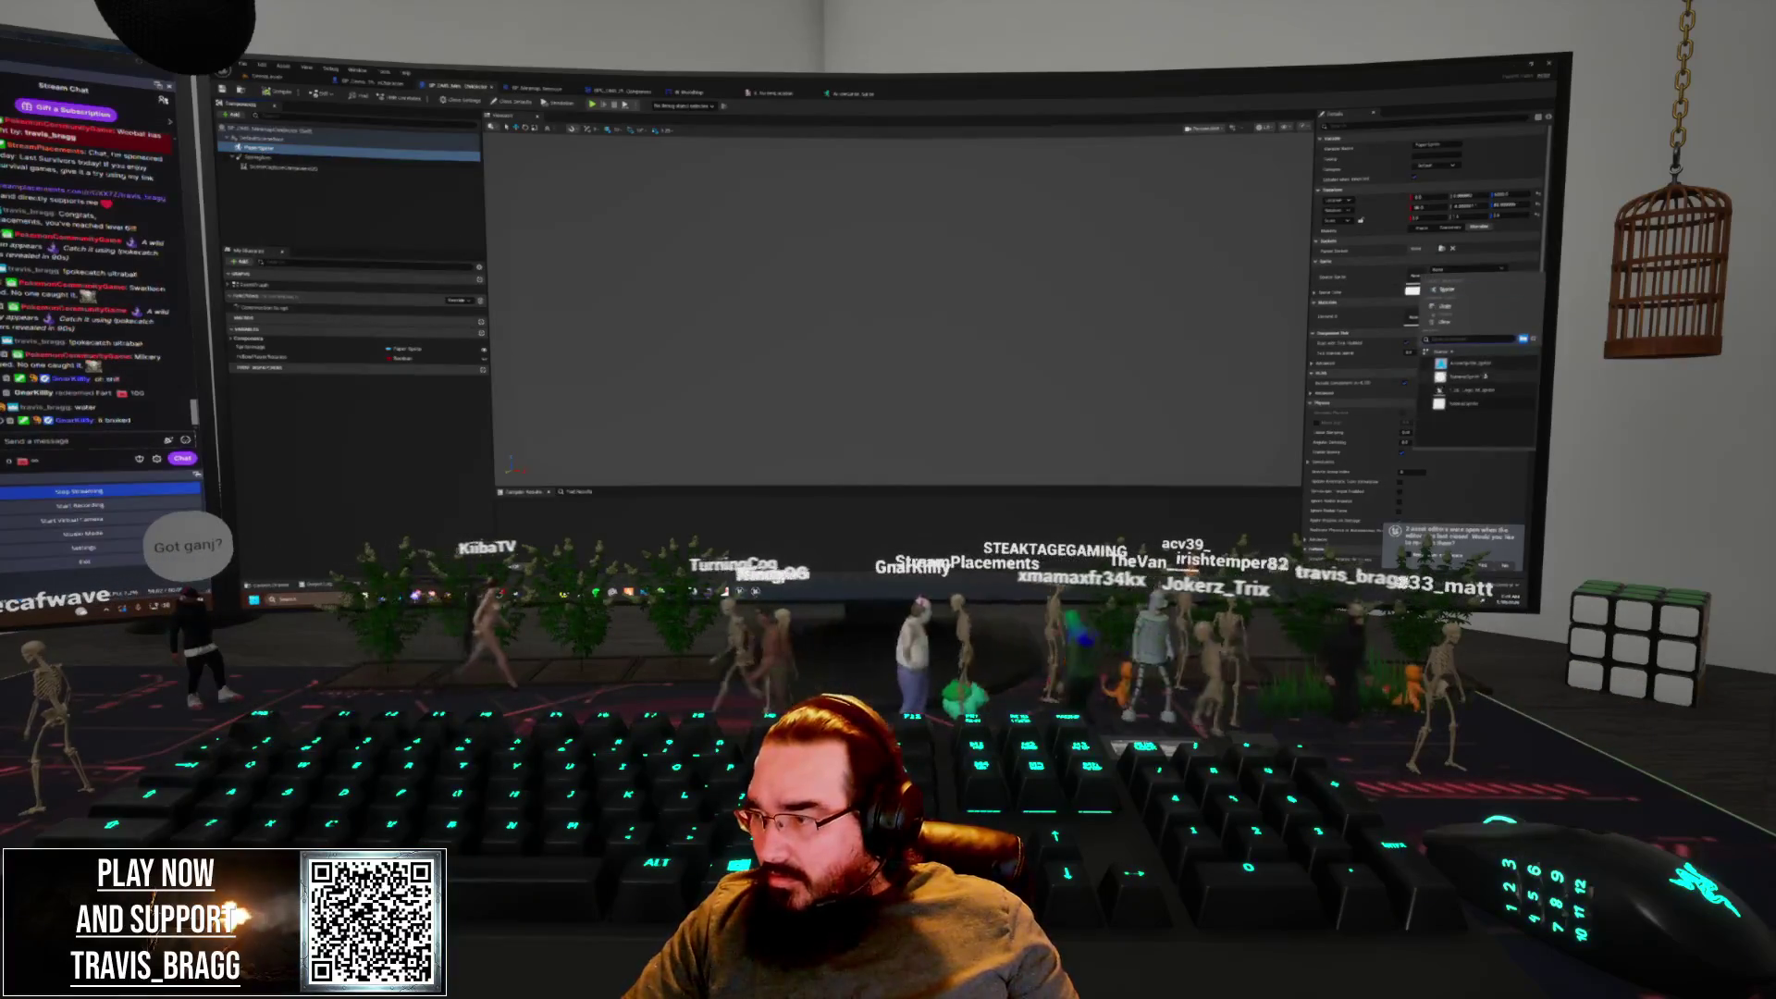
{"action": "left_click", "coordinate": [1482, 368]}
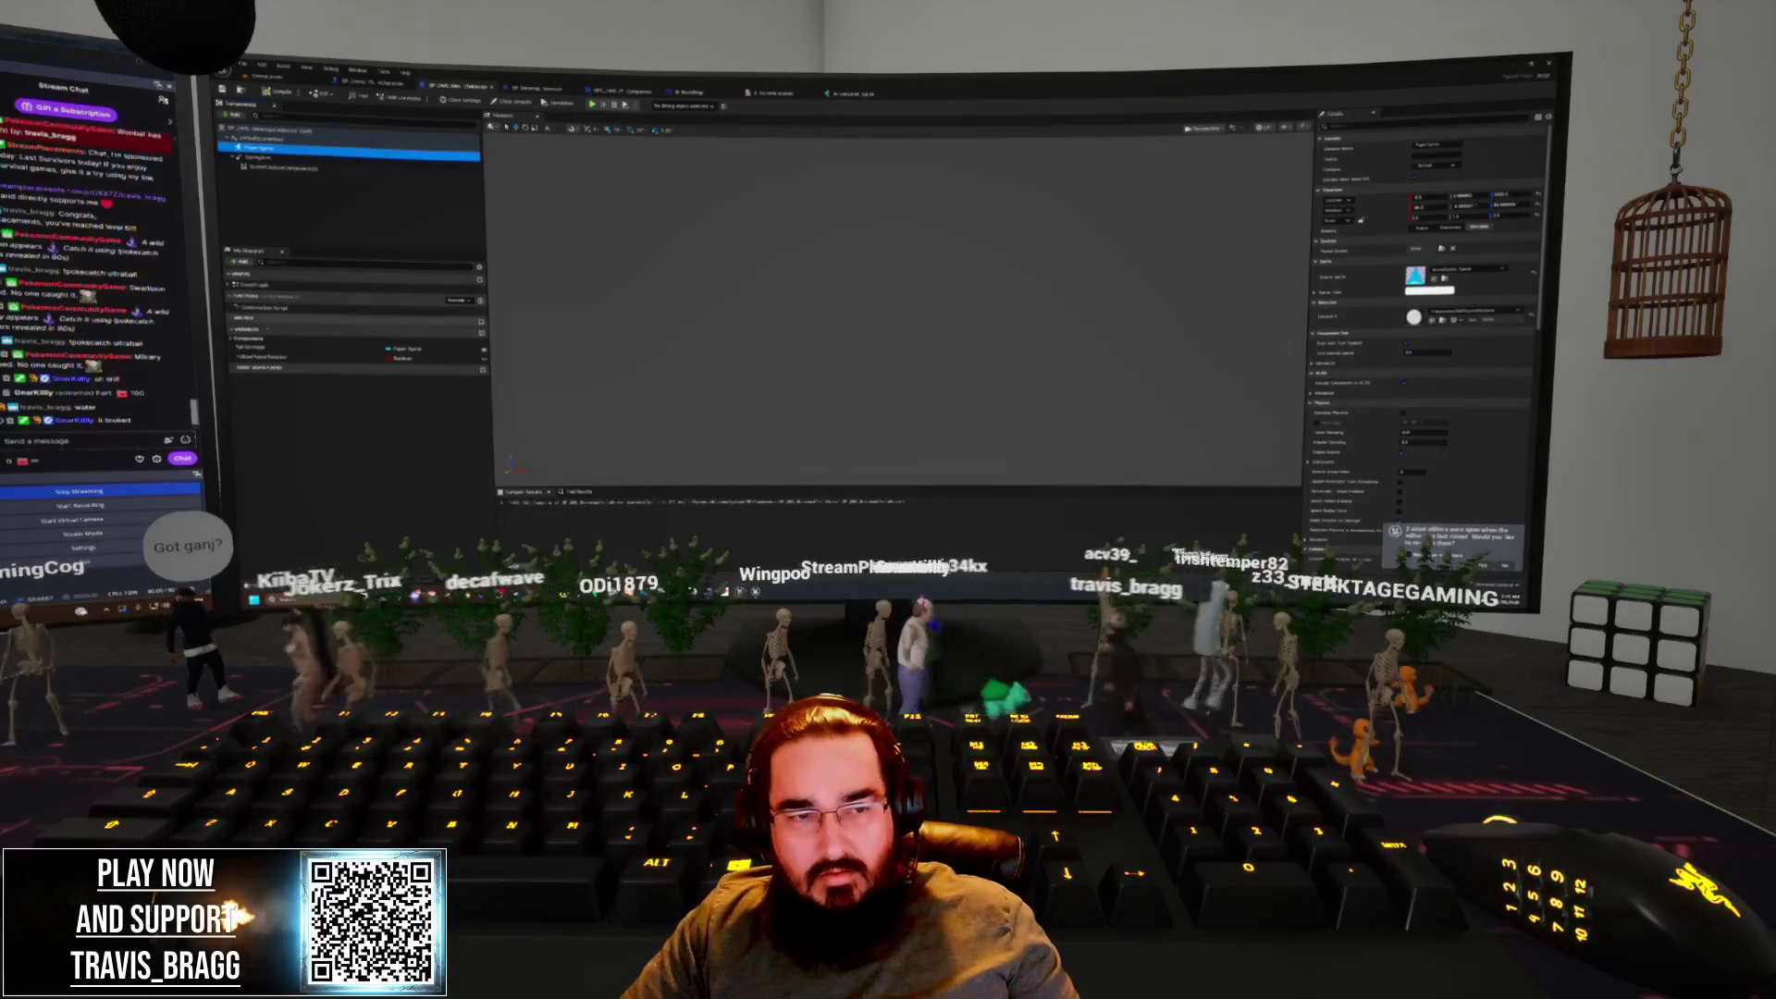
{"action": "left_click", "coordinate": [277, 349]}
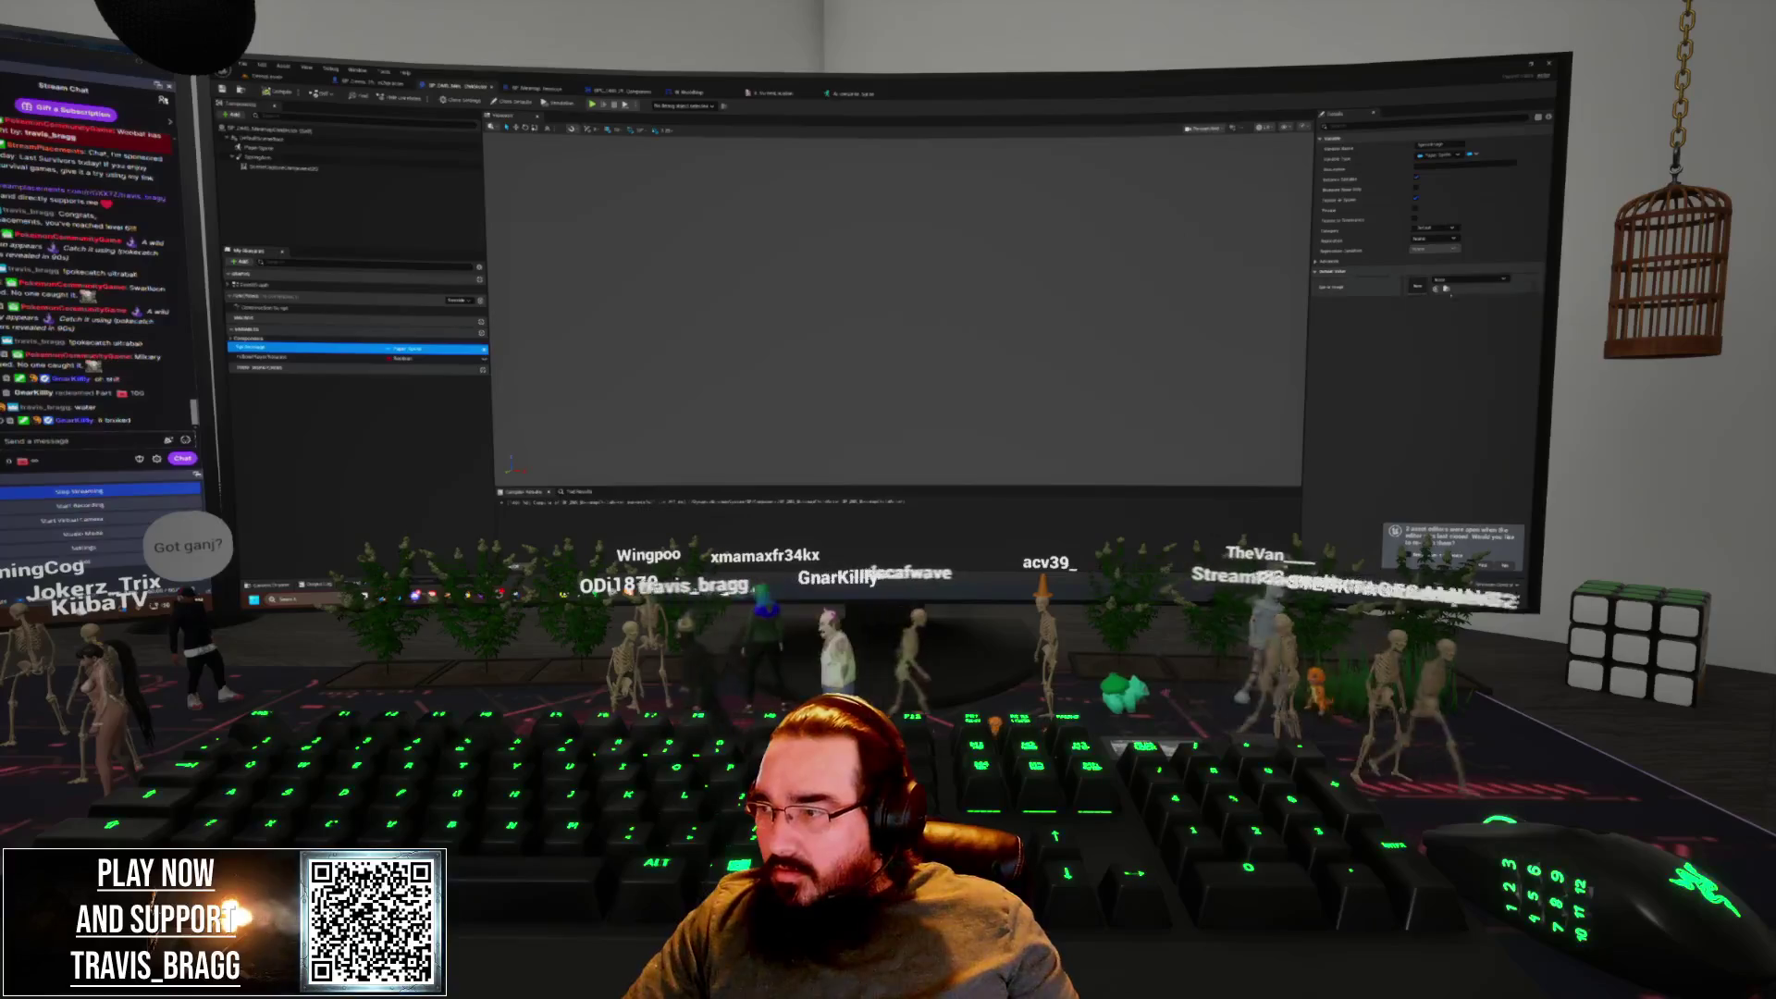
{"action": "left_click", "coordinate": [1469, 280]}
{"action": "left_click", "coordinate": [1480, 370]}
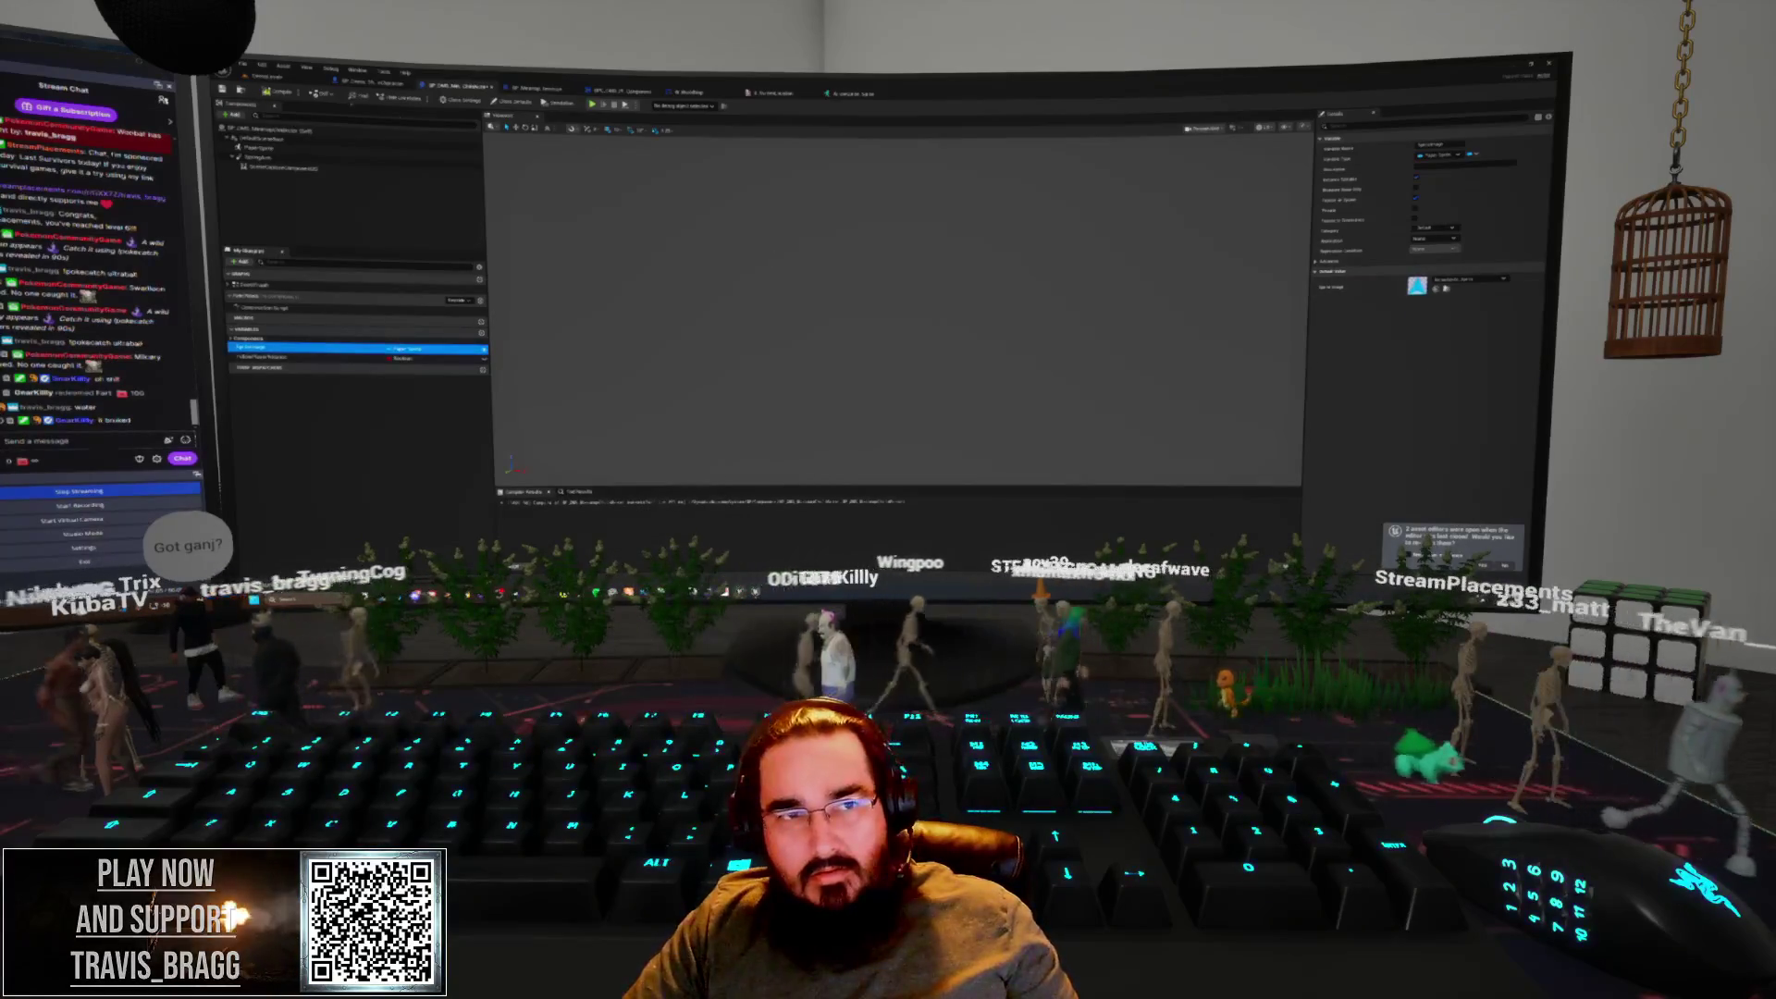
Play-test the level from the level editor and stop it
{"action": "key", "text": "ctrl+Tab"}
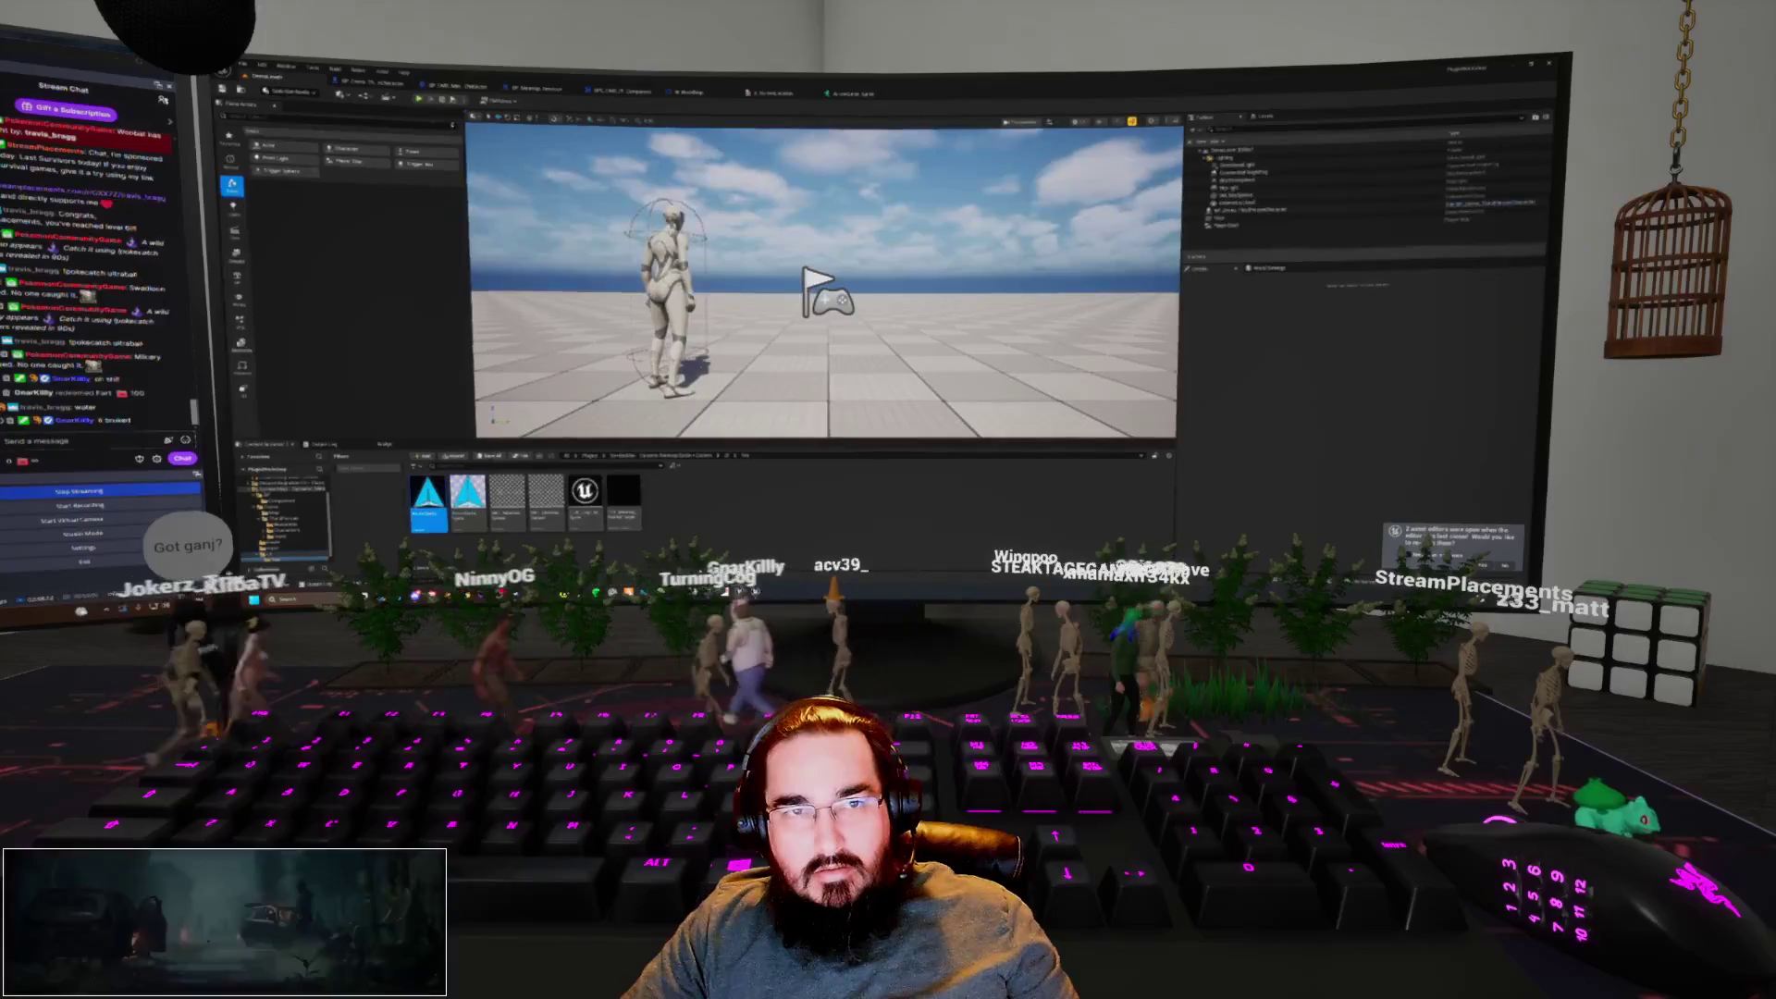
{"action": "key", "text": "alt+p"}
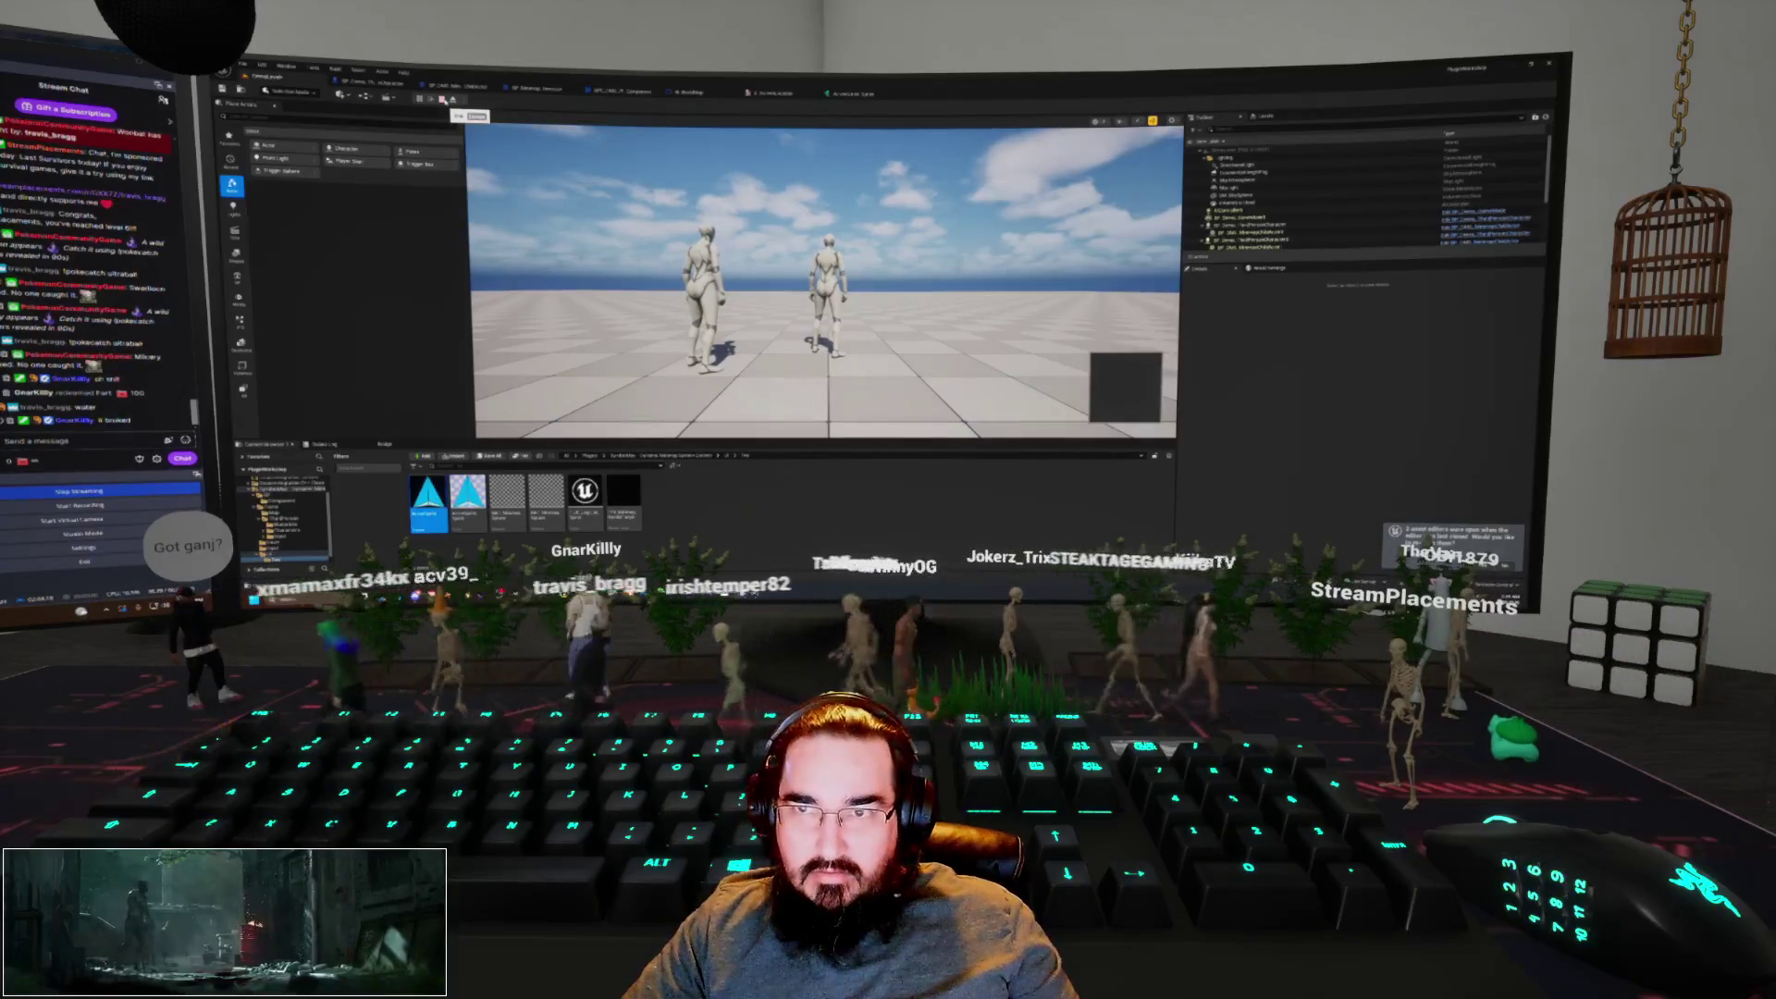
{"action": "key", "text": "Escape"}
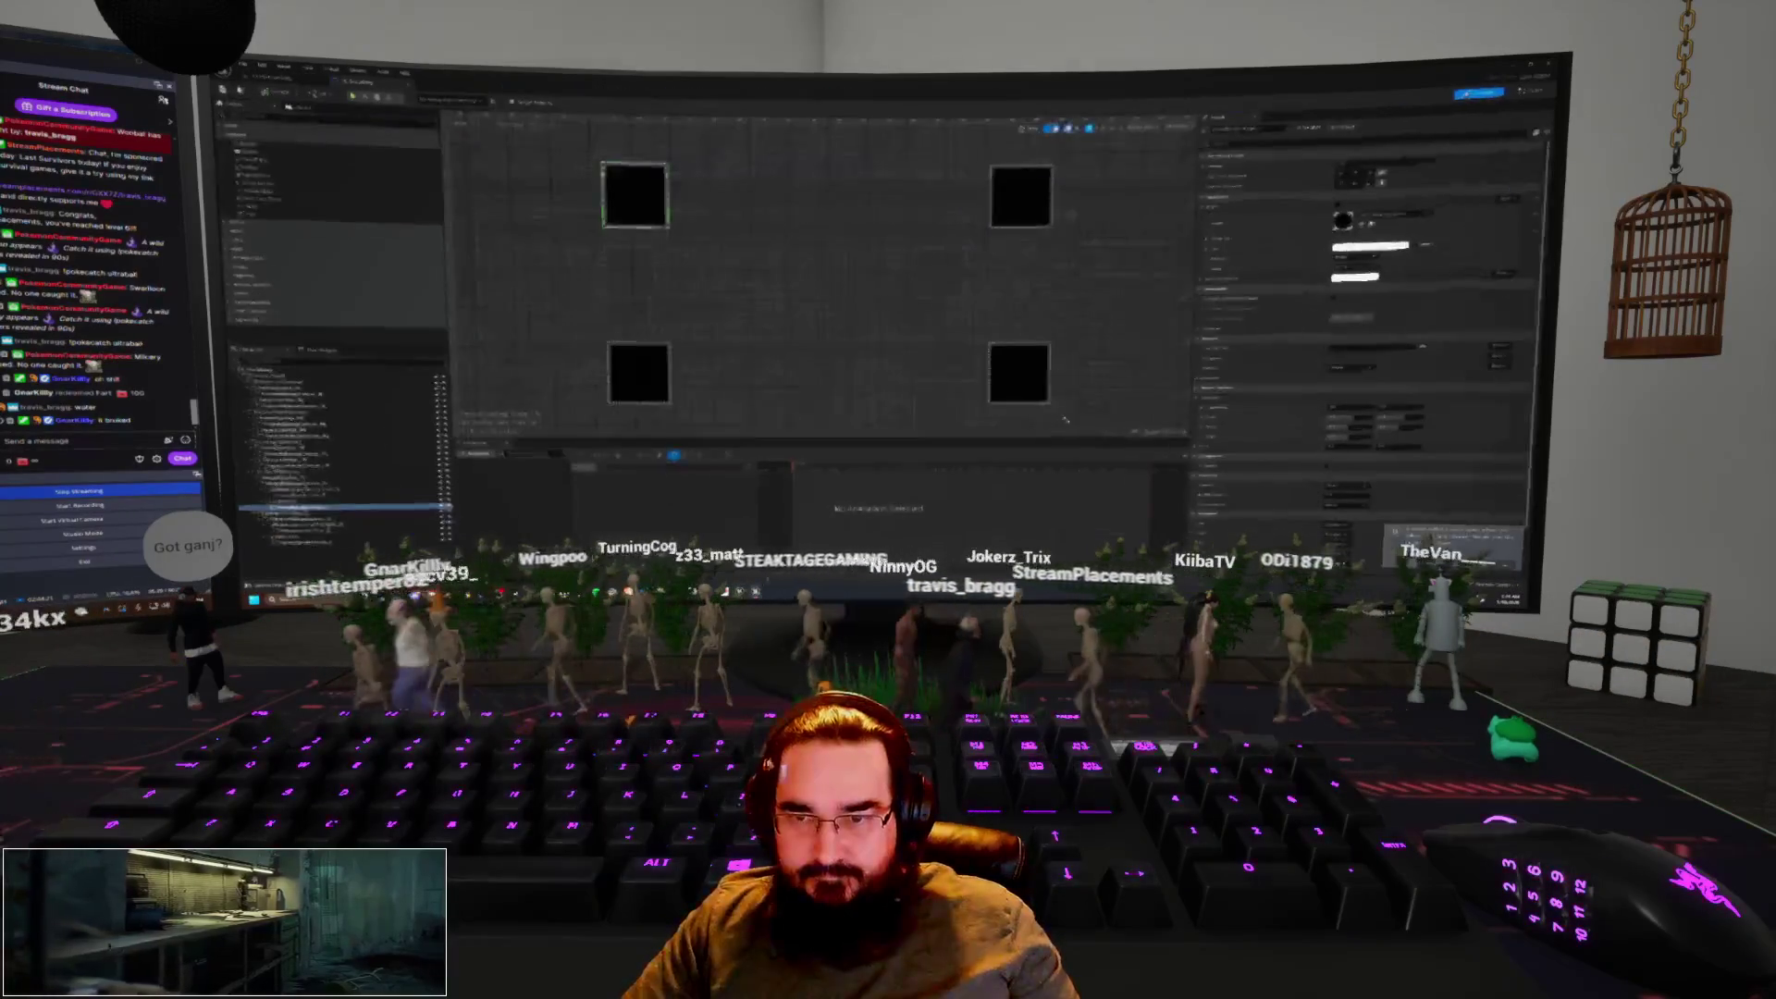
{"action": "key", "text": "alt+Tab"}
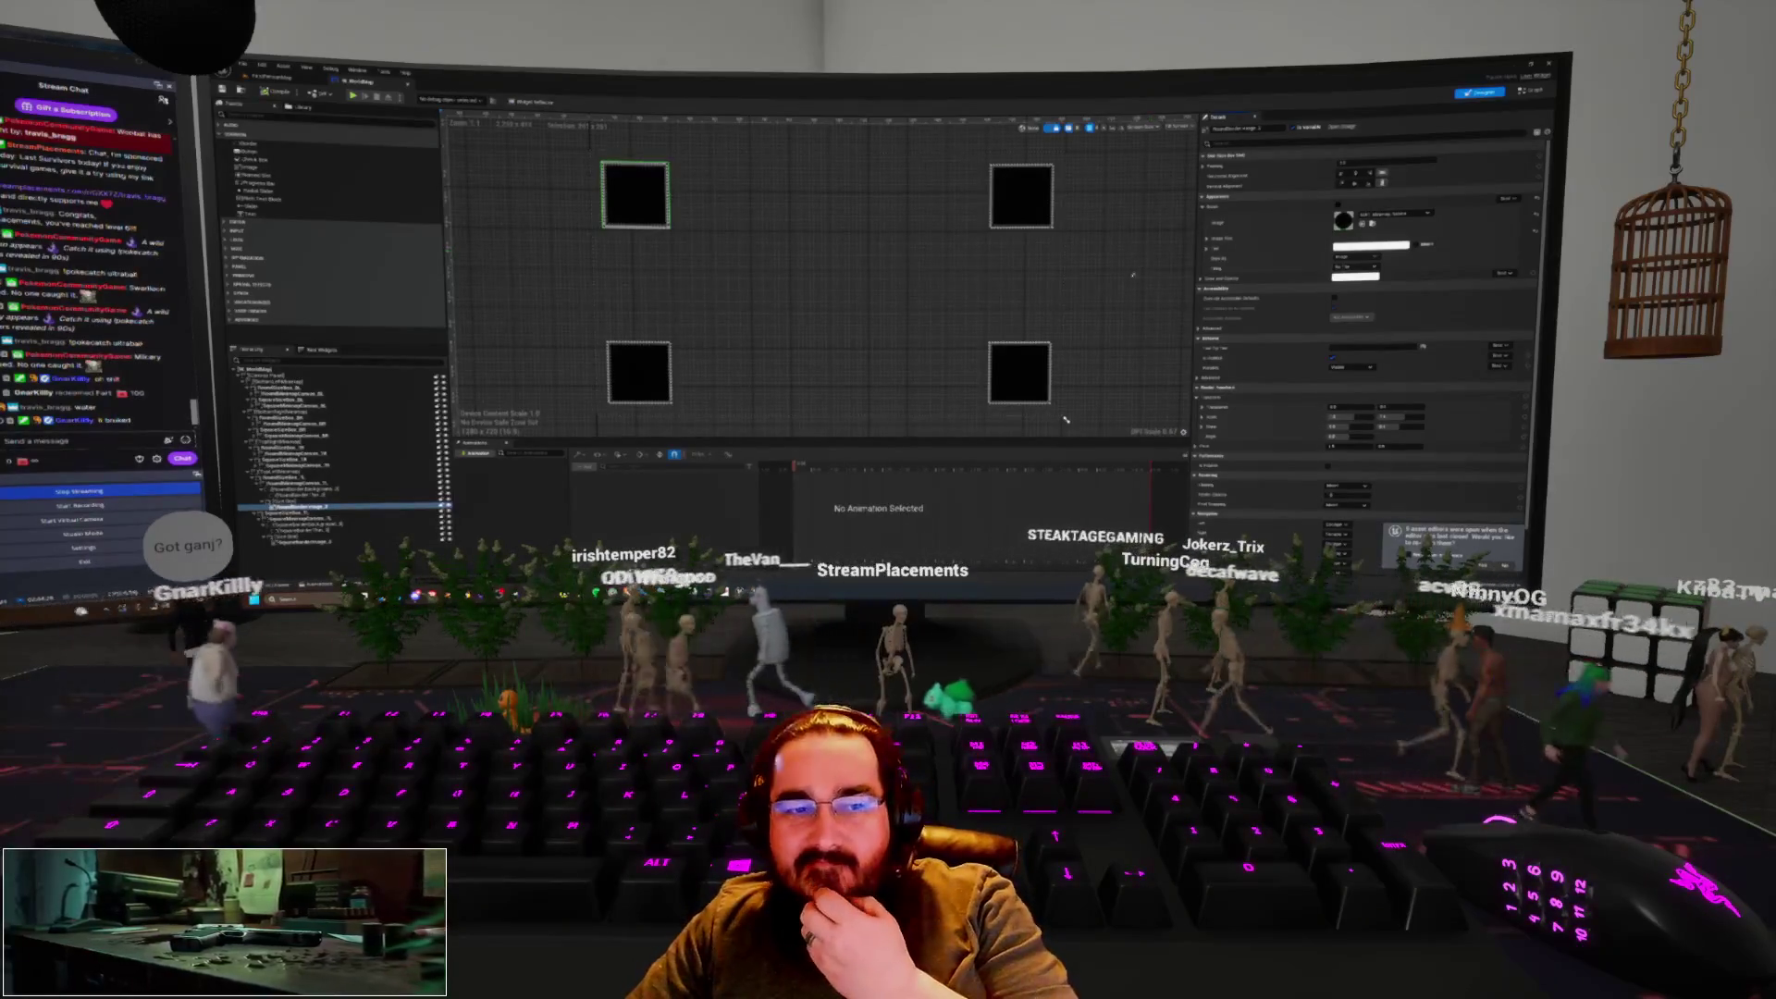
{"action": "left_click", "coordinate": [723, 168]}
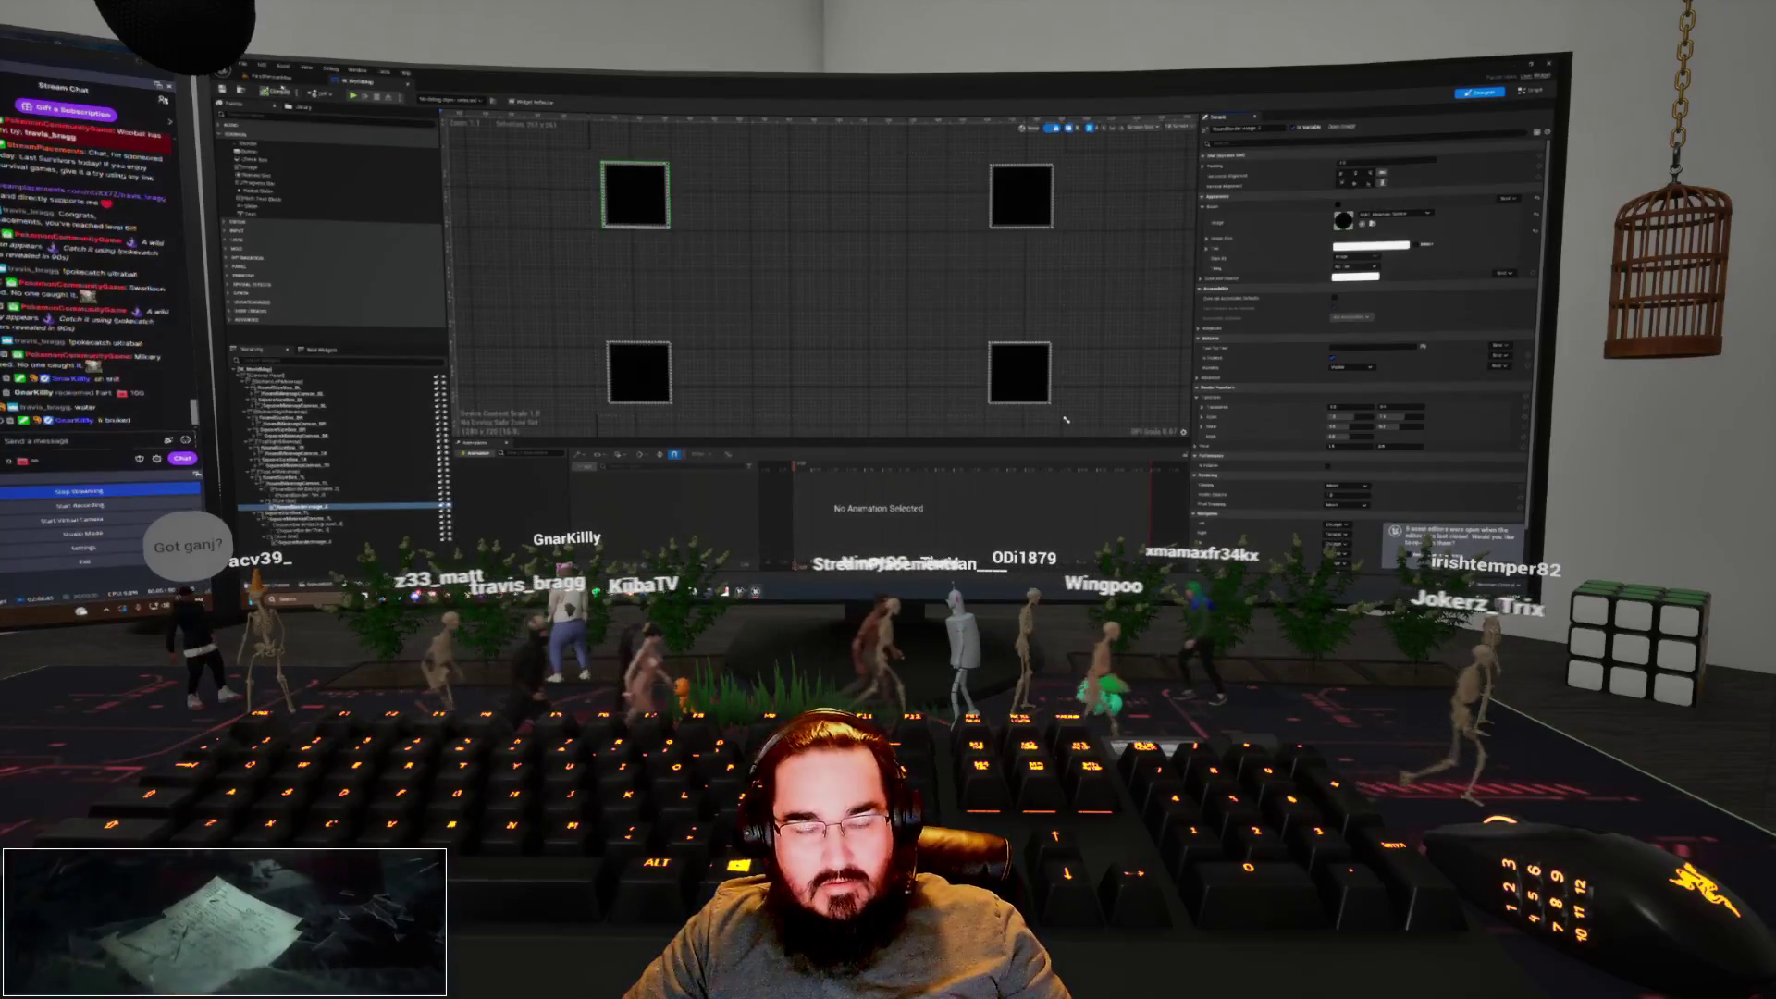
{"action": "key", "text": "alt+Tab"}
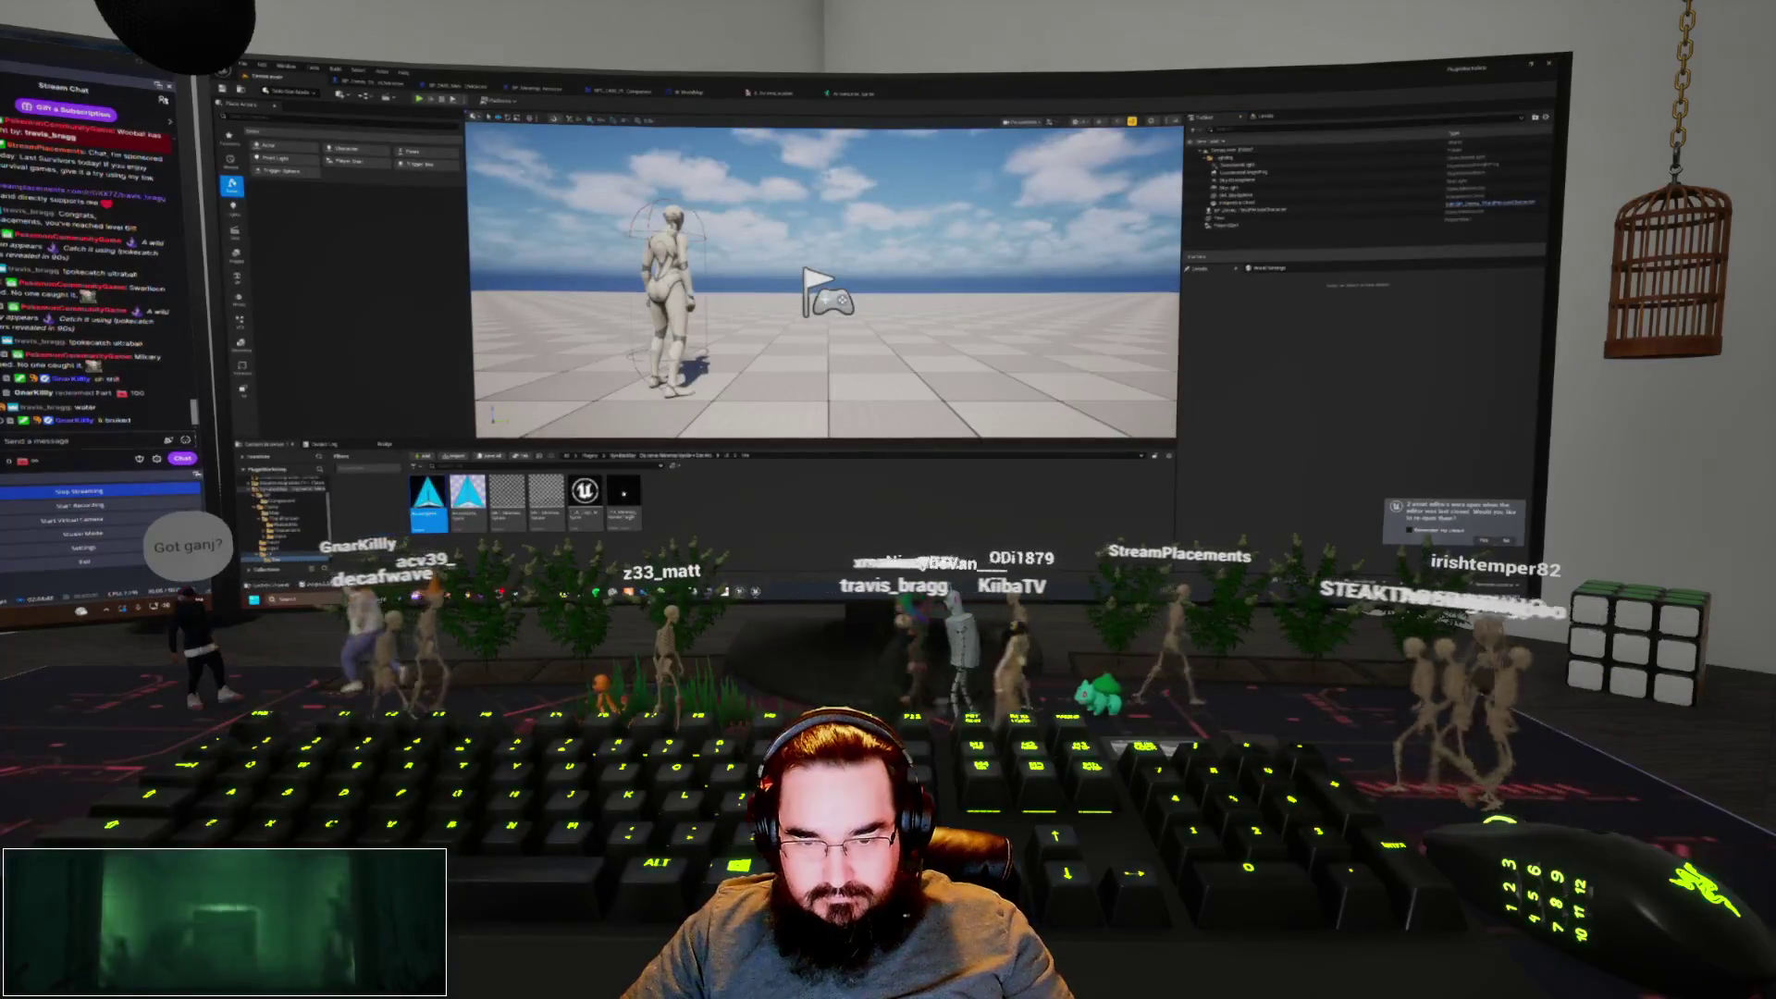
Set the capture component's Texture Target to the render-target asset
{"action": "left_click", "coordinate": [627, 501]}
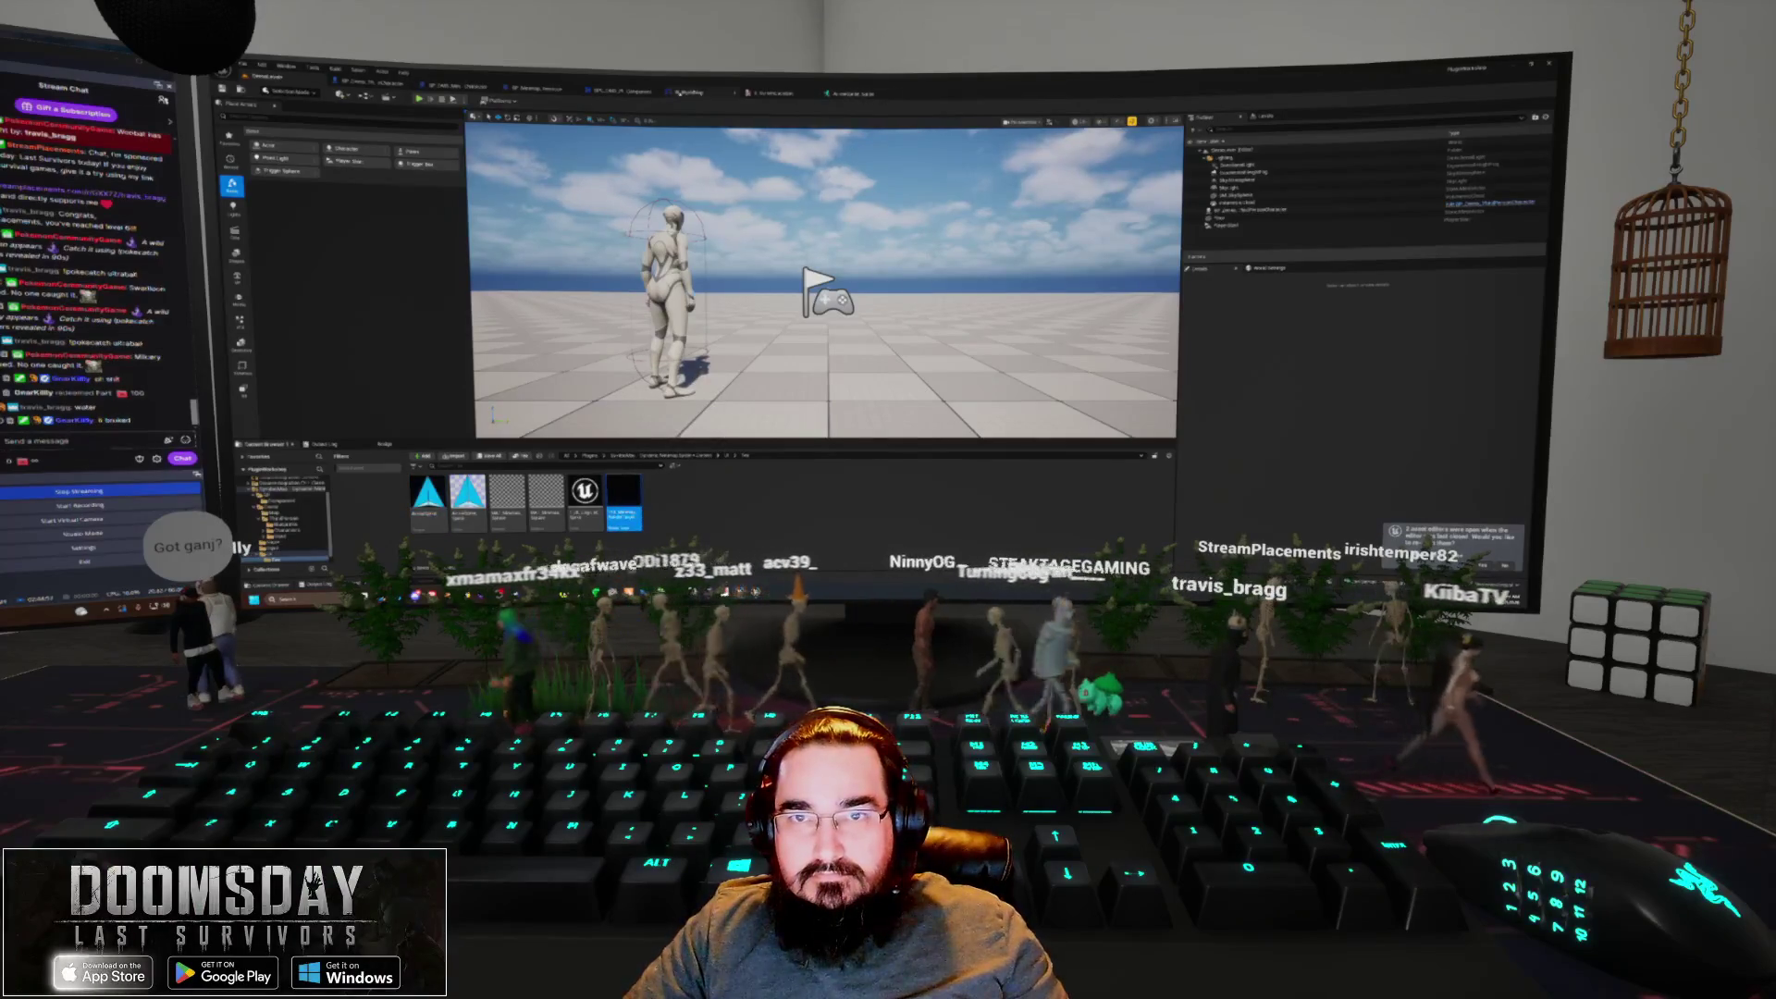
{"action": "double_click", "coordinate": [626, 500]}
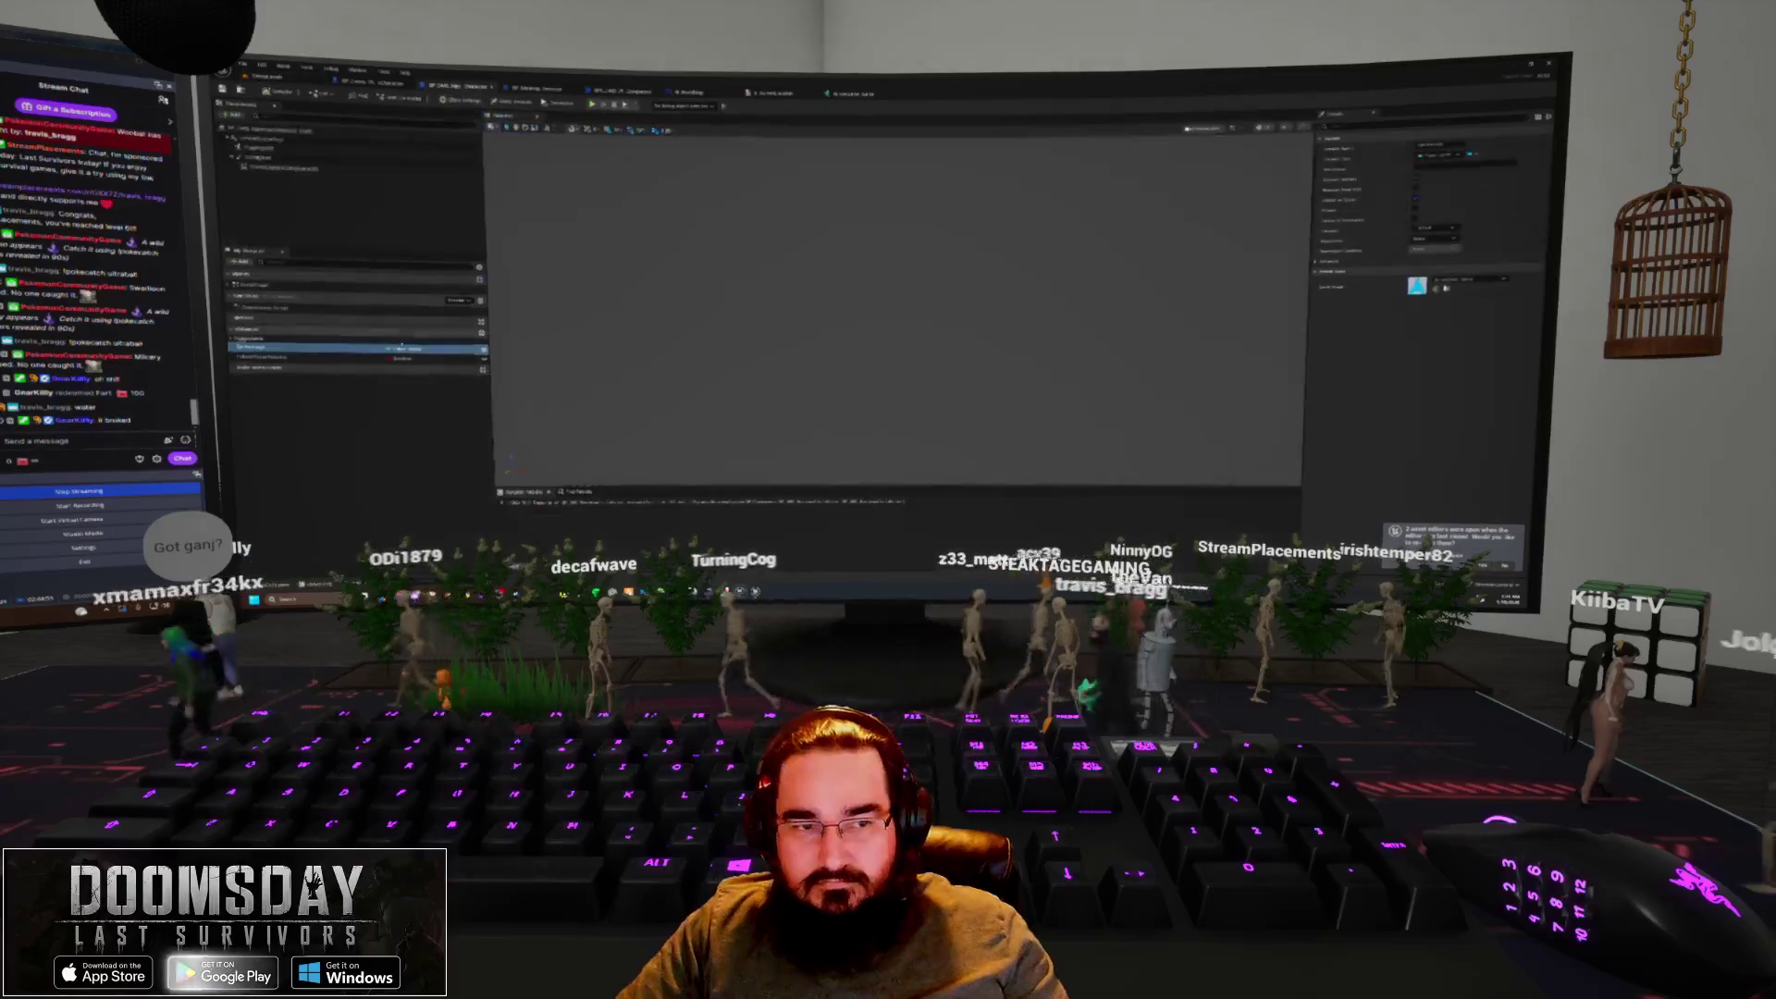
{"action": "left_click", "coordinate": [294, 174]}
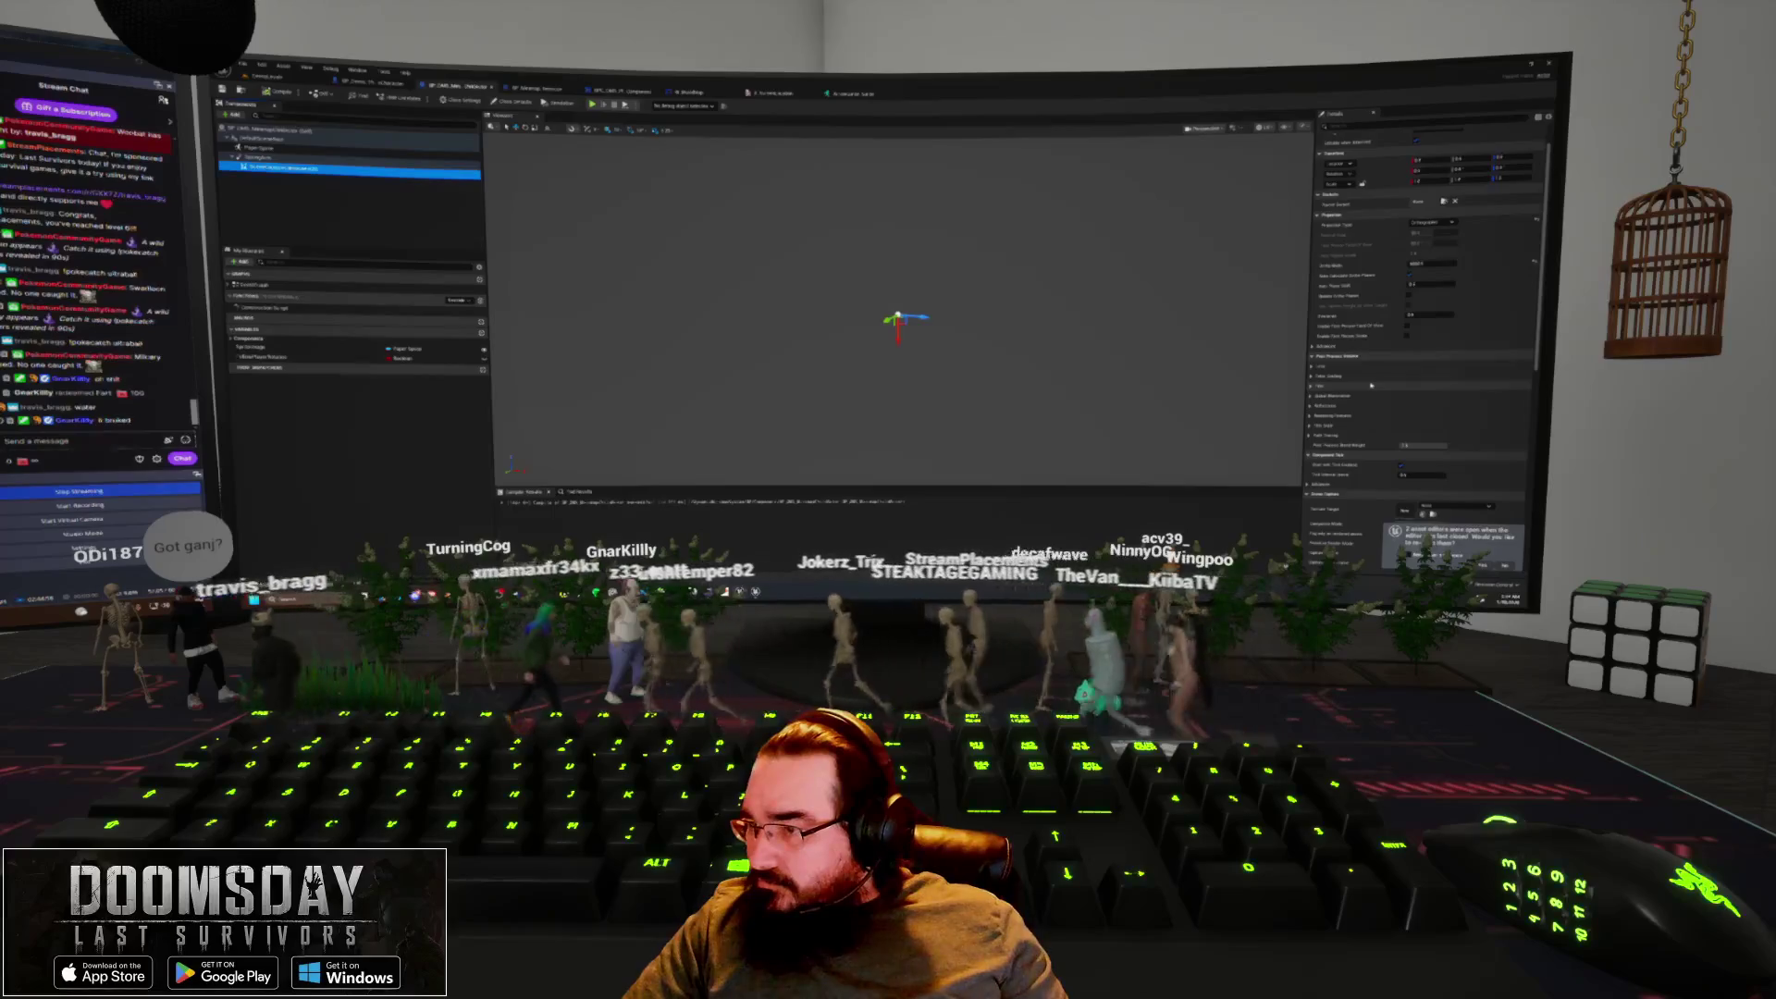
{"action": "scroll", "coordinate": [1425, 324], "scroll_direction": "down", "scroll_amount": 5}
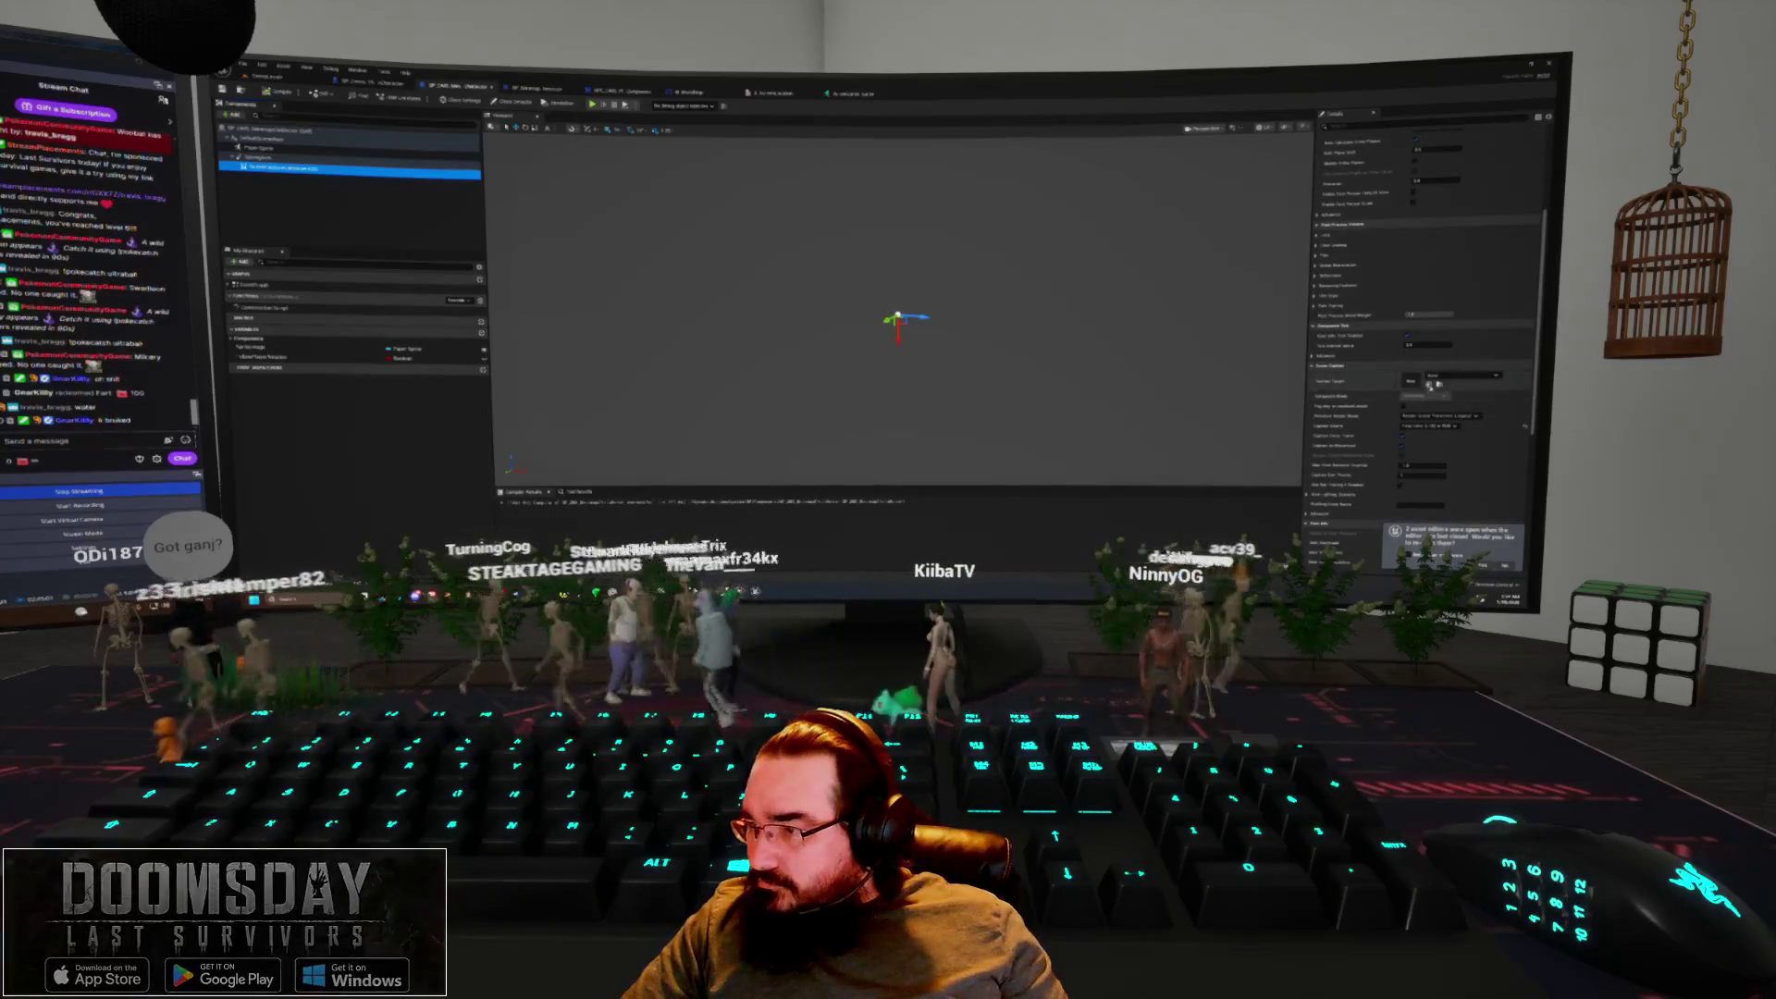
{"action": "left_click", "coordinate": [1429, 384]}
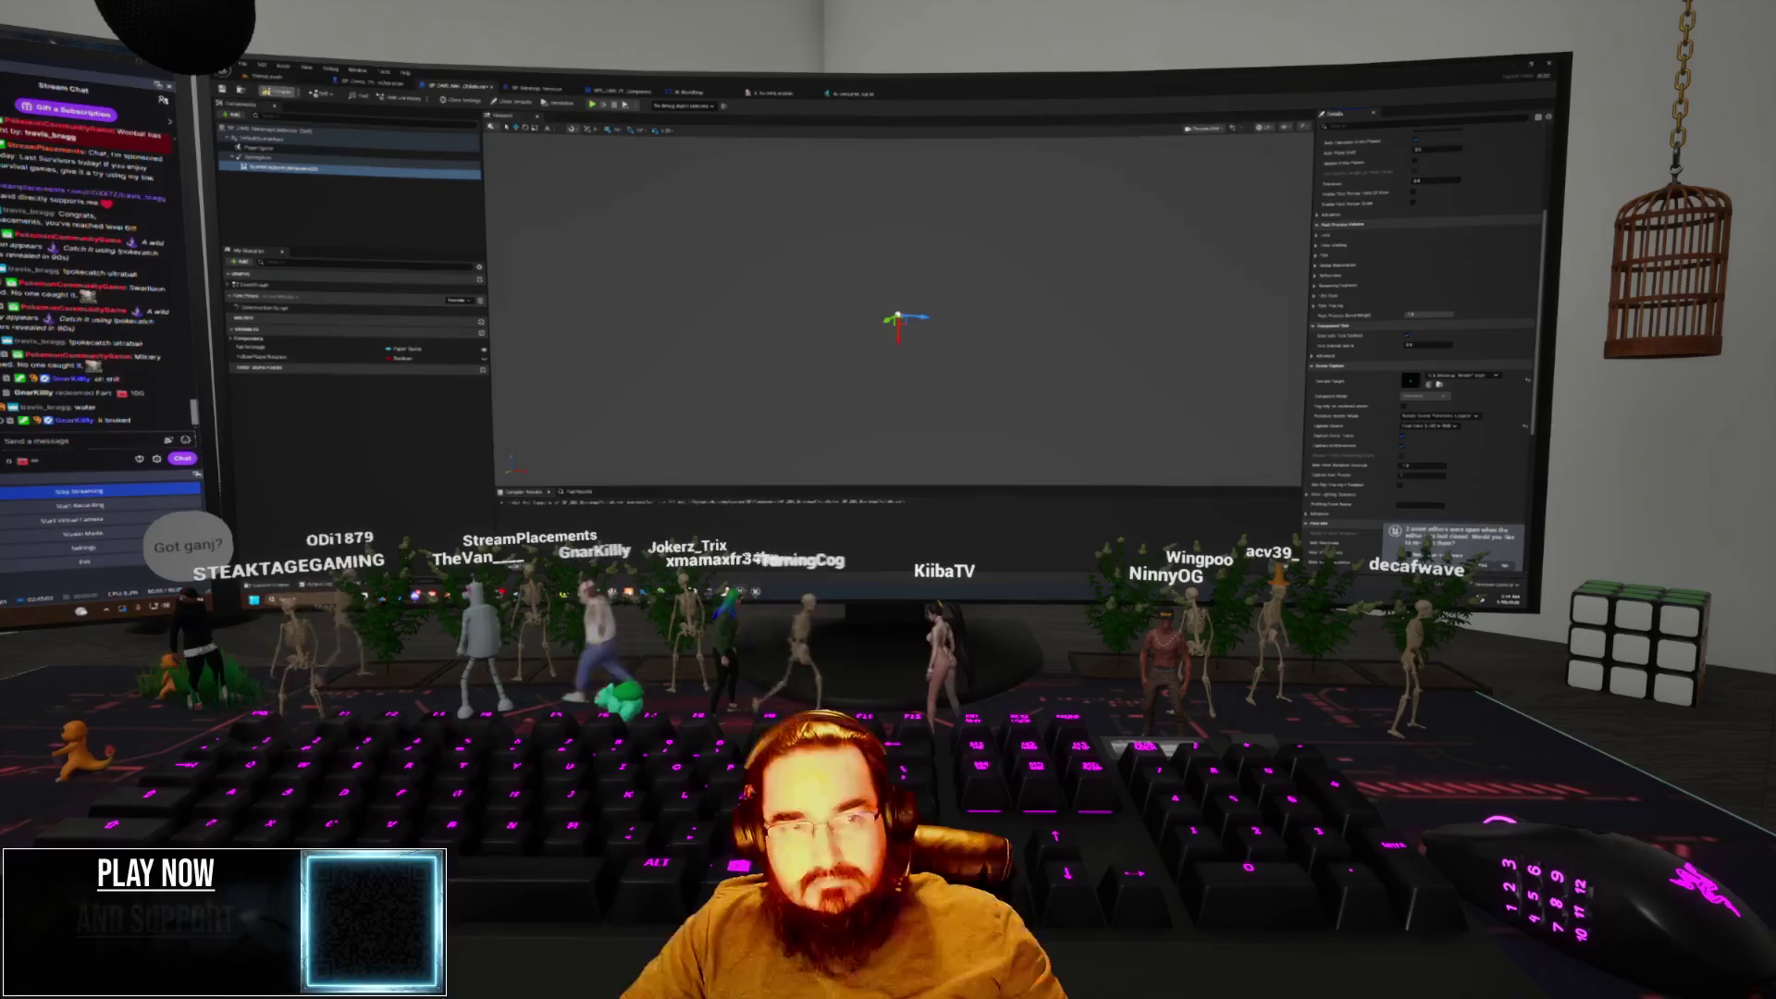
Play-test the change, then open the MAT_Minimap_Square material
{"action": "key", "text": "ctrl+Tab"}
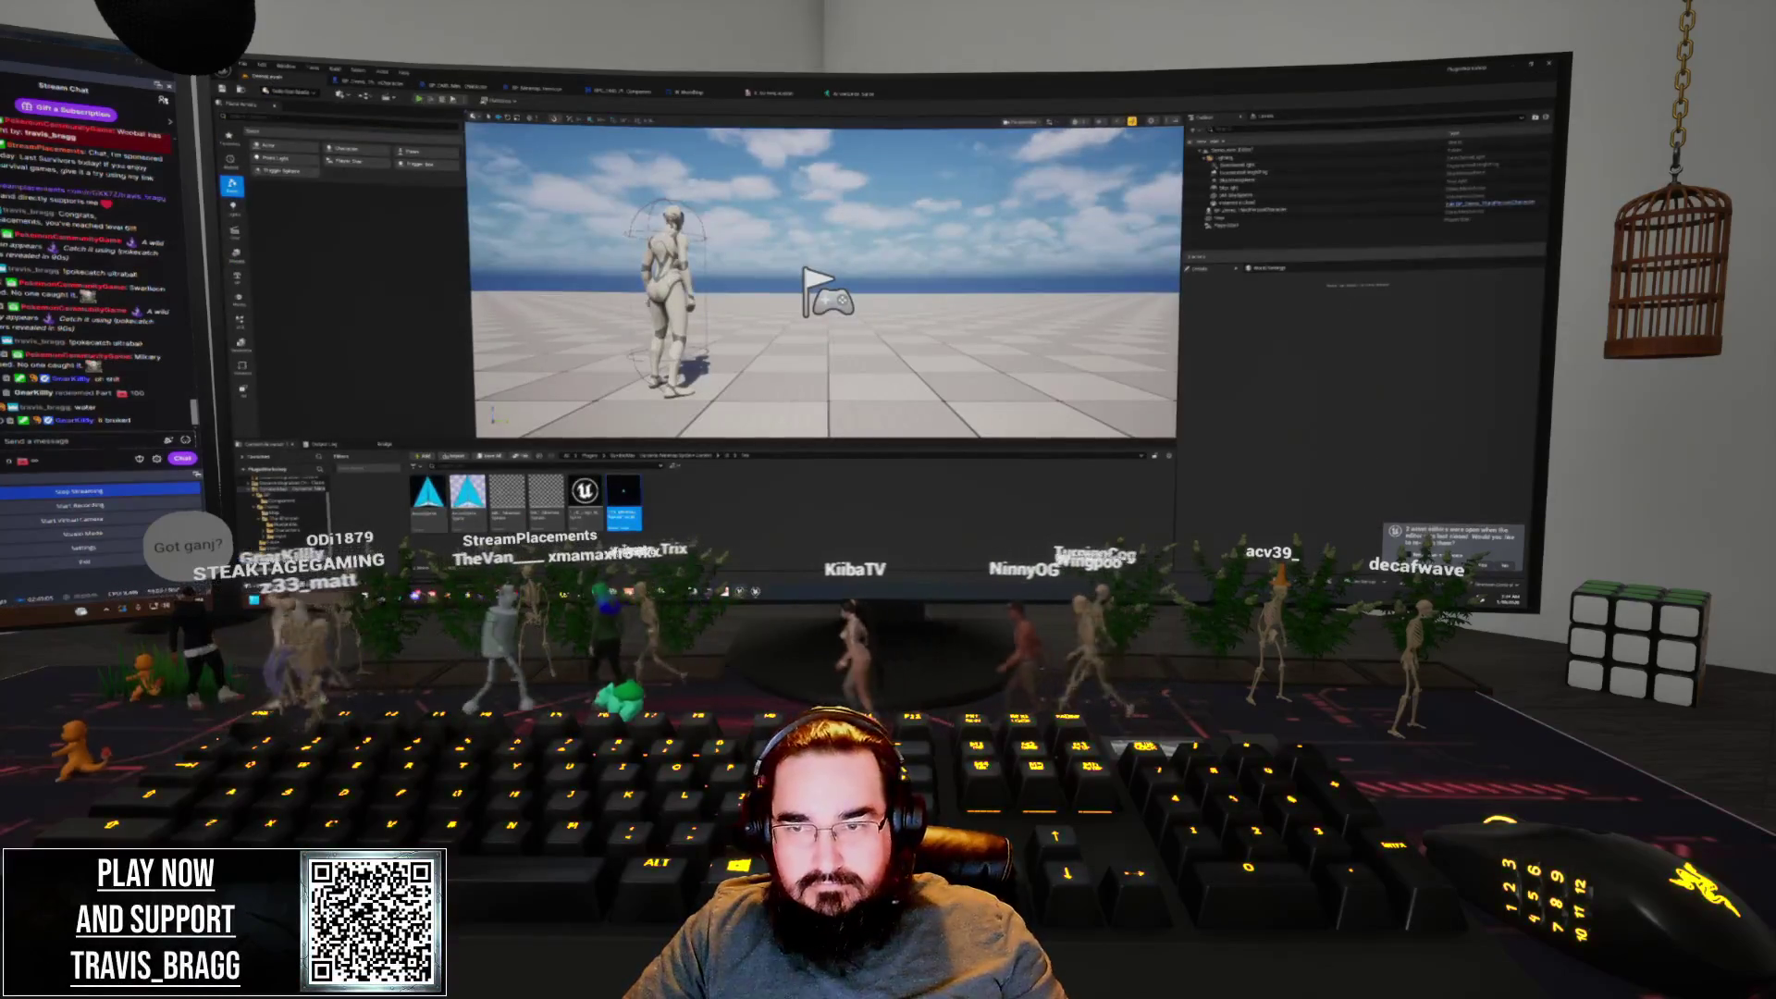
{"action": "key", "text": "alt+p"}
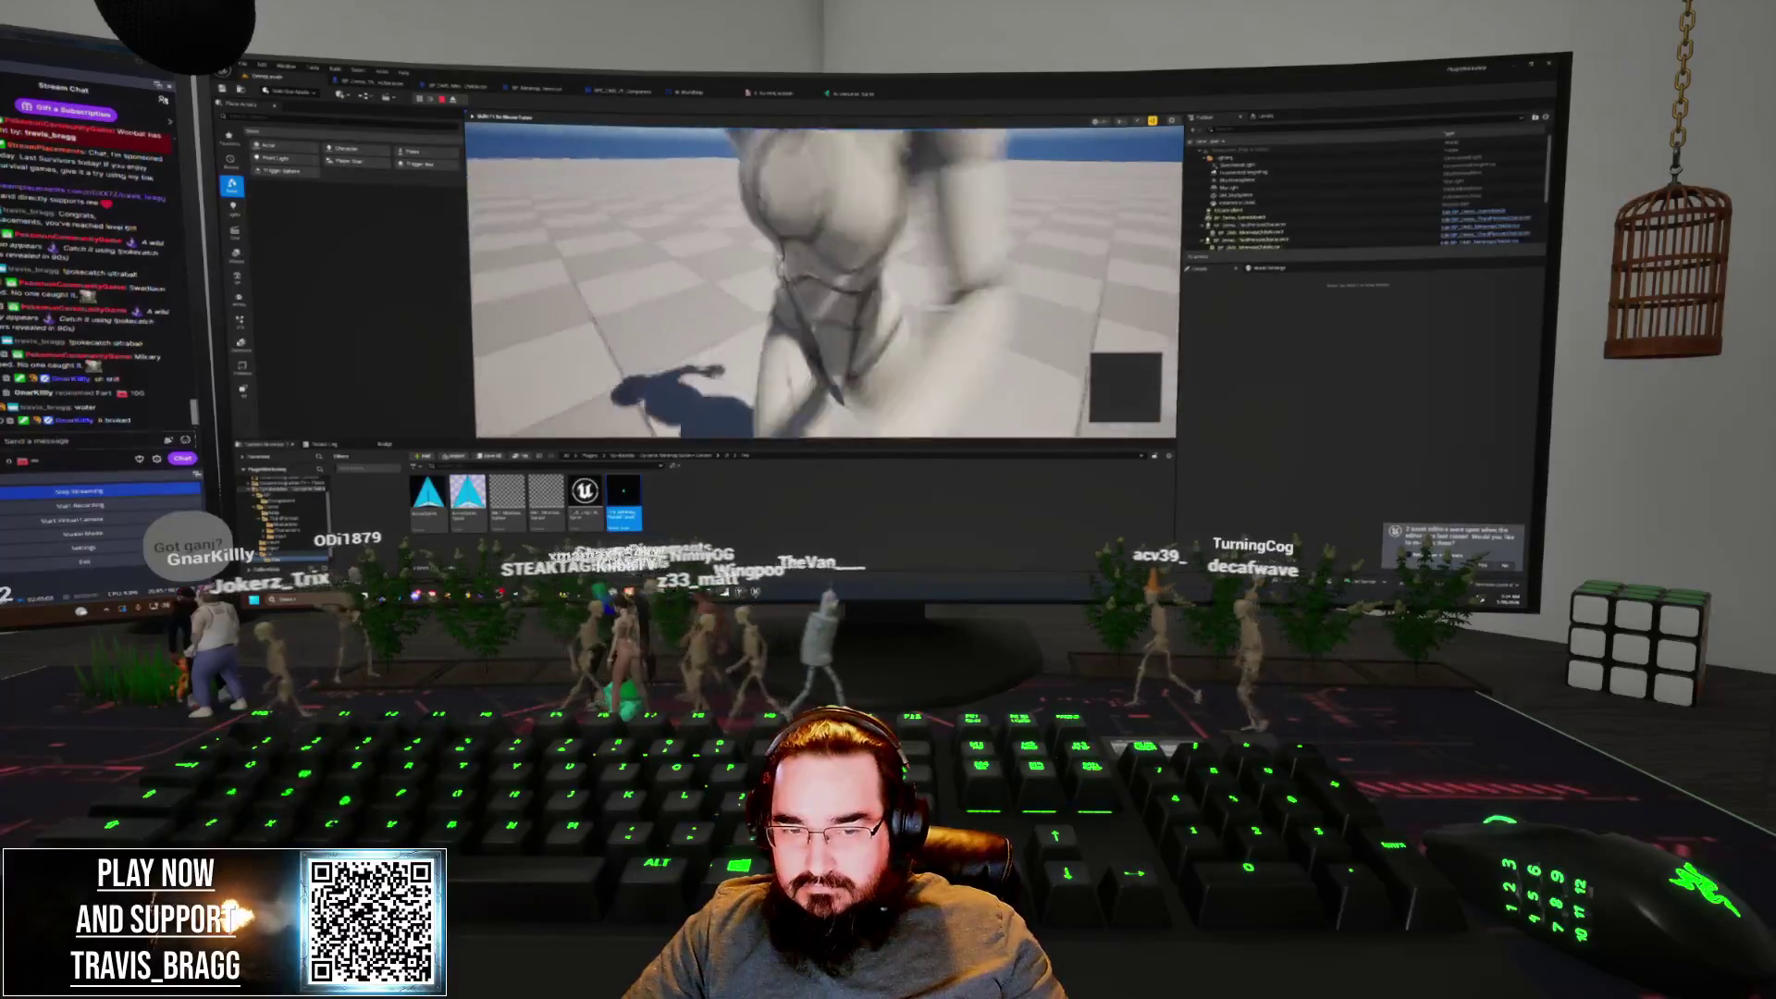
{"action": "key", "text": "Escape"}
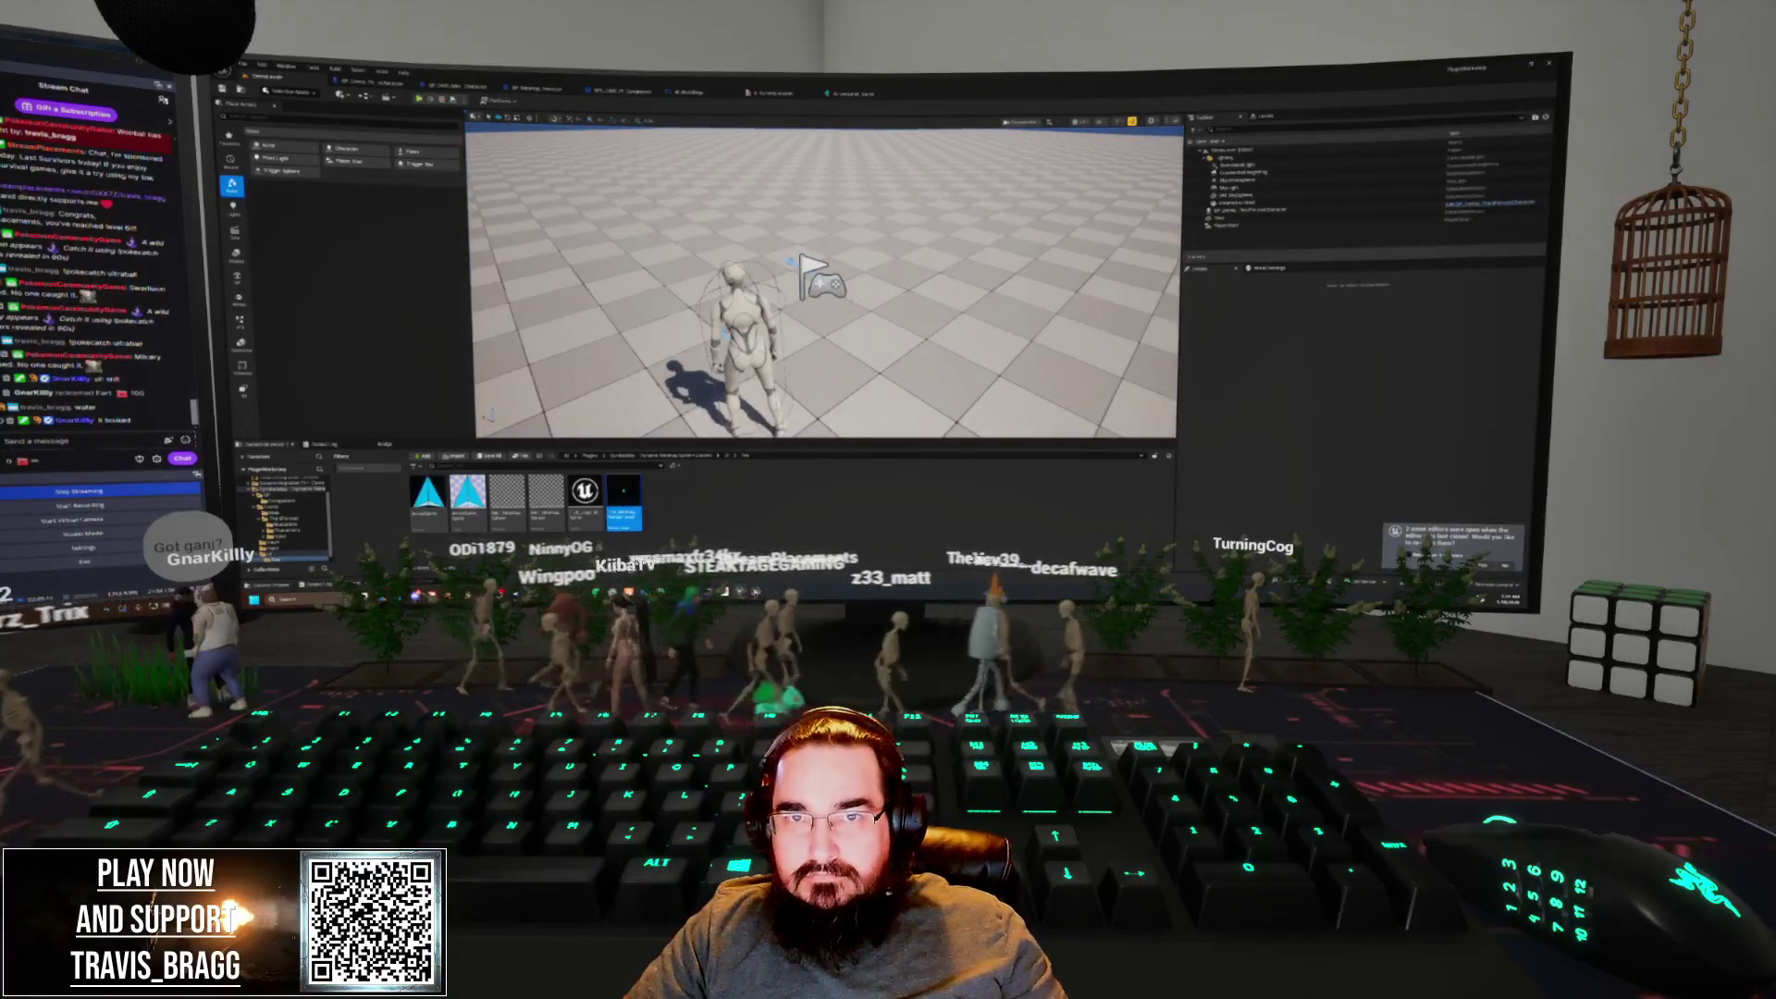
{"action": "double_click", "coordinate": [623, 504]}
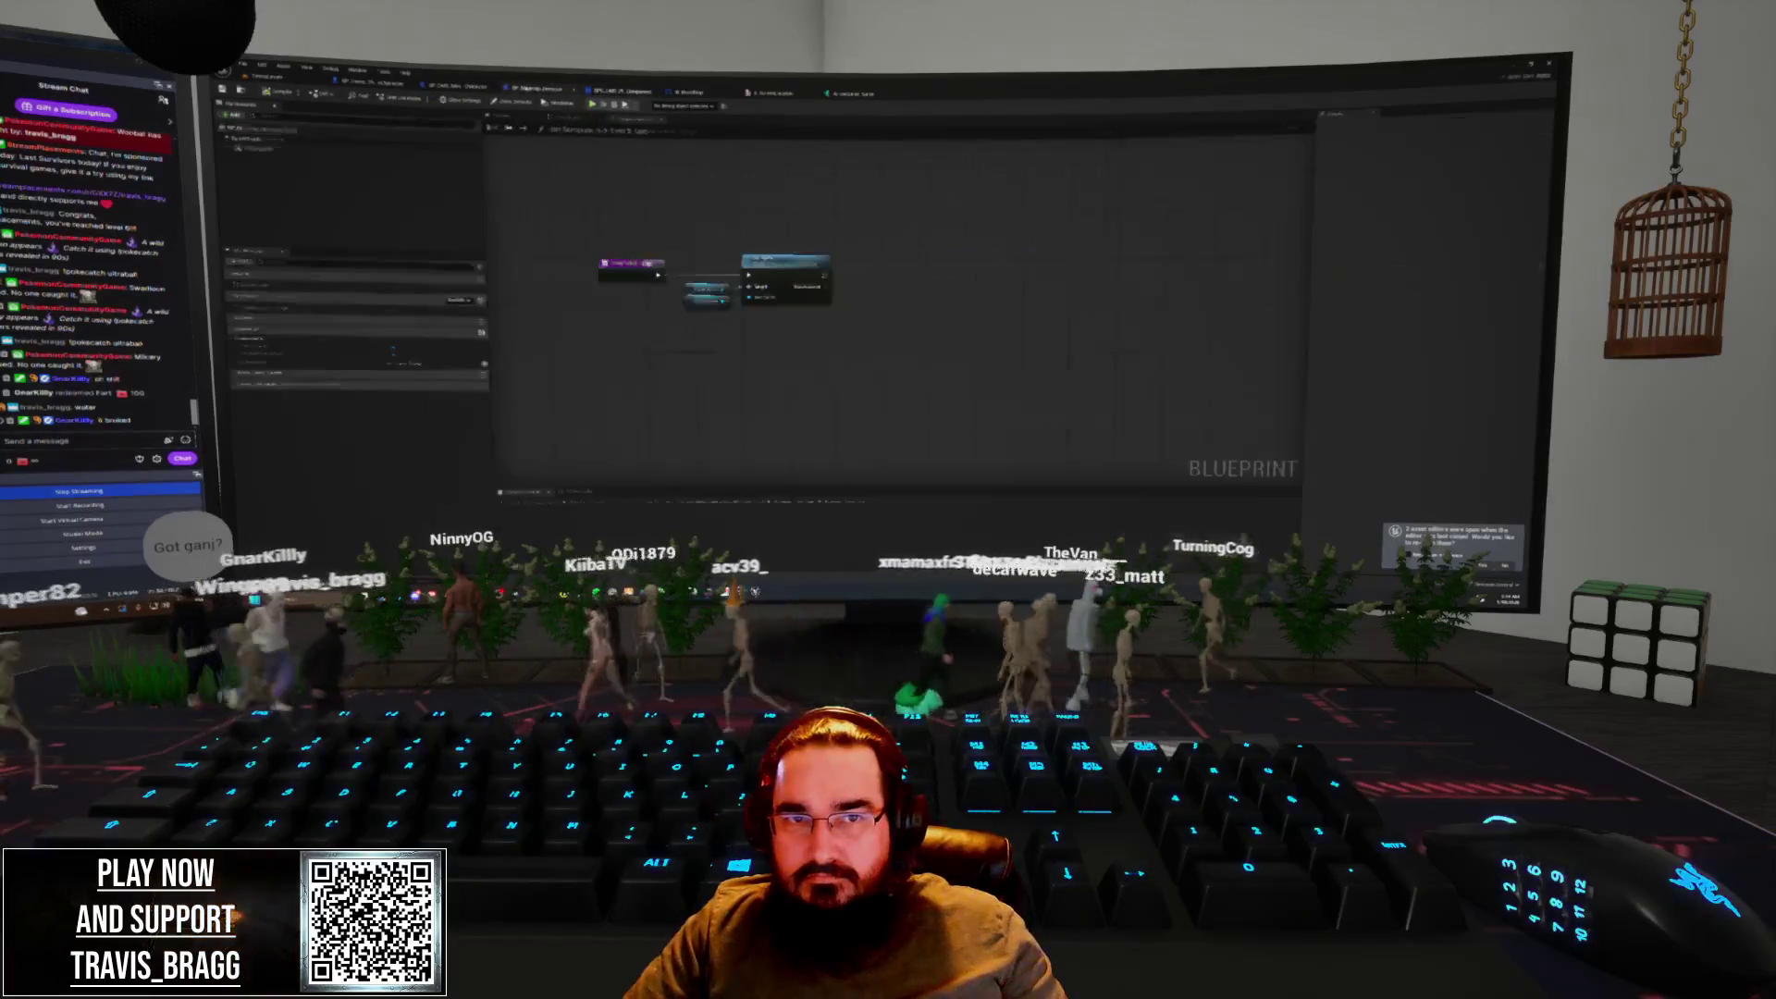
{"action": "key", "text": "ctrl+Tab"}
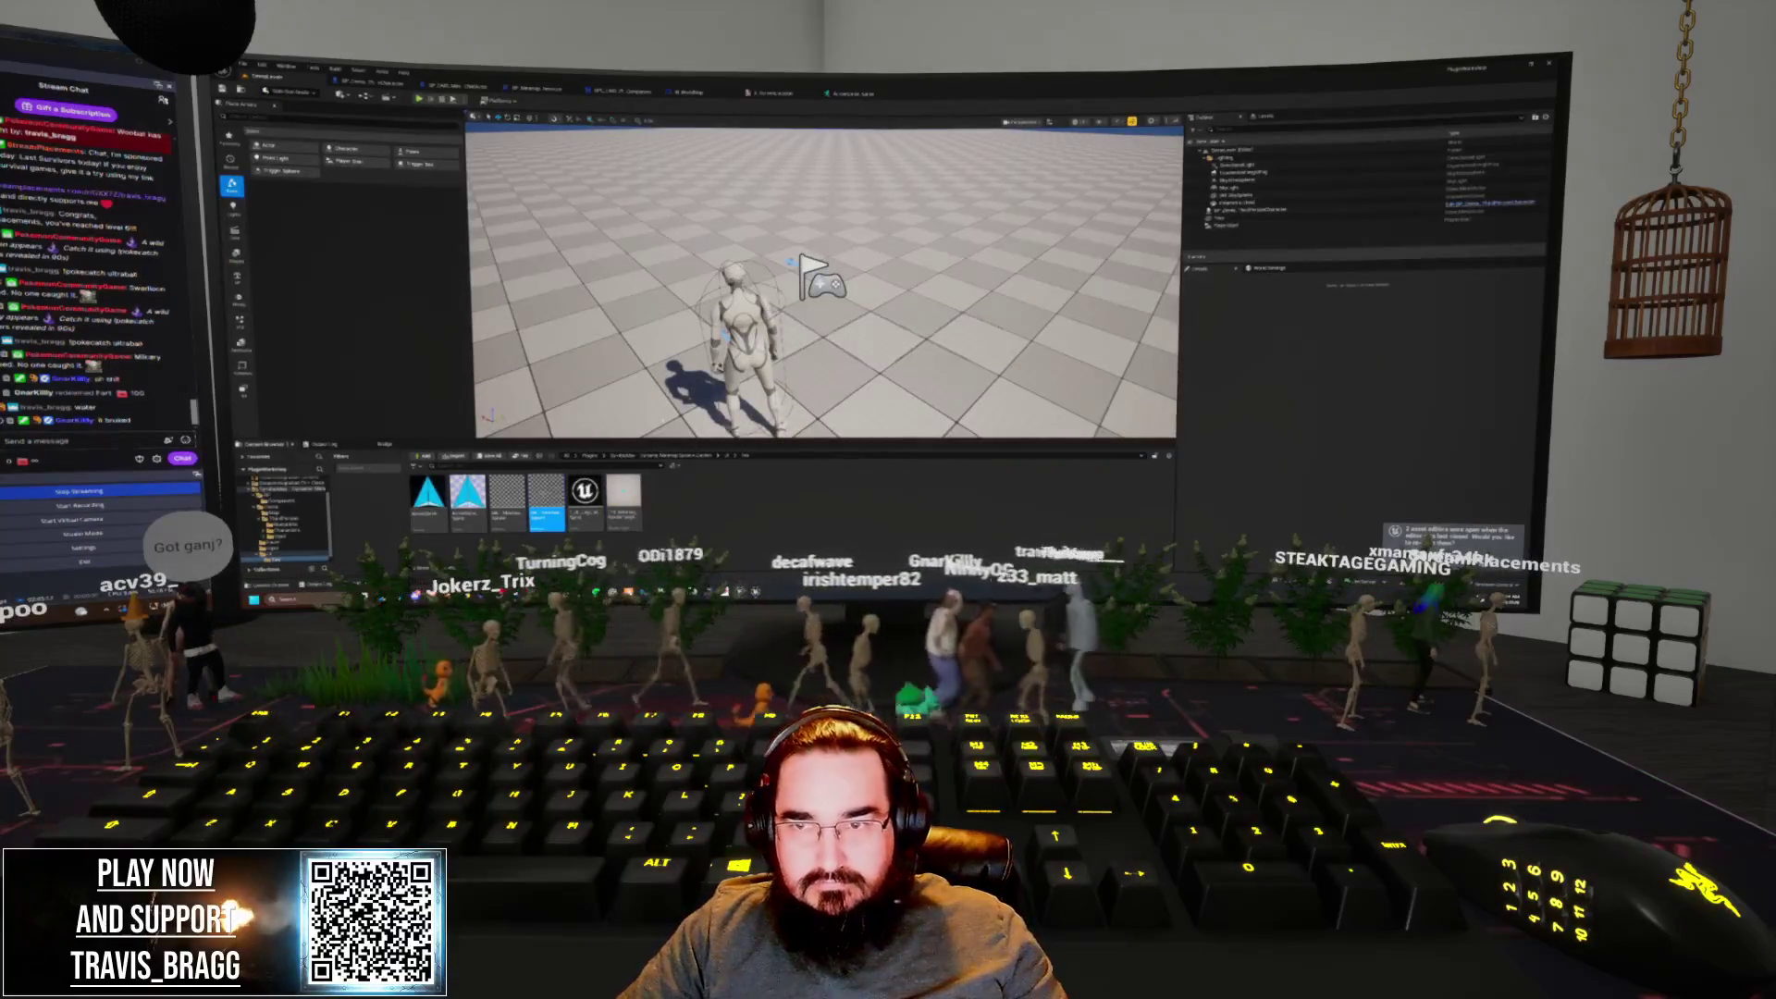
{"action": "double_click", "coordinate": [545, 504]}
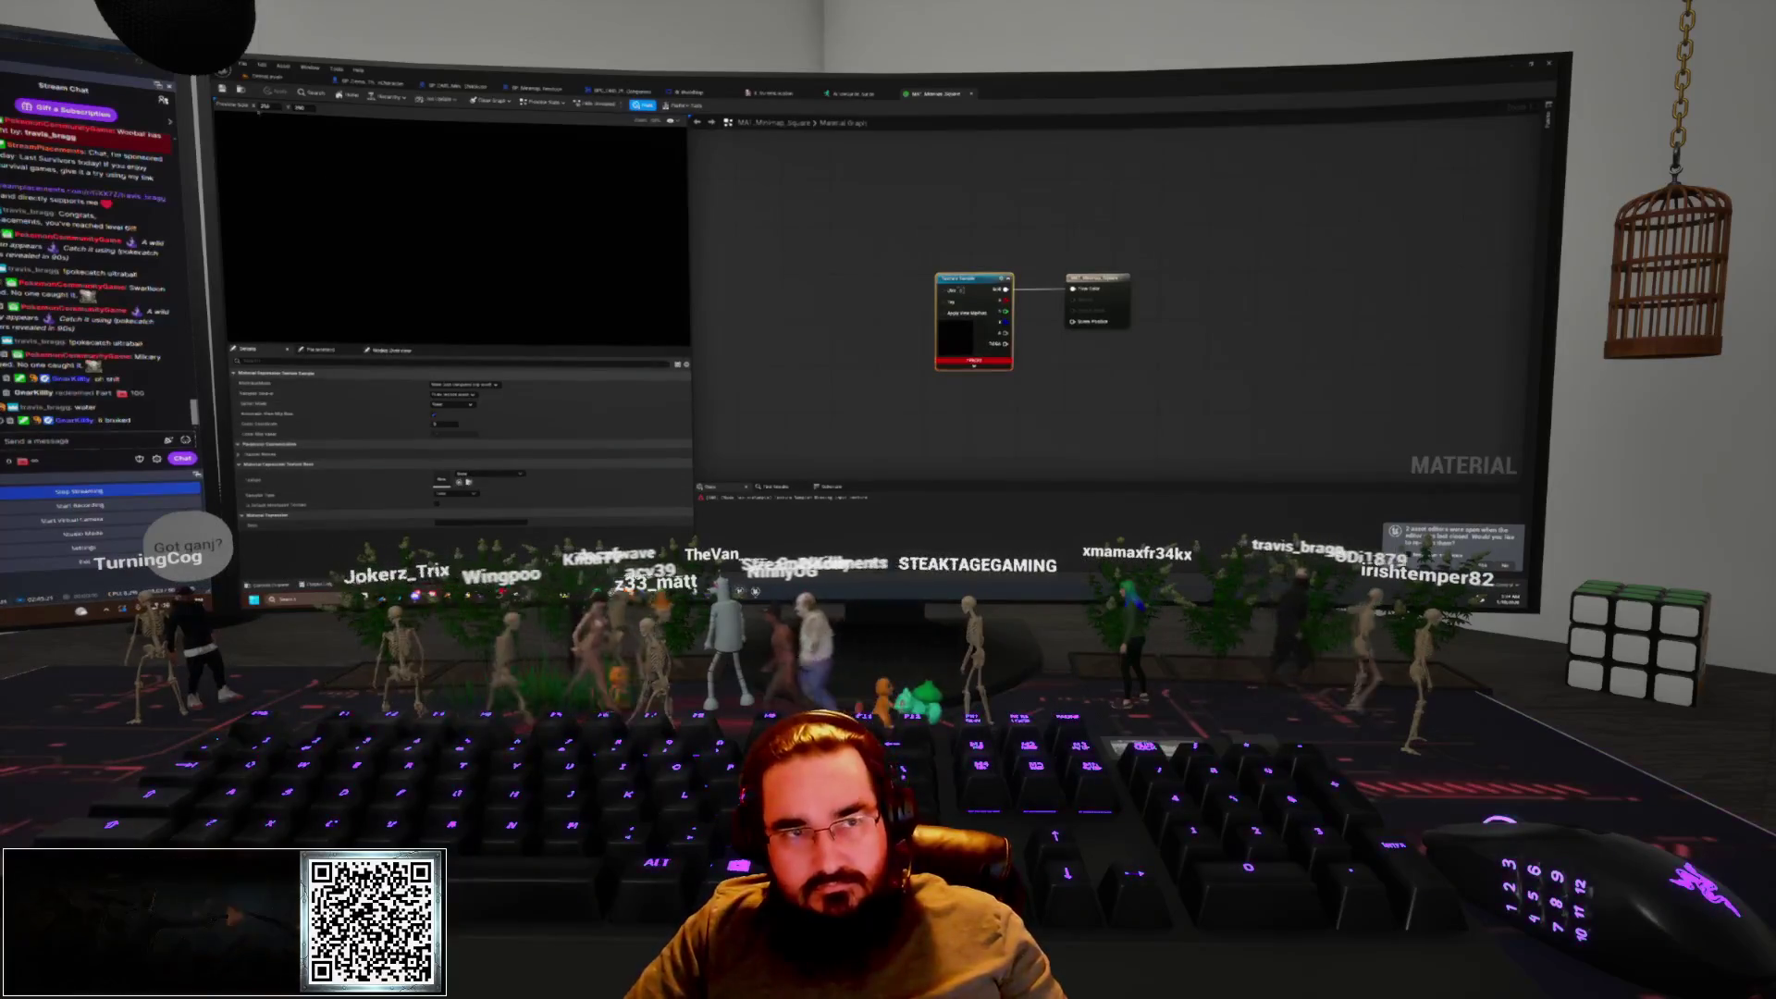
Open the sphere minimap material and give its top Texture Sample node a new texture
{"action": "key", "text": "ctrl+Tab"}
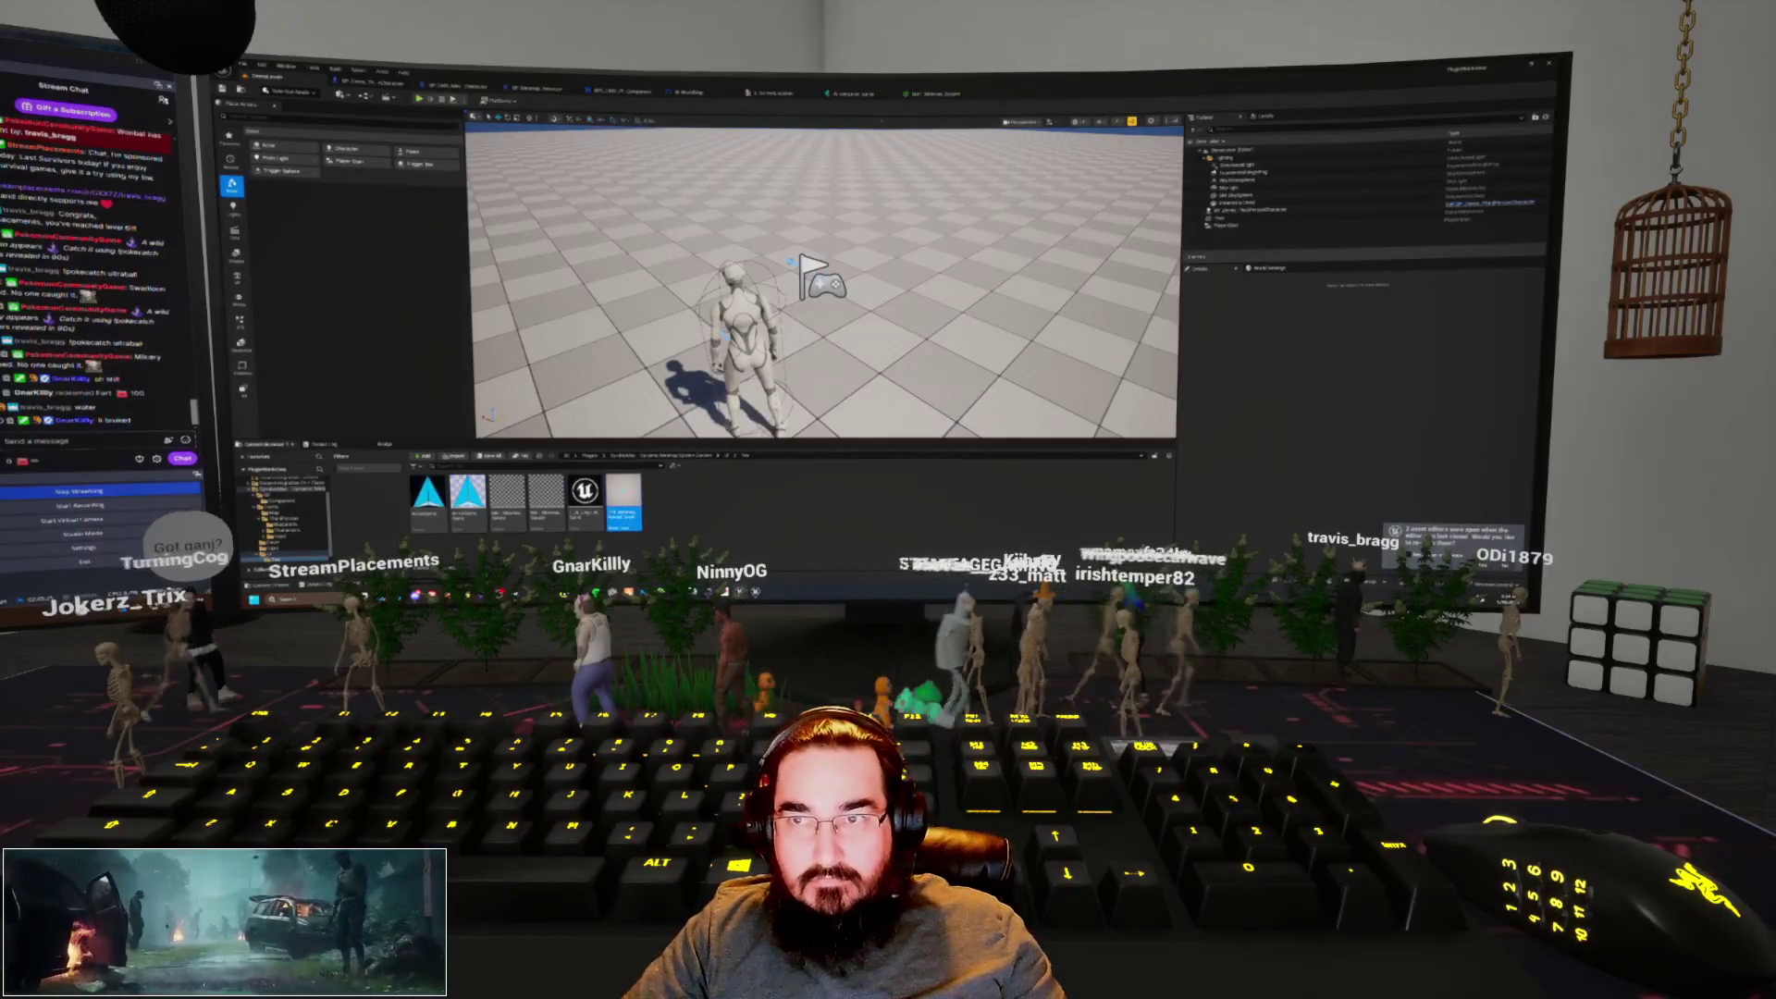
{"action": "left_click", "coordinate": [933, 97]}
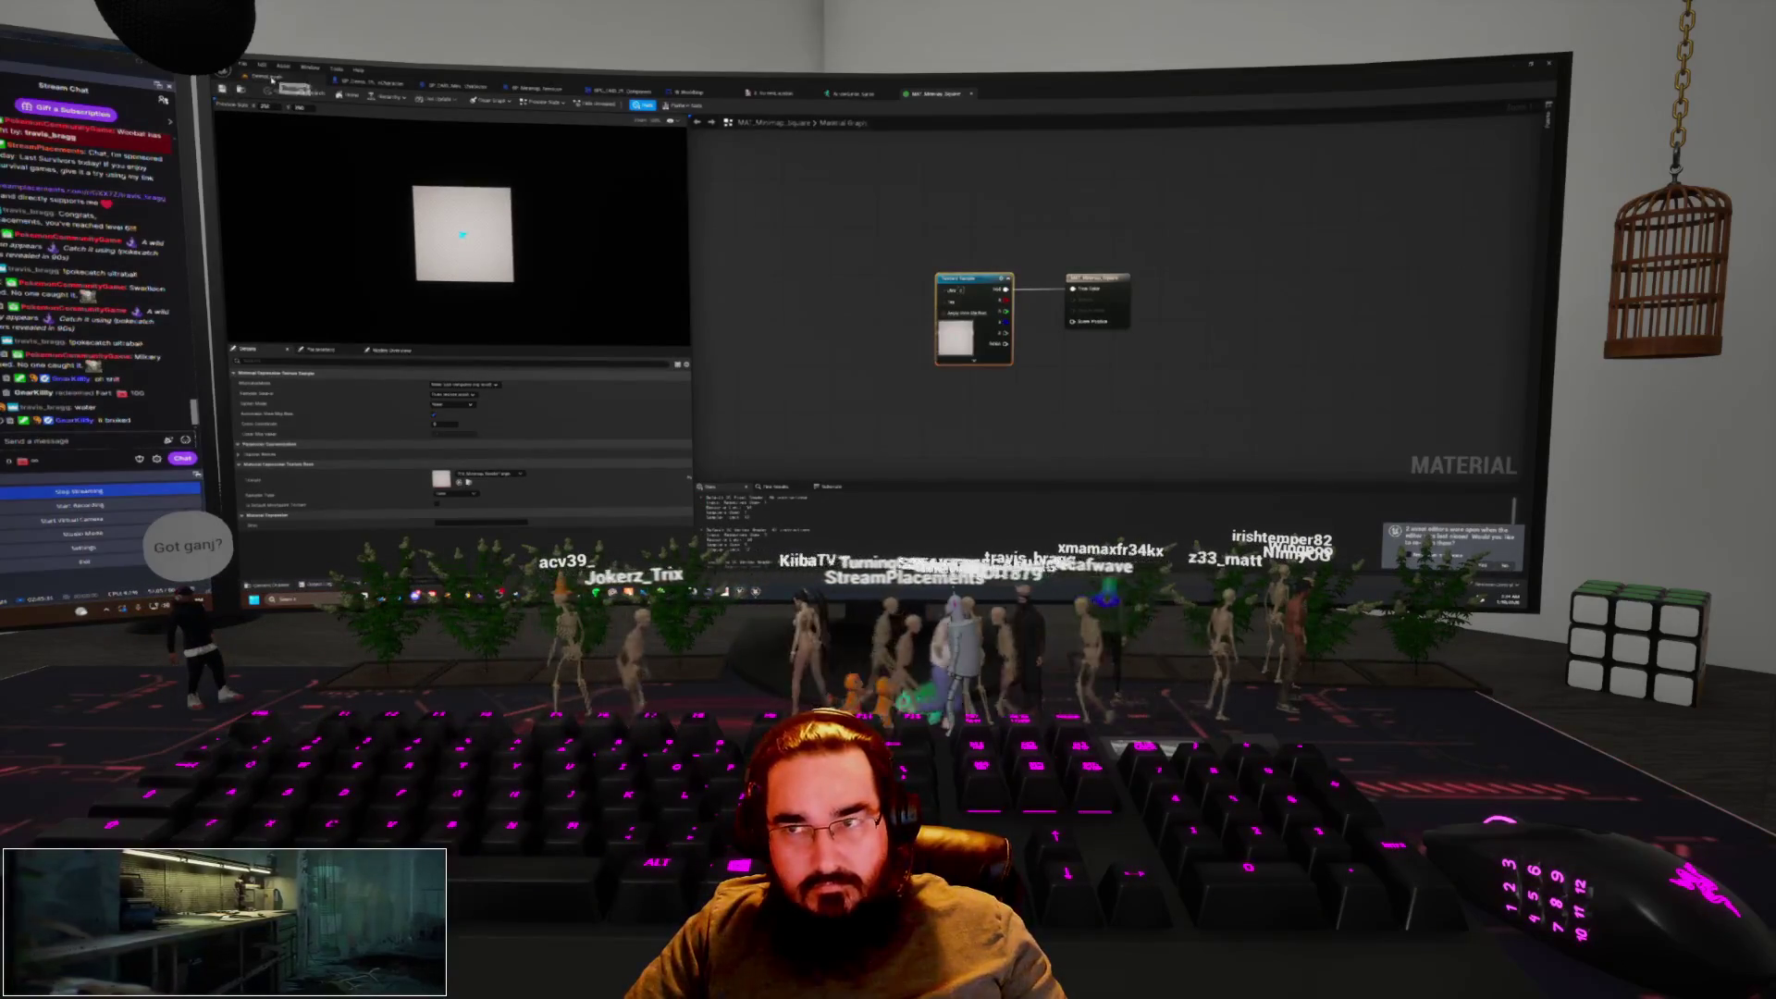
{"action": "left_click", "coordinate": [273, 80]}
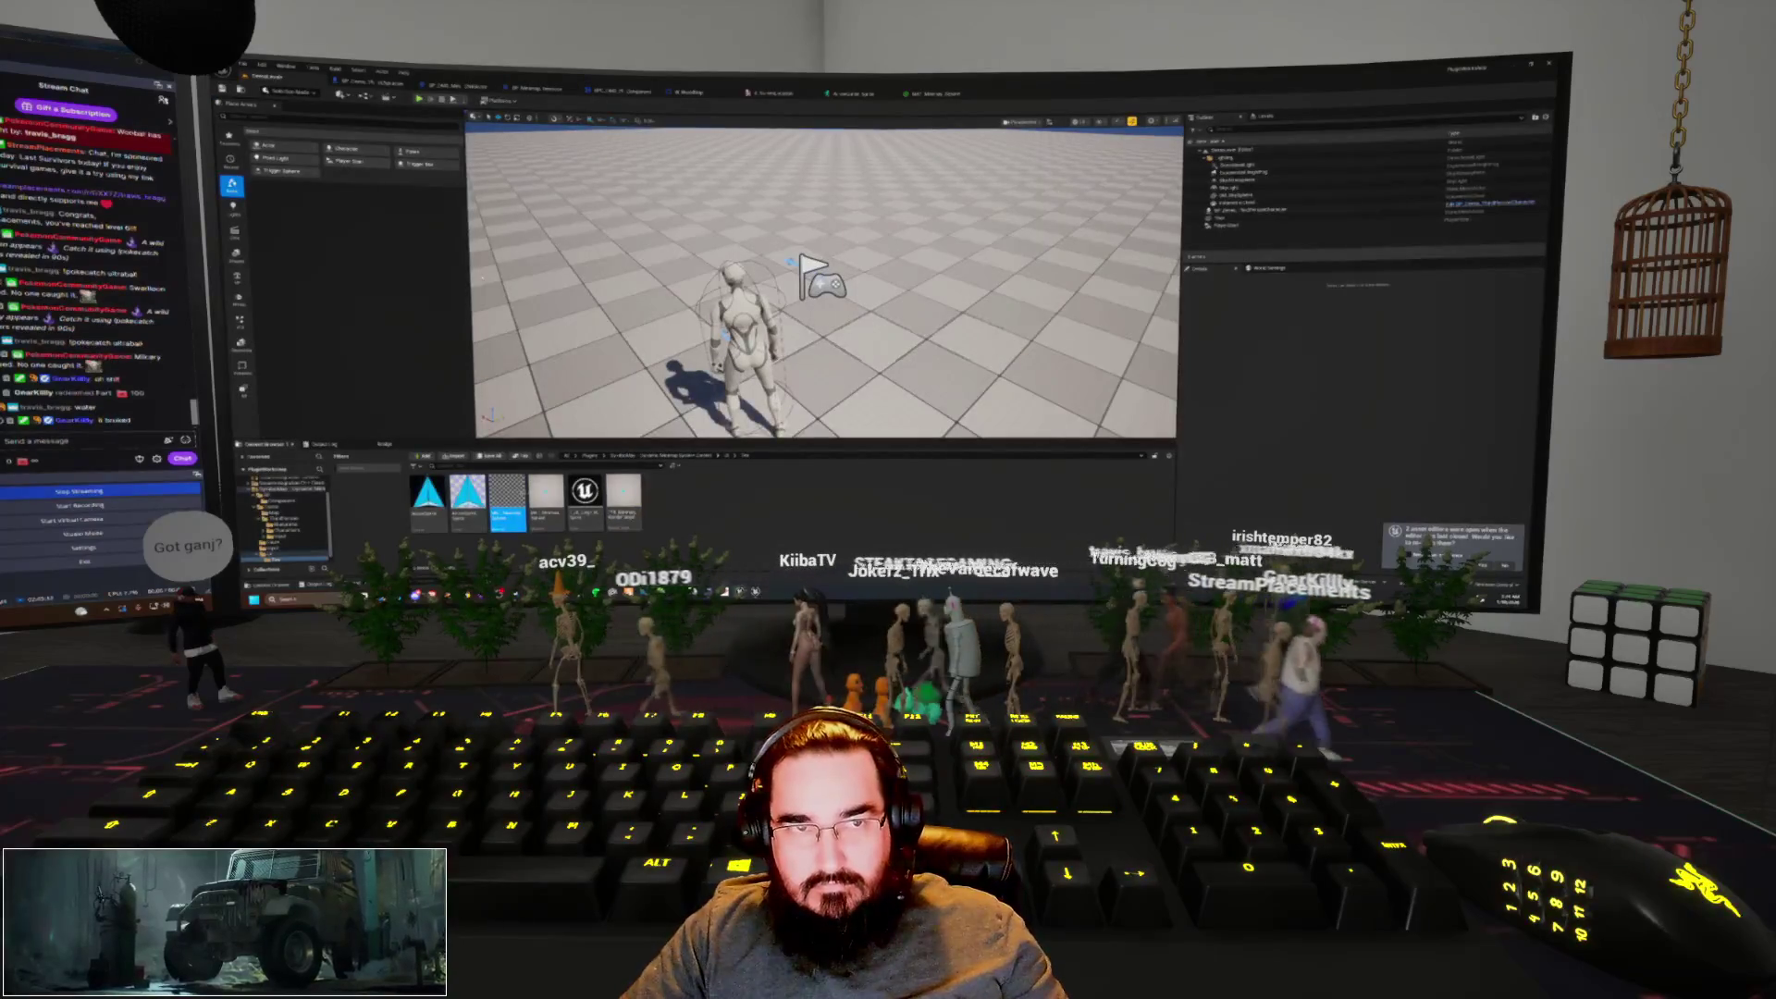
{"action": "double_click", "coordinate": [624, 499]}
{"action": "left_click", "coordinate": [273, 80]}
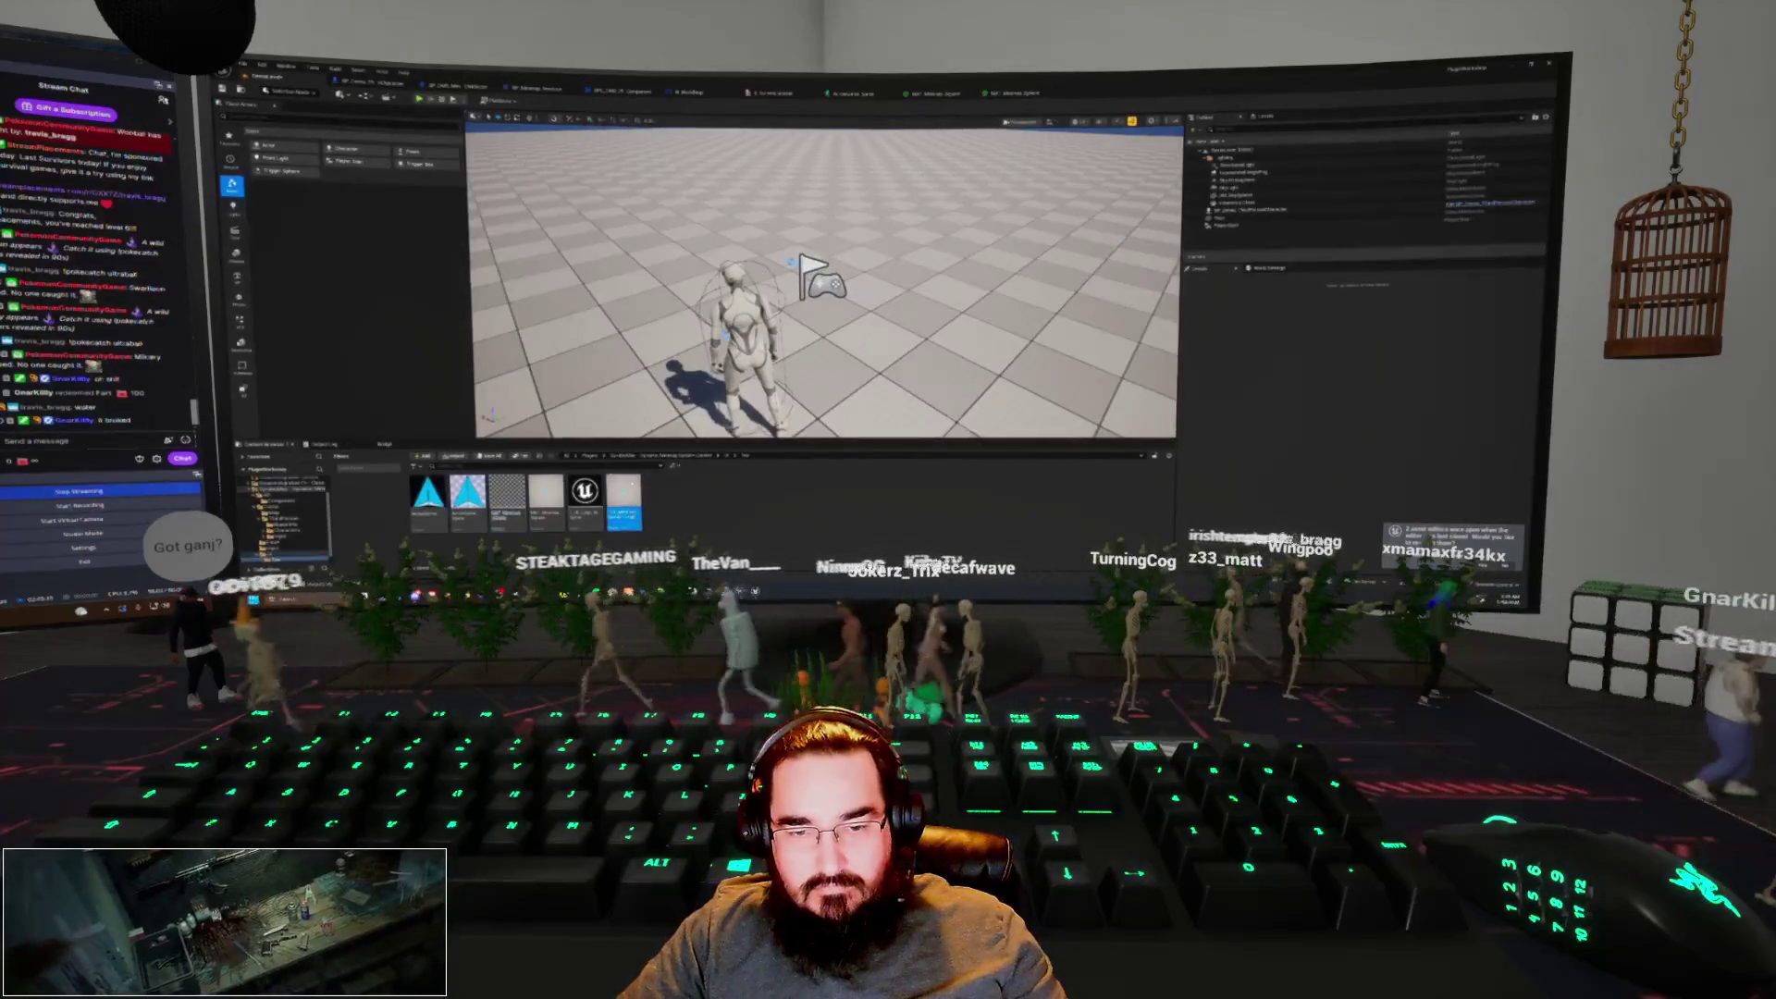
{"action": "left_click", "coordinate": [1016, 92]}
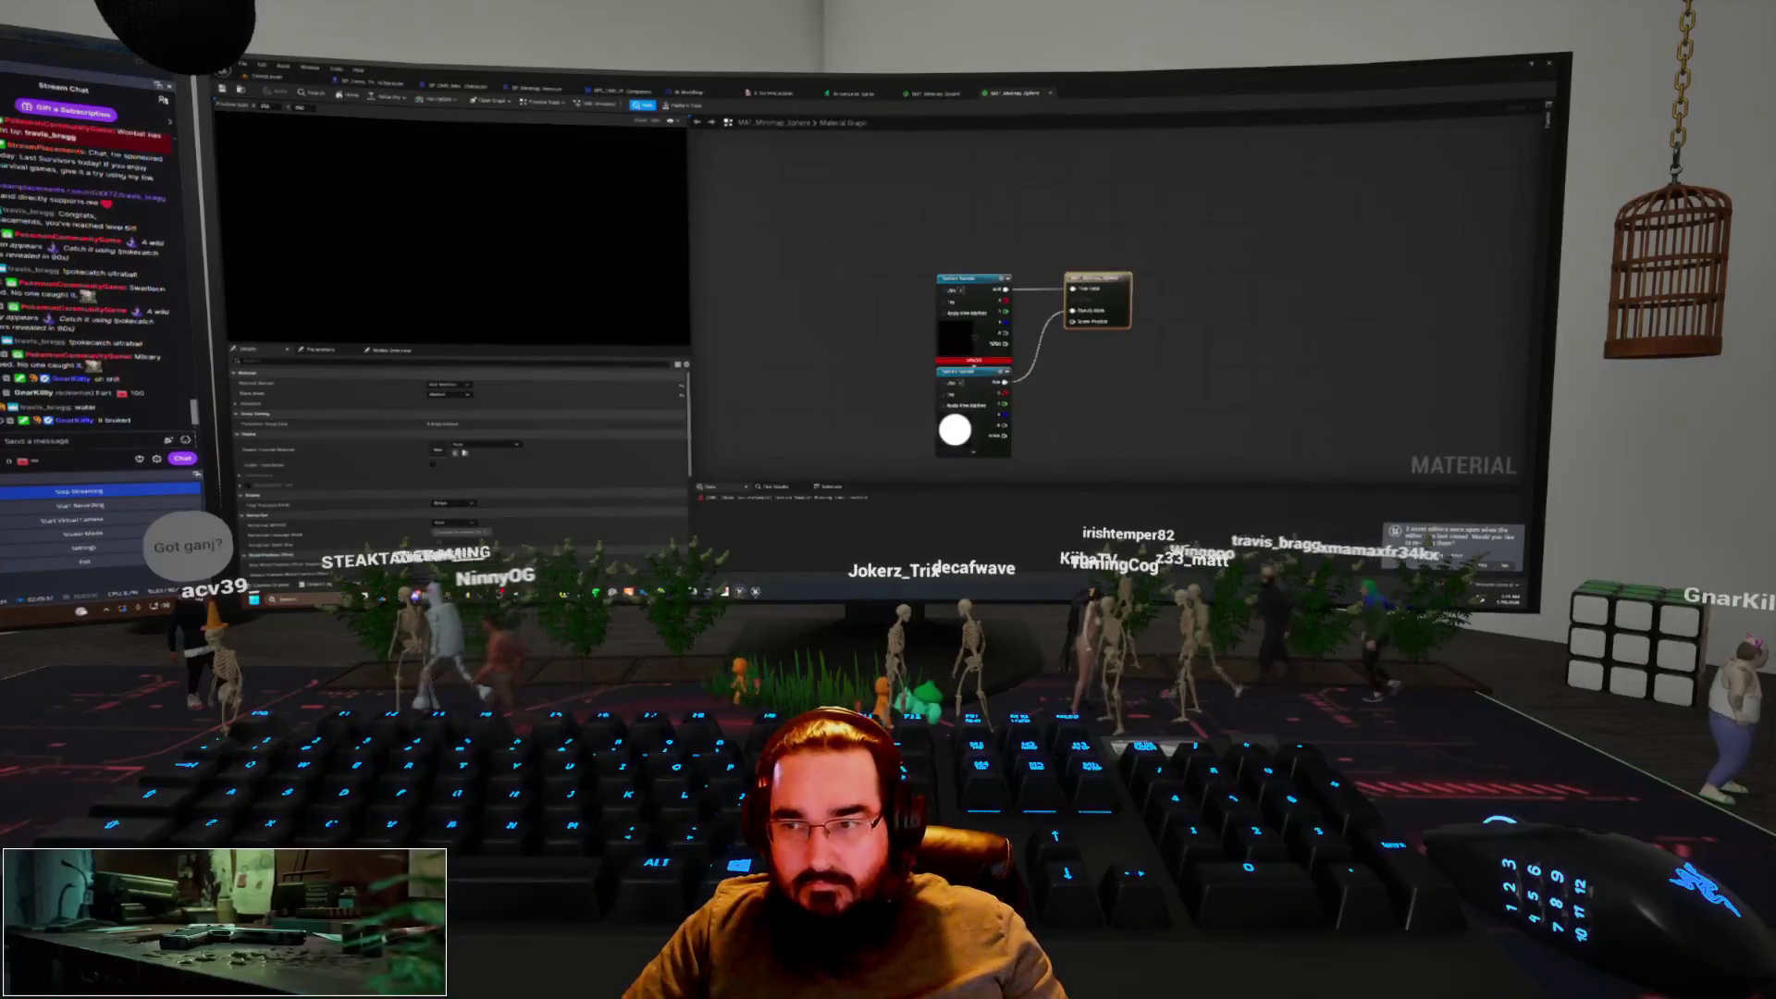
{"action": "left_click", "coordinate": [962, 279]}
{"action": "left_click", "coordinate": [469, 482]}
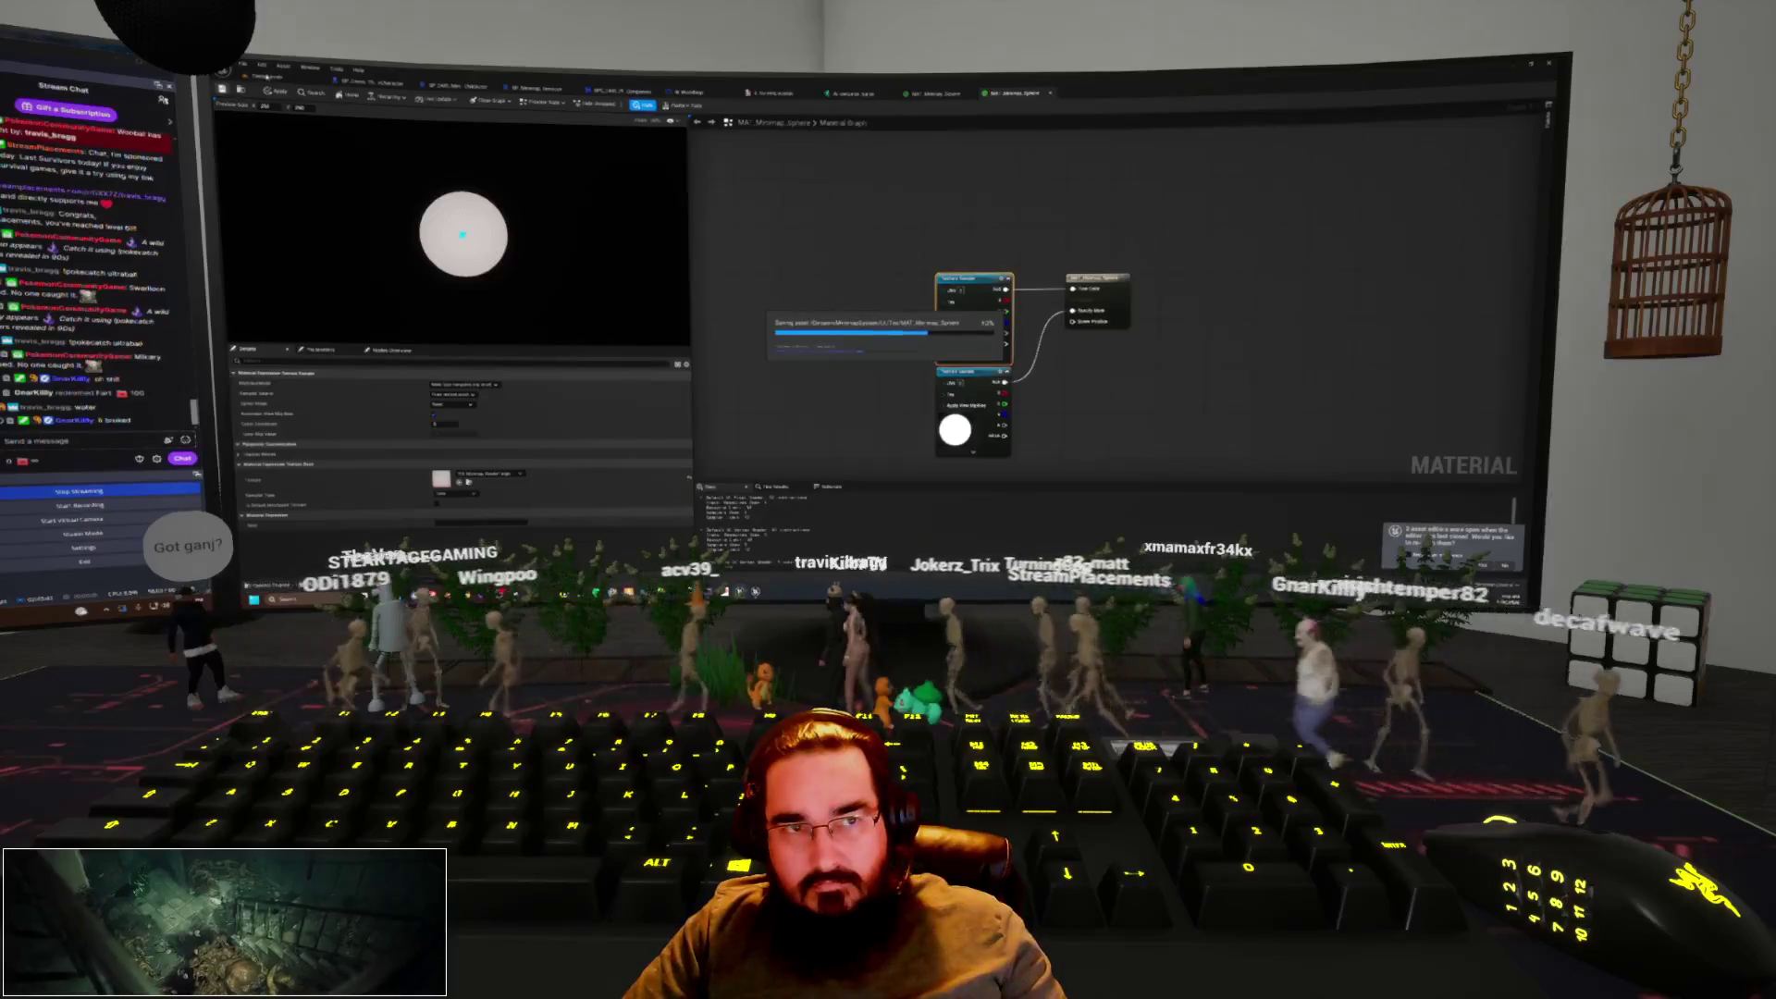
Play-test the minimap squares in the view corners, then return to the minimap widget
{"action": "left_click", "coordinate": [274, 81]}
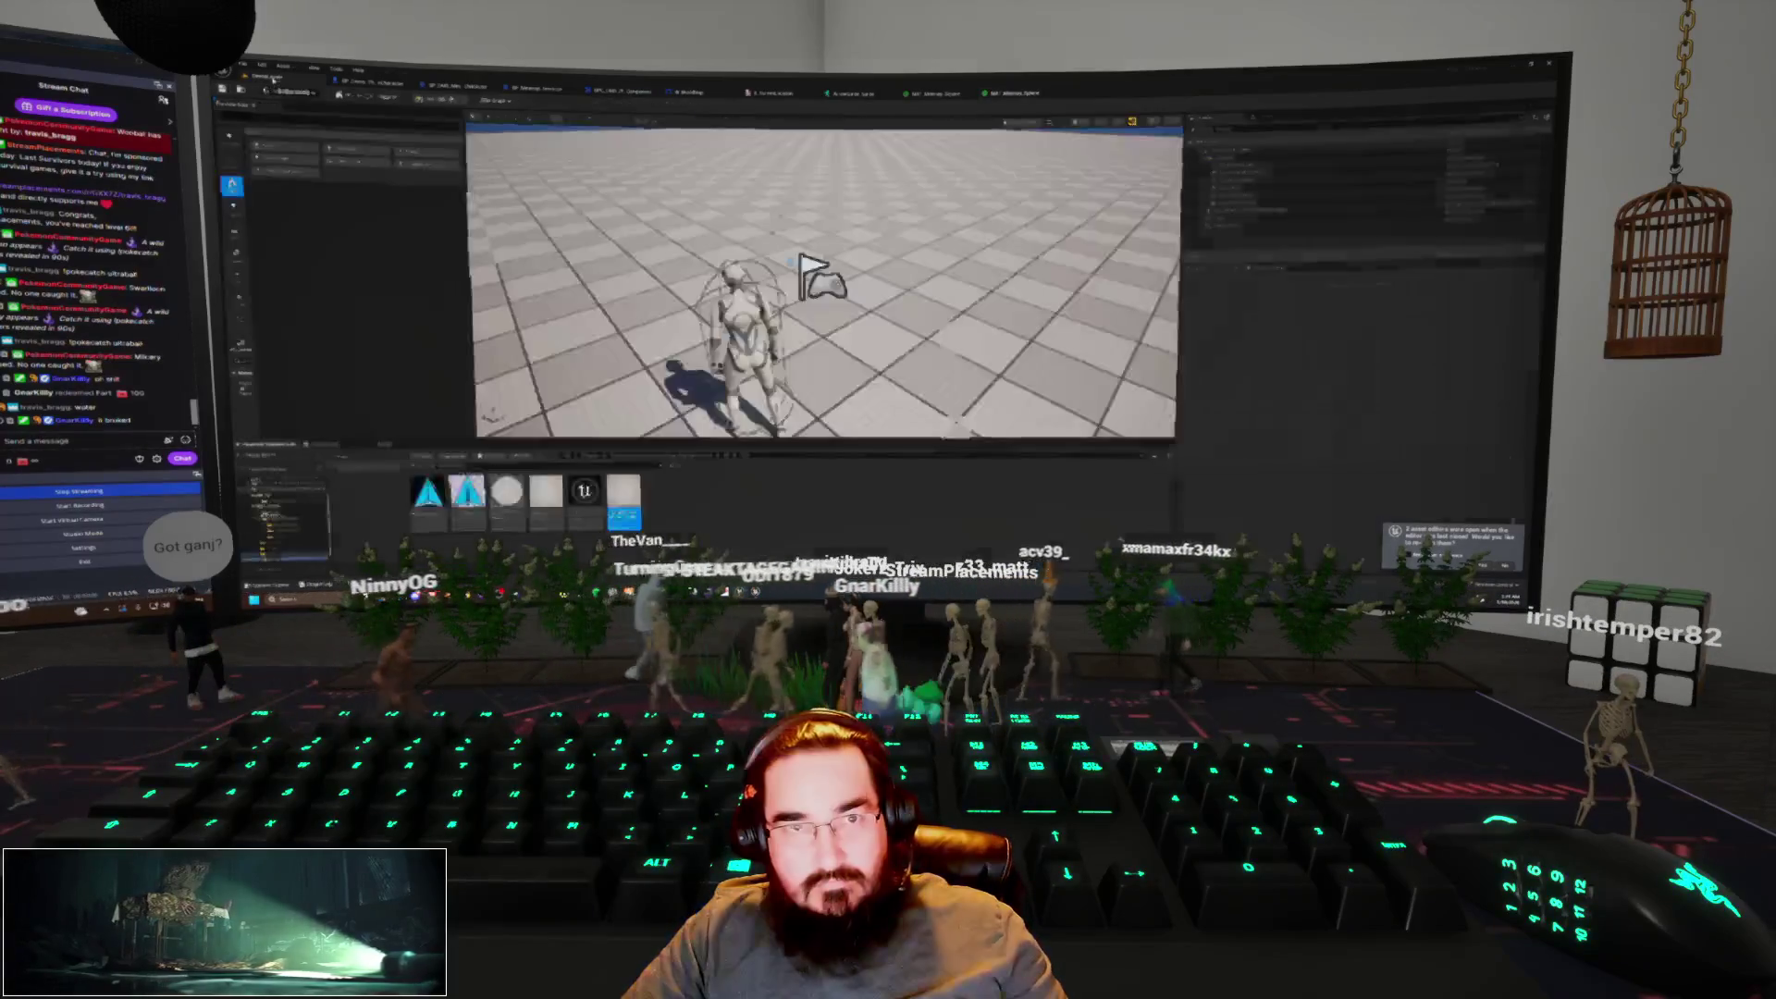
{"action": "key", "text": "alt+p"}
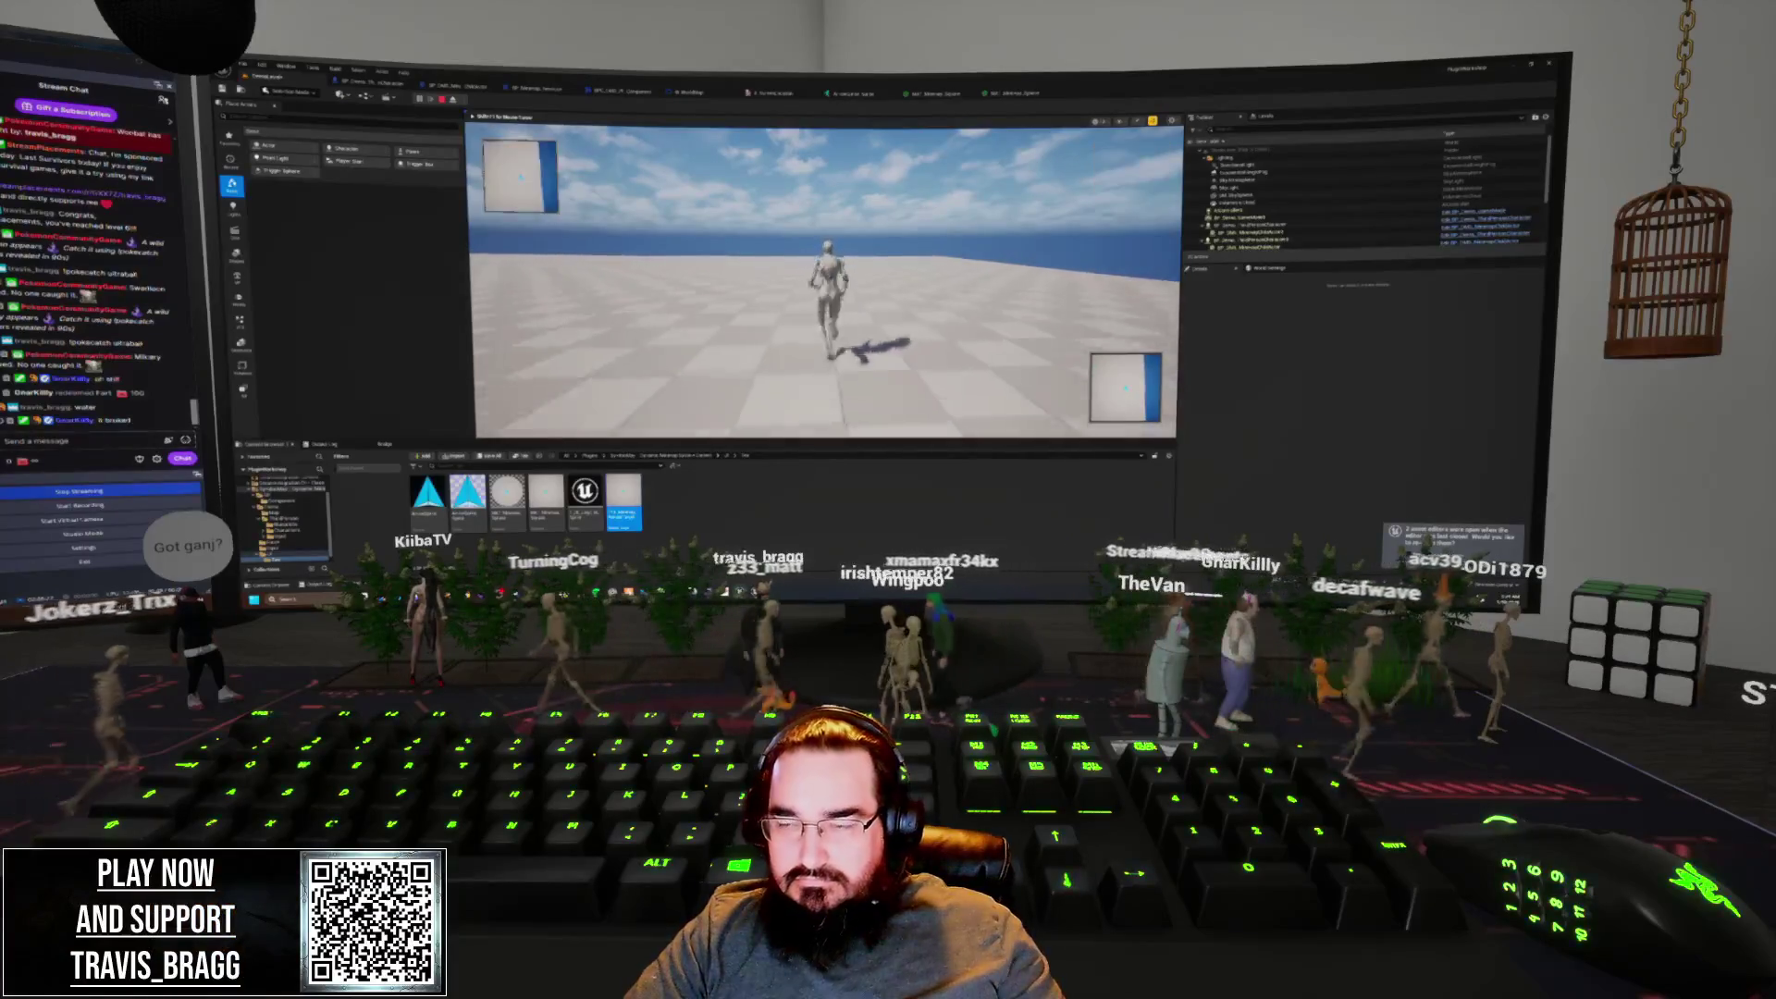
{"action": "key", "text": "Escape"}
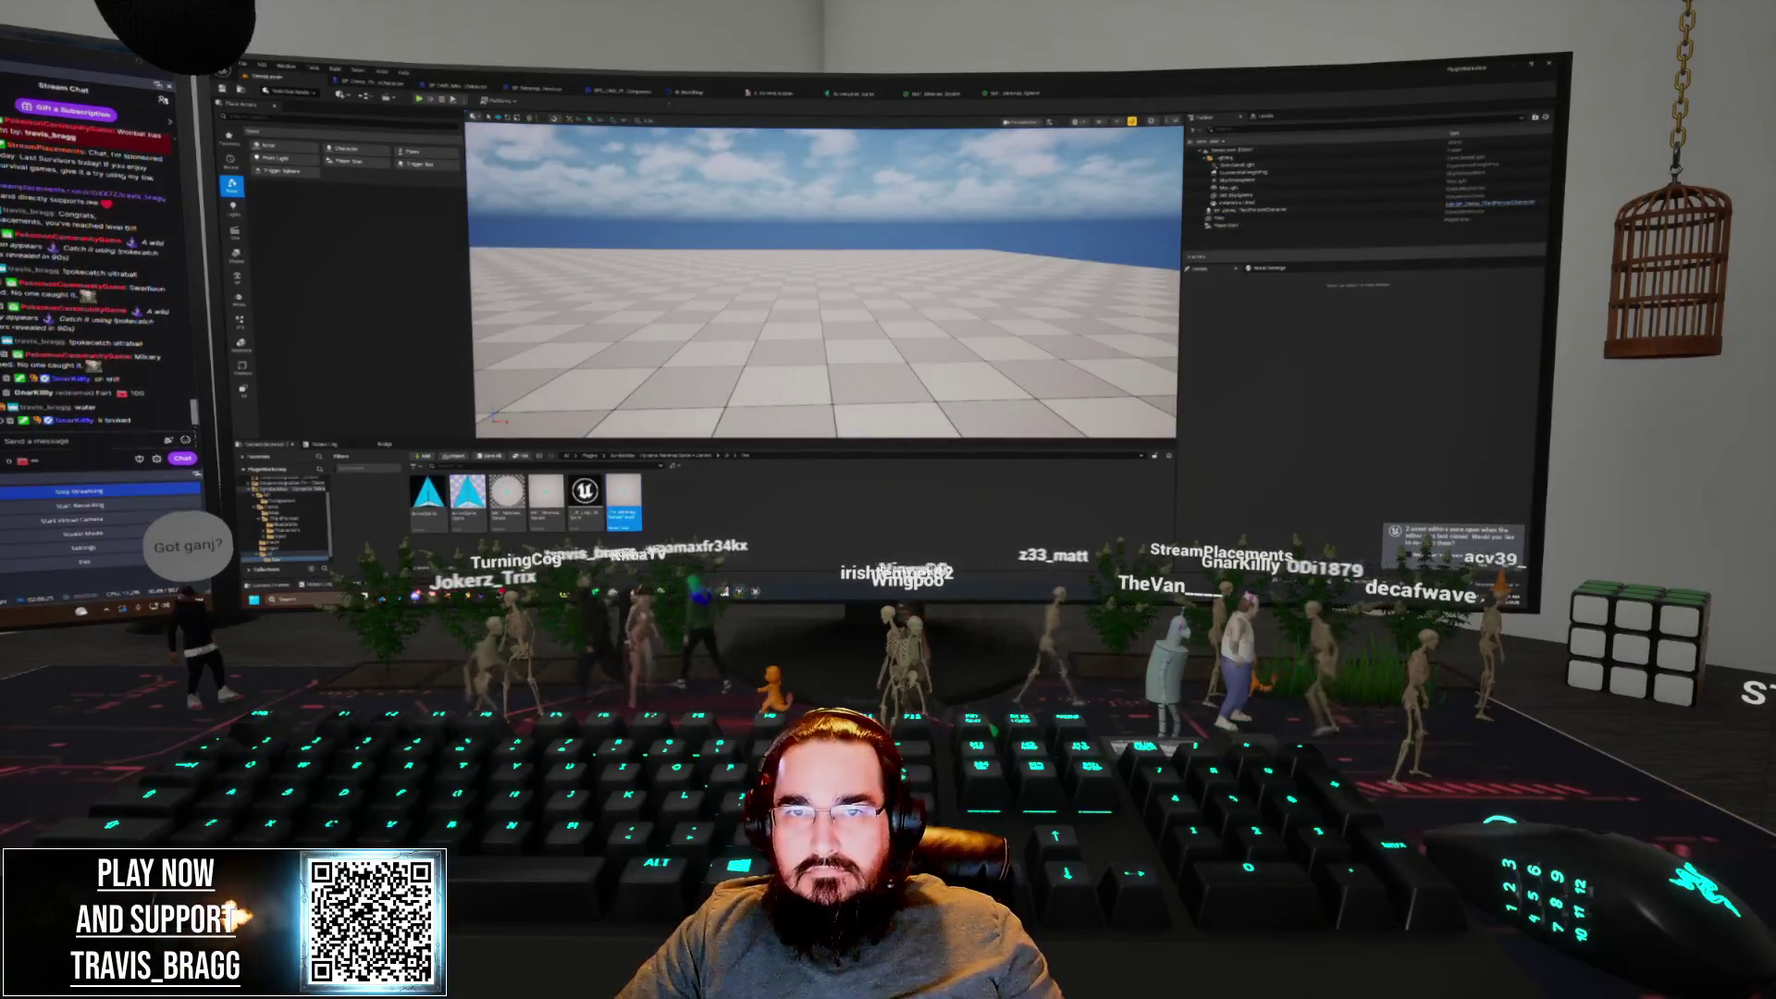
{"action": "left_click", "coordinate": [705, 96]}
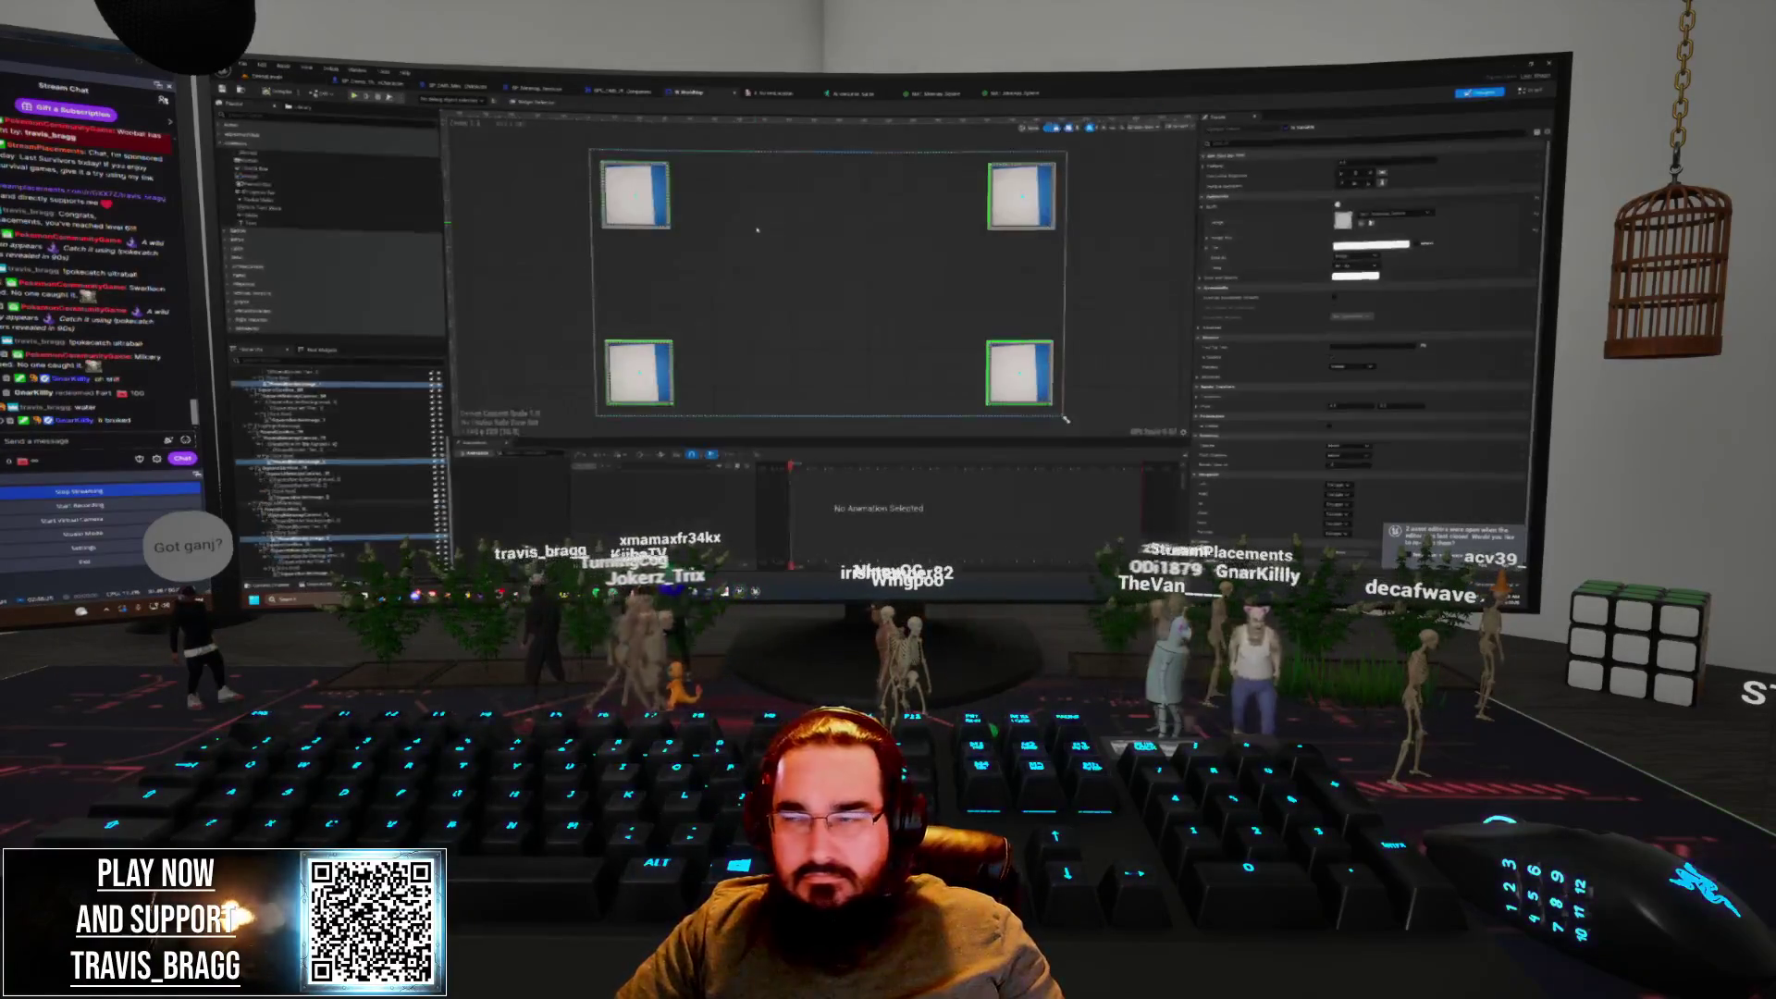
Pan the minimap widget's Event Graph and open the FadeAllMinimap function graph
{"action": "left_click", "coordinate": [1531, 90]}
{"action": "scroll", "coordinate": [1001, 295], "scroll_direction": "up", "scroll_amount": 2}
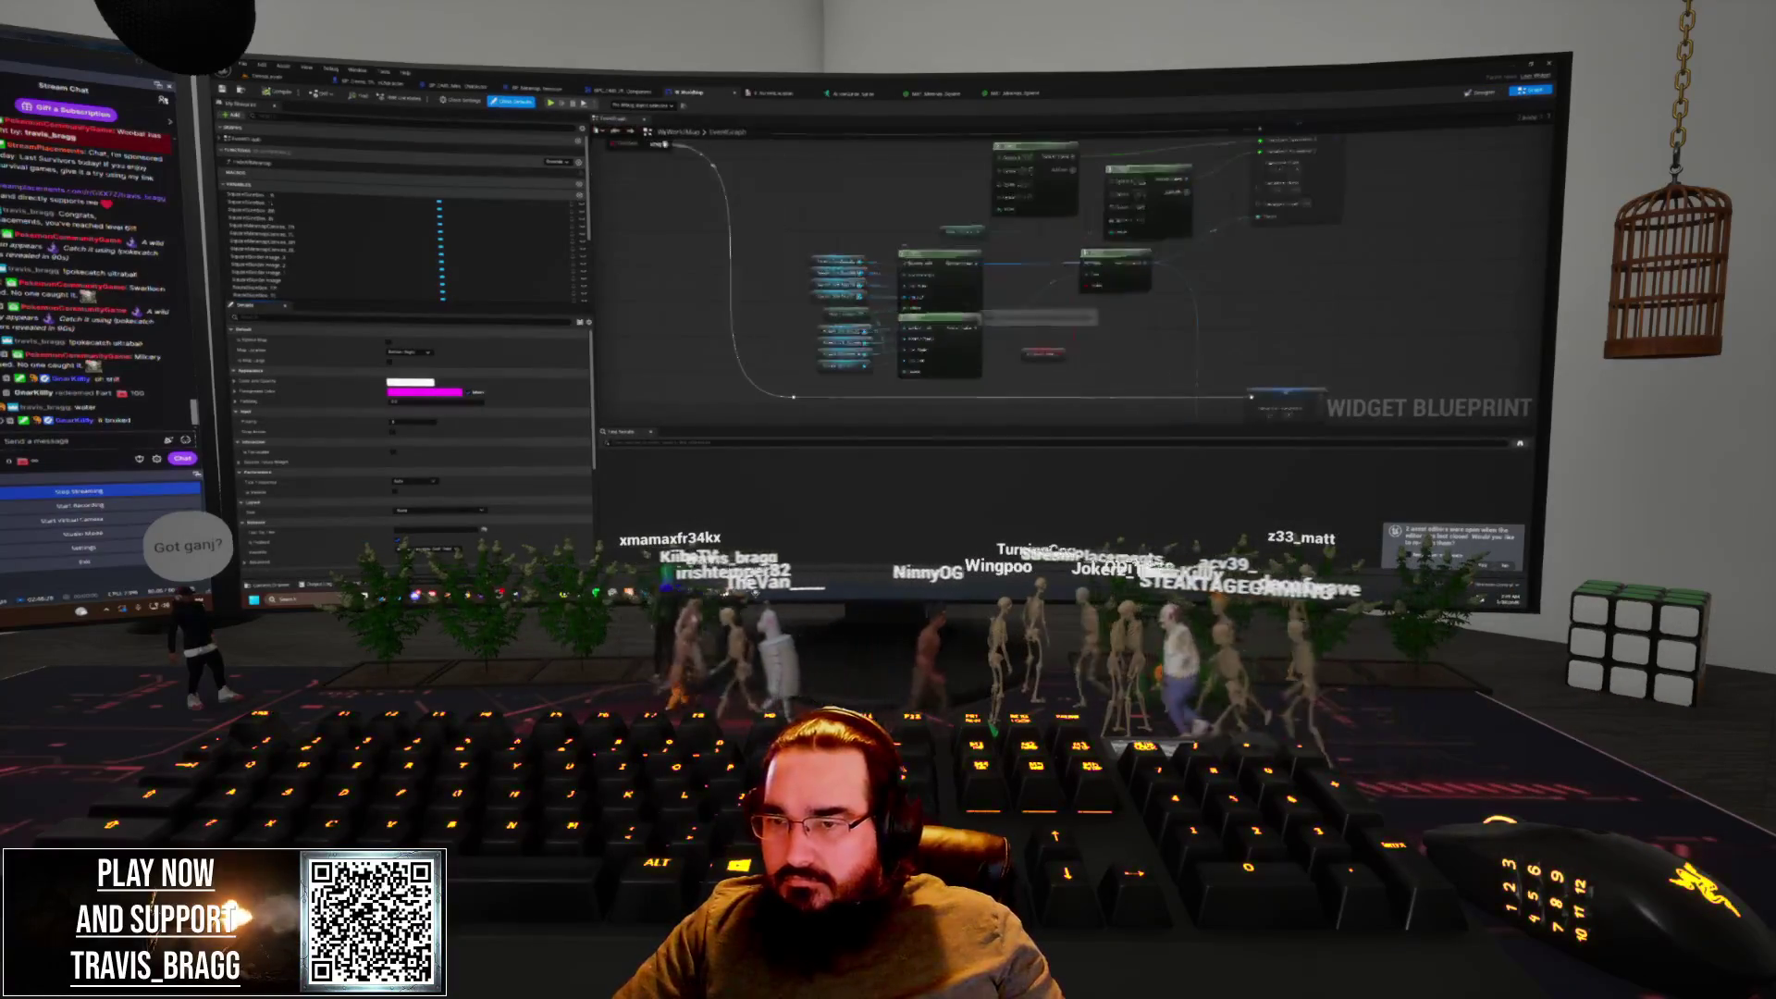
{"action": "left_click_drag", "start_coordinate": [1019, 308], "coordinate": [1040, 290]}
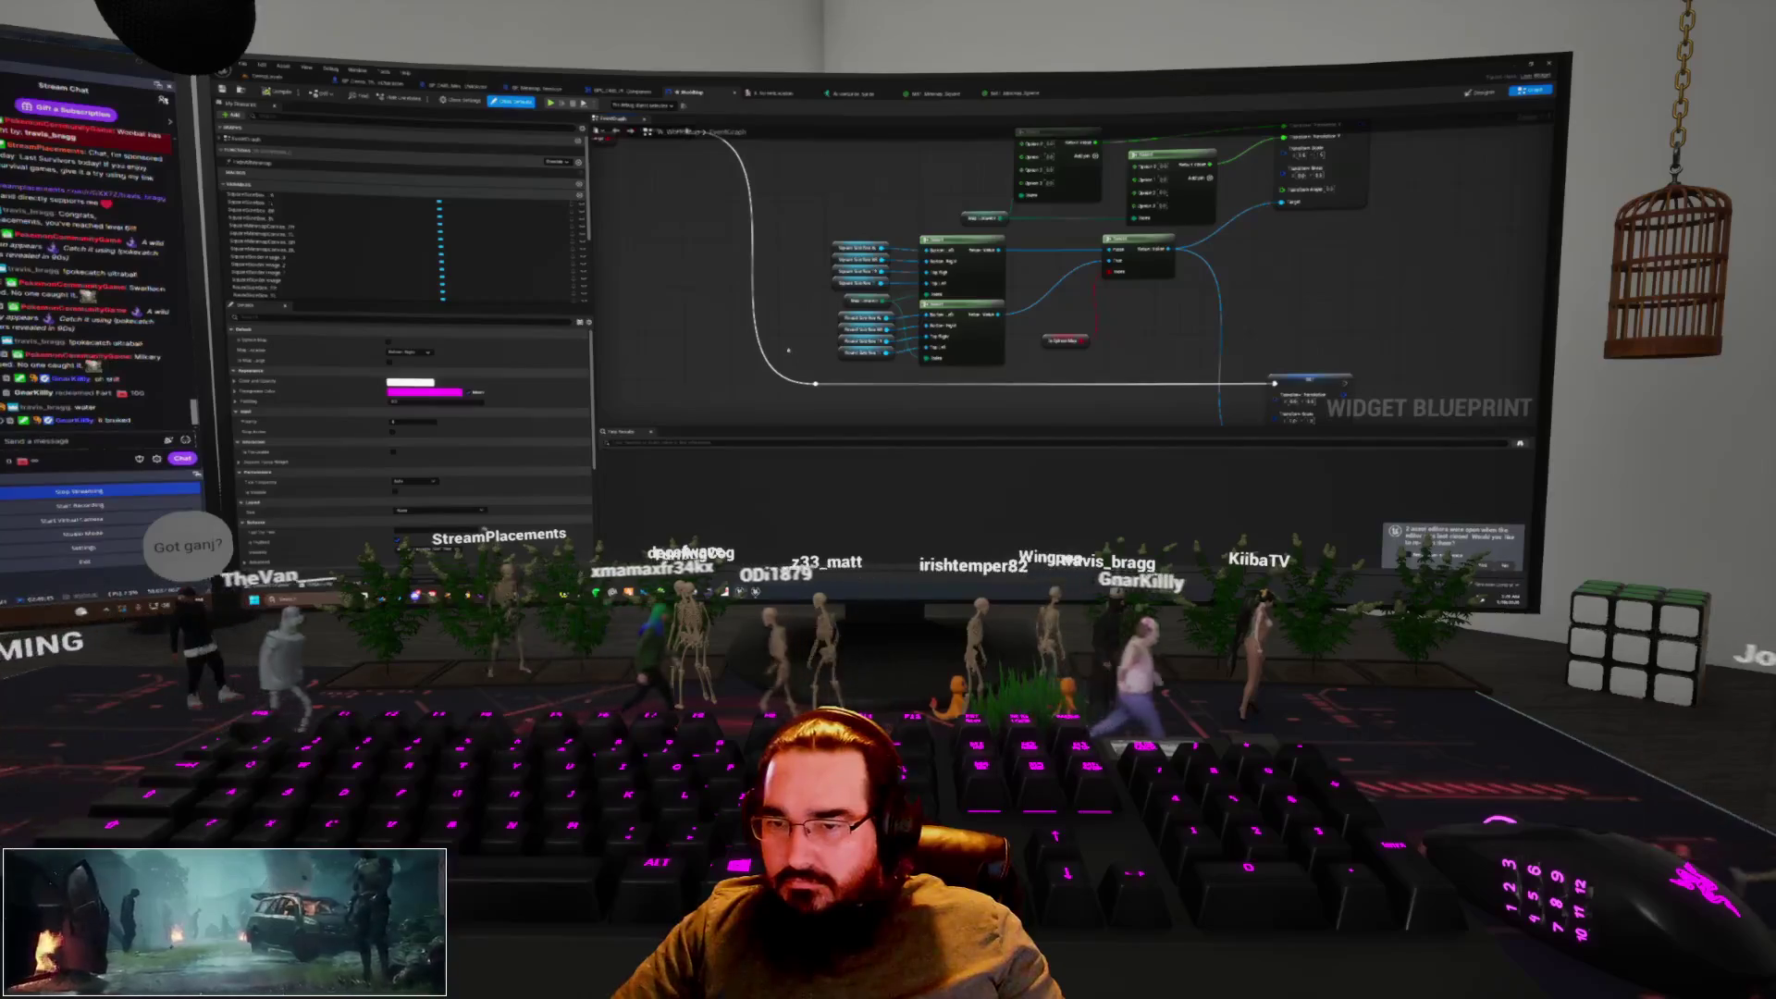
{"action": "scroll", "coordinate": [795, 291], "scroll_direction": "down", "scroll_amount": 2}
{"action": "scroll", "coordinate": [795, 290], "scroll_direction": "down", "scroll_amount": 2}
{"action": "scroll", "coordinate": [952, 296], "scroll_direction": "up", "scroll_amount": 5}
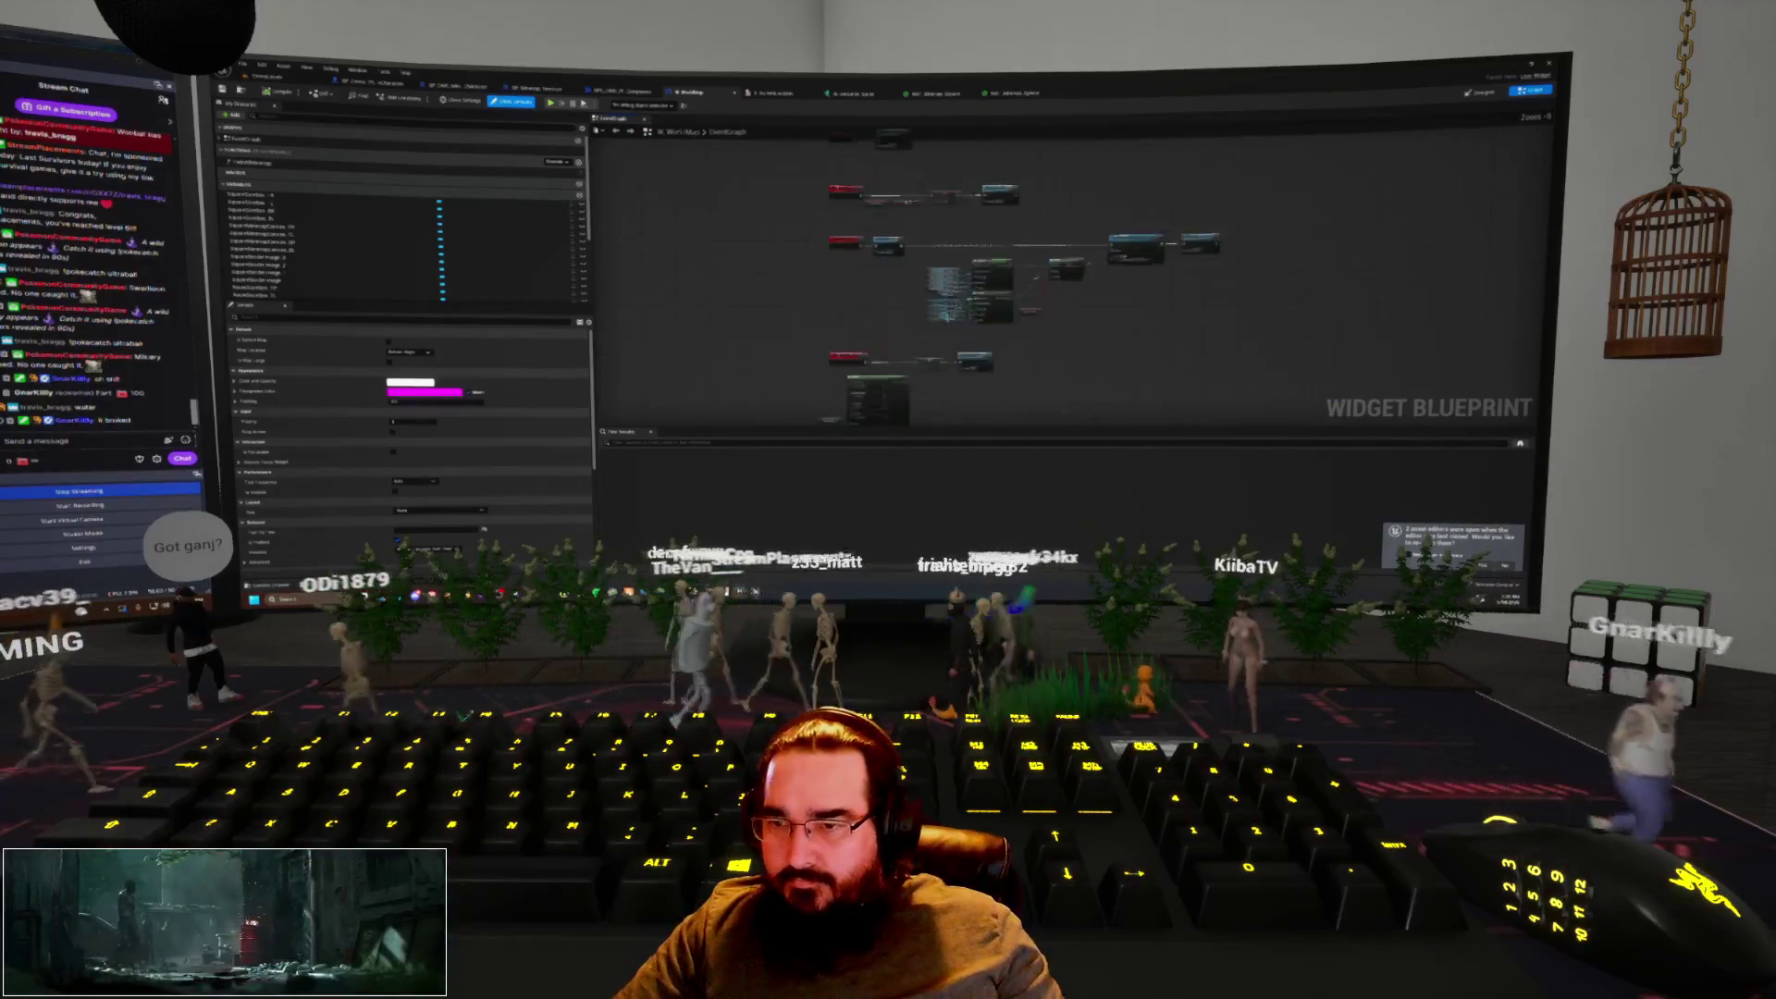
{"action": "left_click_drag", "start_coordinate": [1007, 345], "coordinate": [964, 368]}
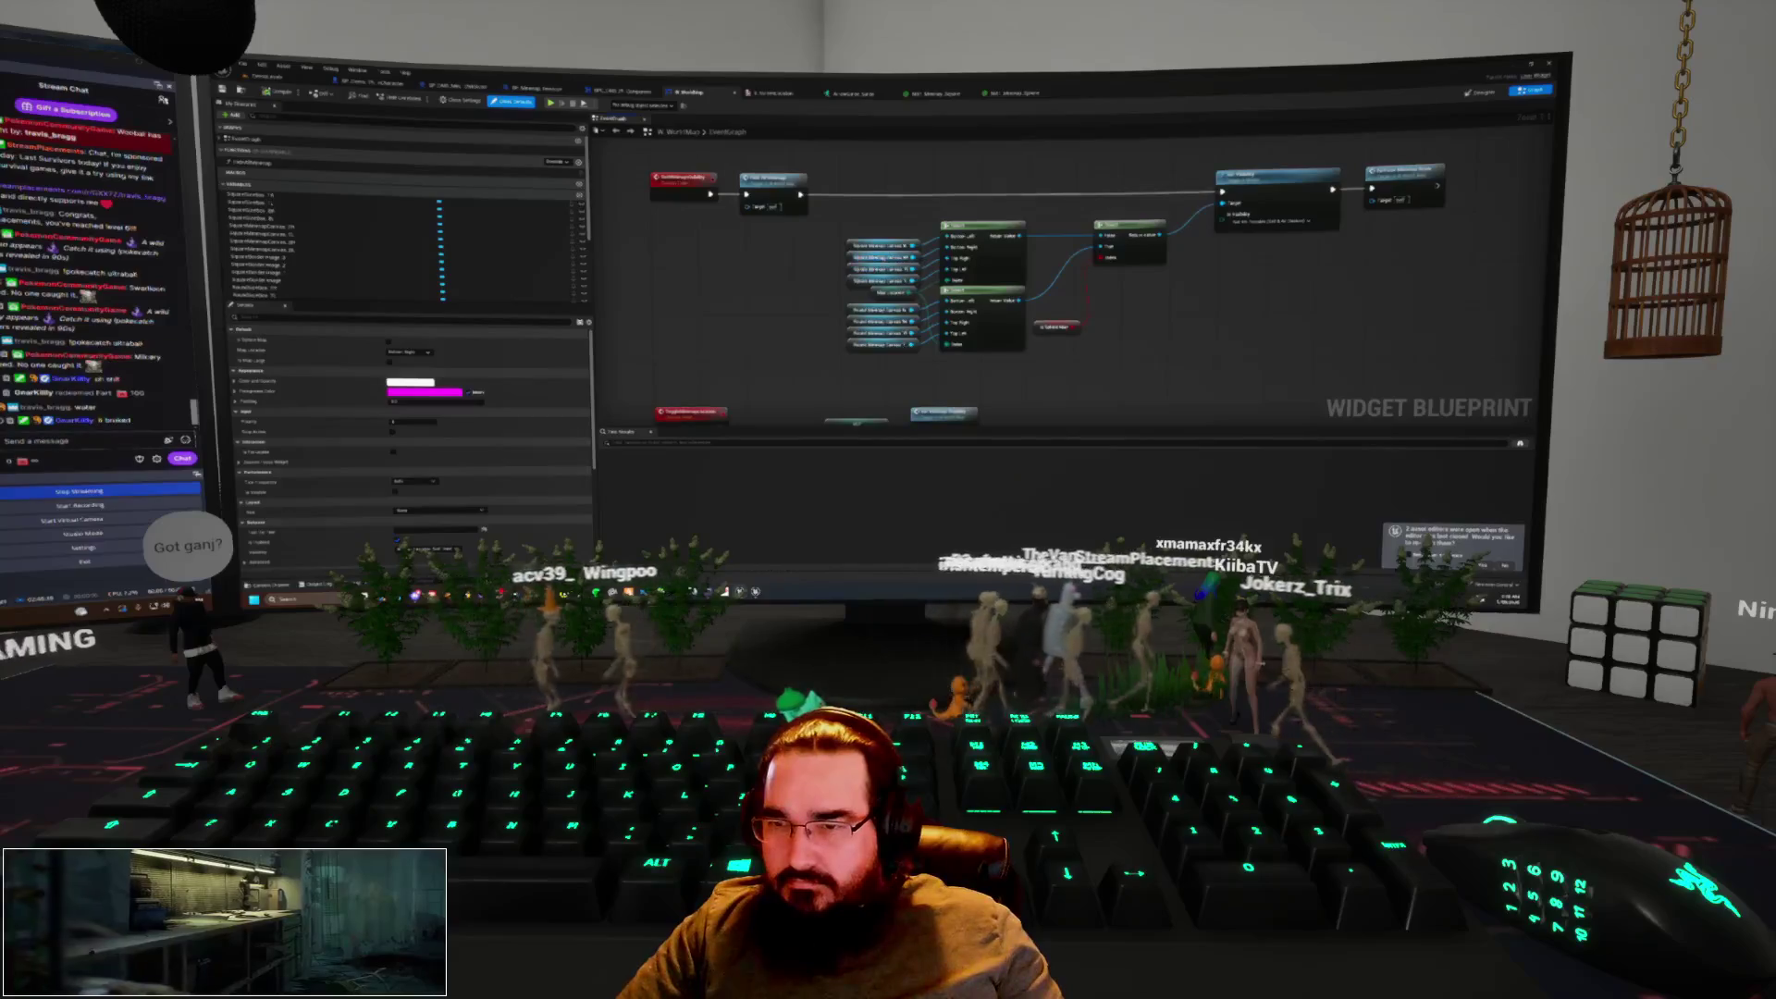
{"action": "left_click_drag", "start_coordinate": [900, 367], "coordinate": [892, 307]}
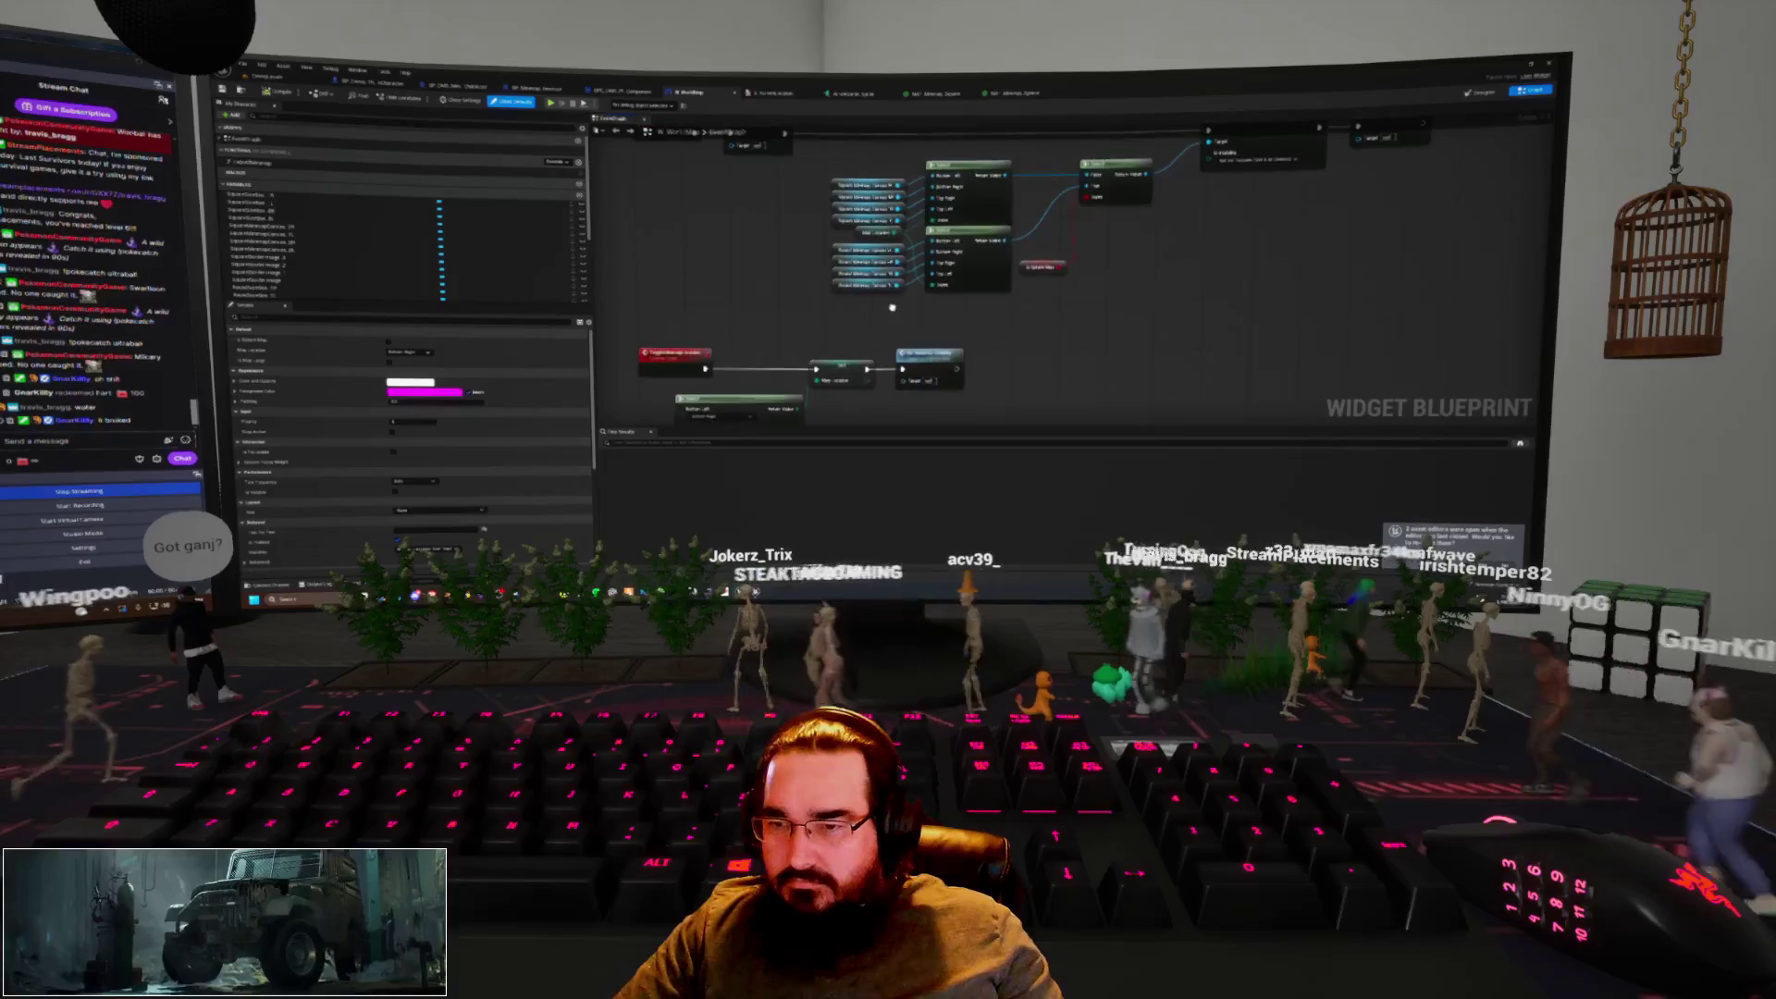
{"action": "left_click", "coordinate": [734, 190]}
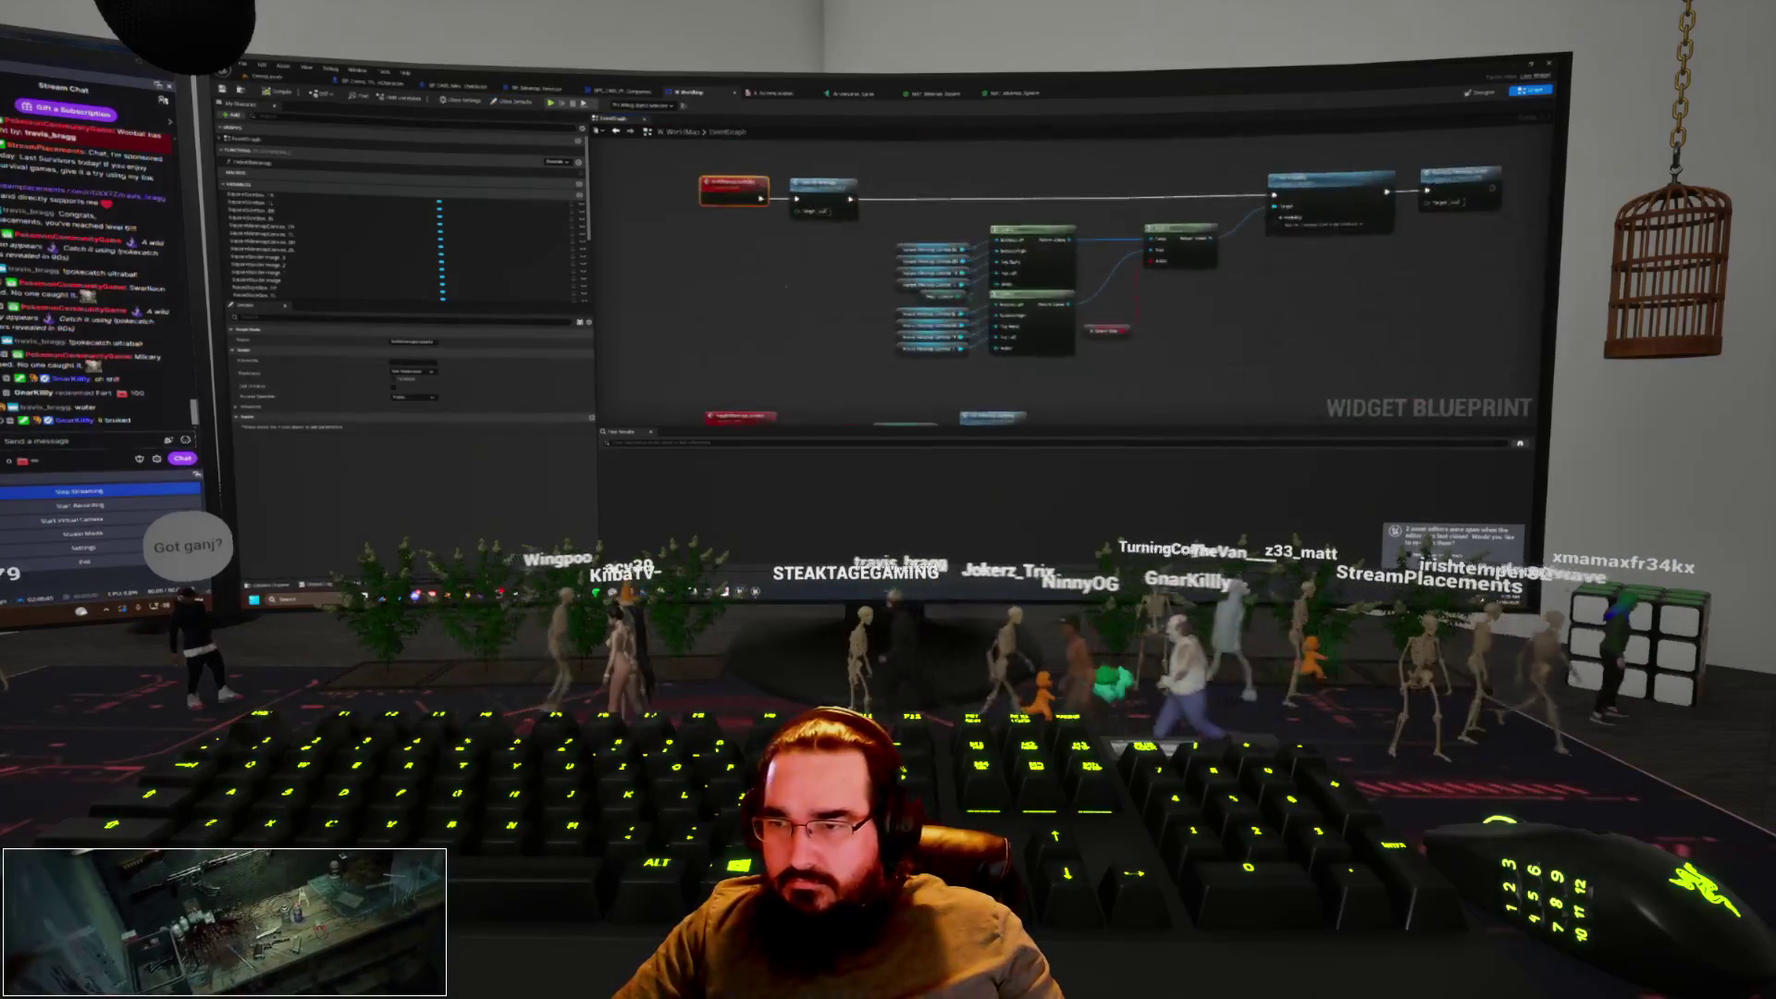
{"action": "double_click", "coordinate": [850, 310]}
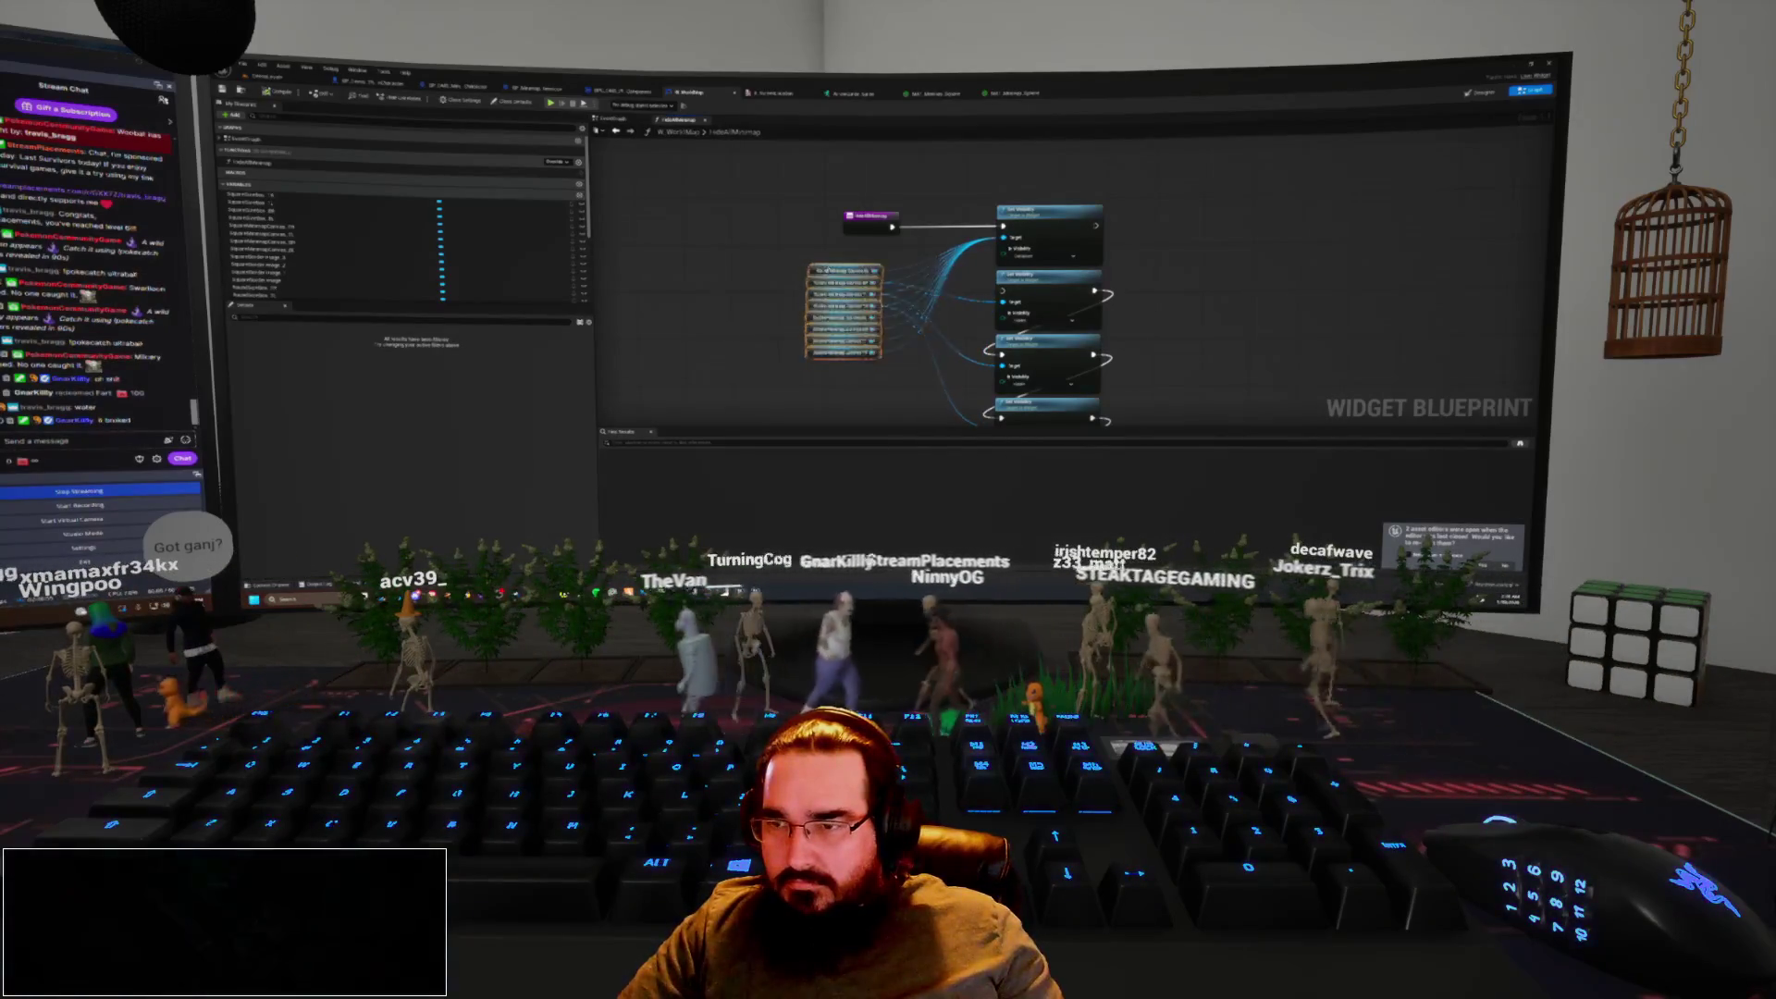
Move the stacked getter column right in FadeAllMinimap, deselect it, and recentre the view
{"action": "left_click_drag", "start_coordinate": [837, 259], "coordinate": [874, 243]}
{"action": "left_click", "coordinate": [795, 370]}
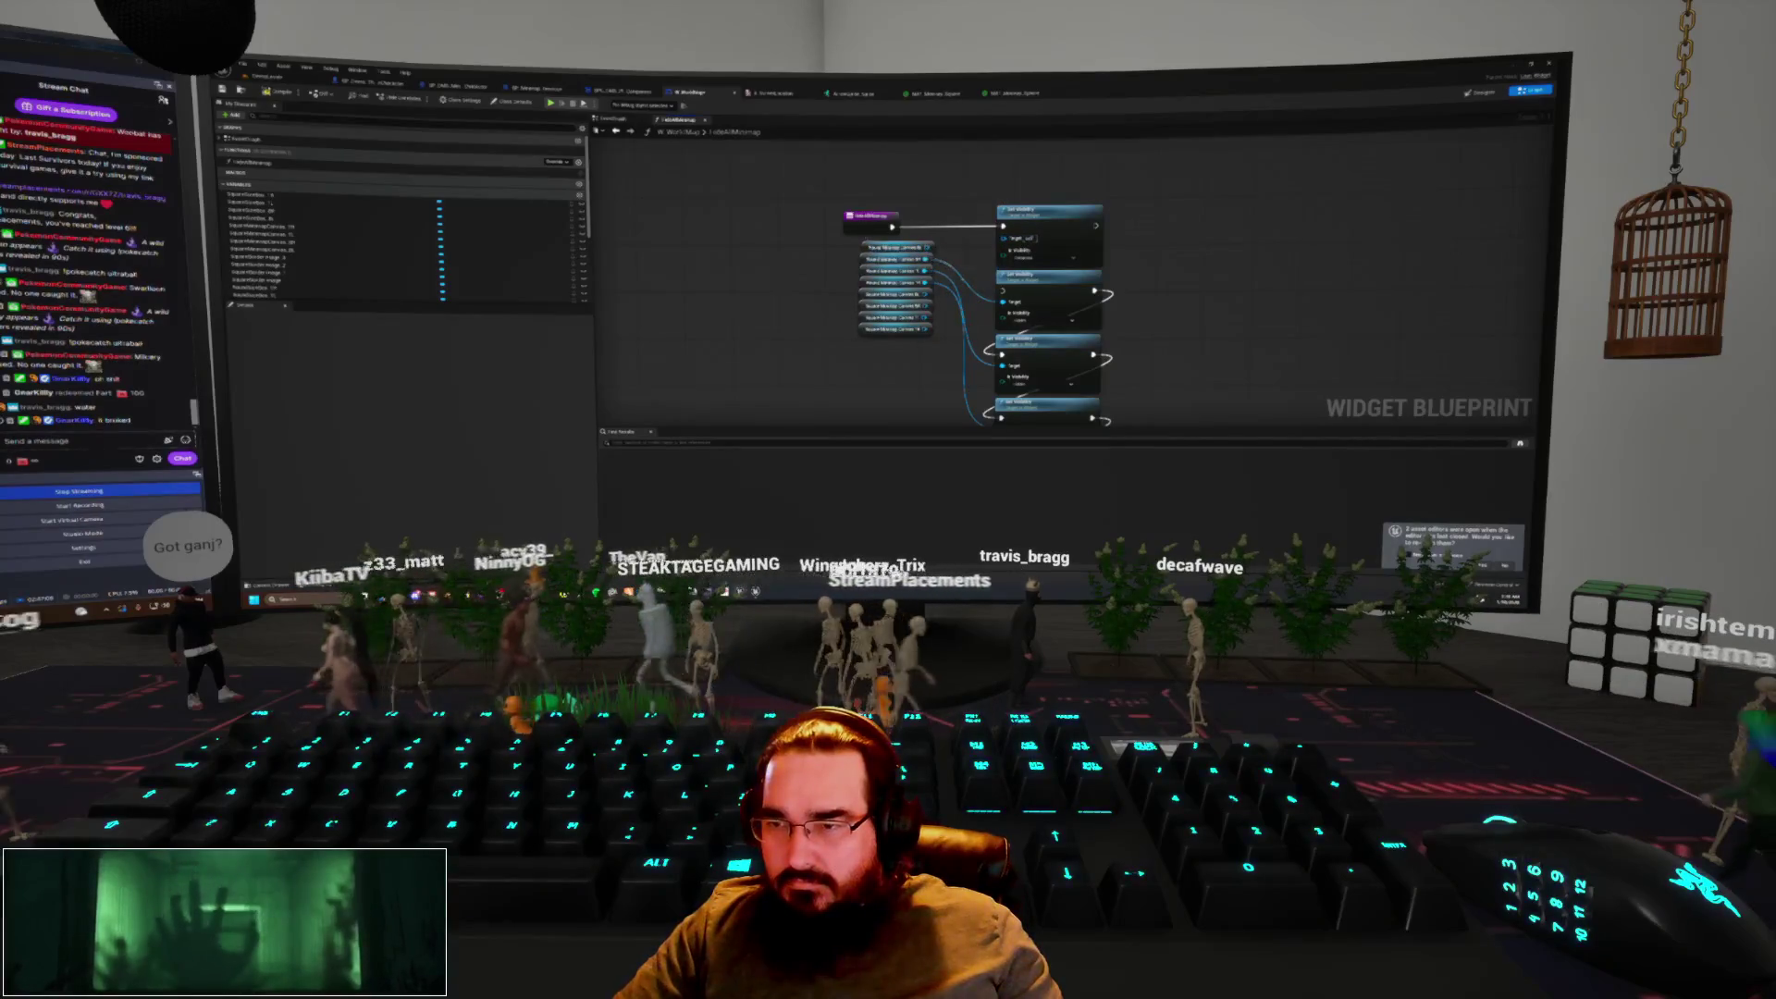
{"action": "scroll", "coordinate": [1023, 353], "scroll_direction": "down", "scroll_amount": 3}
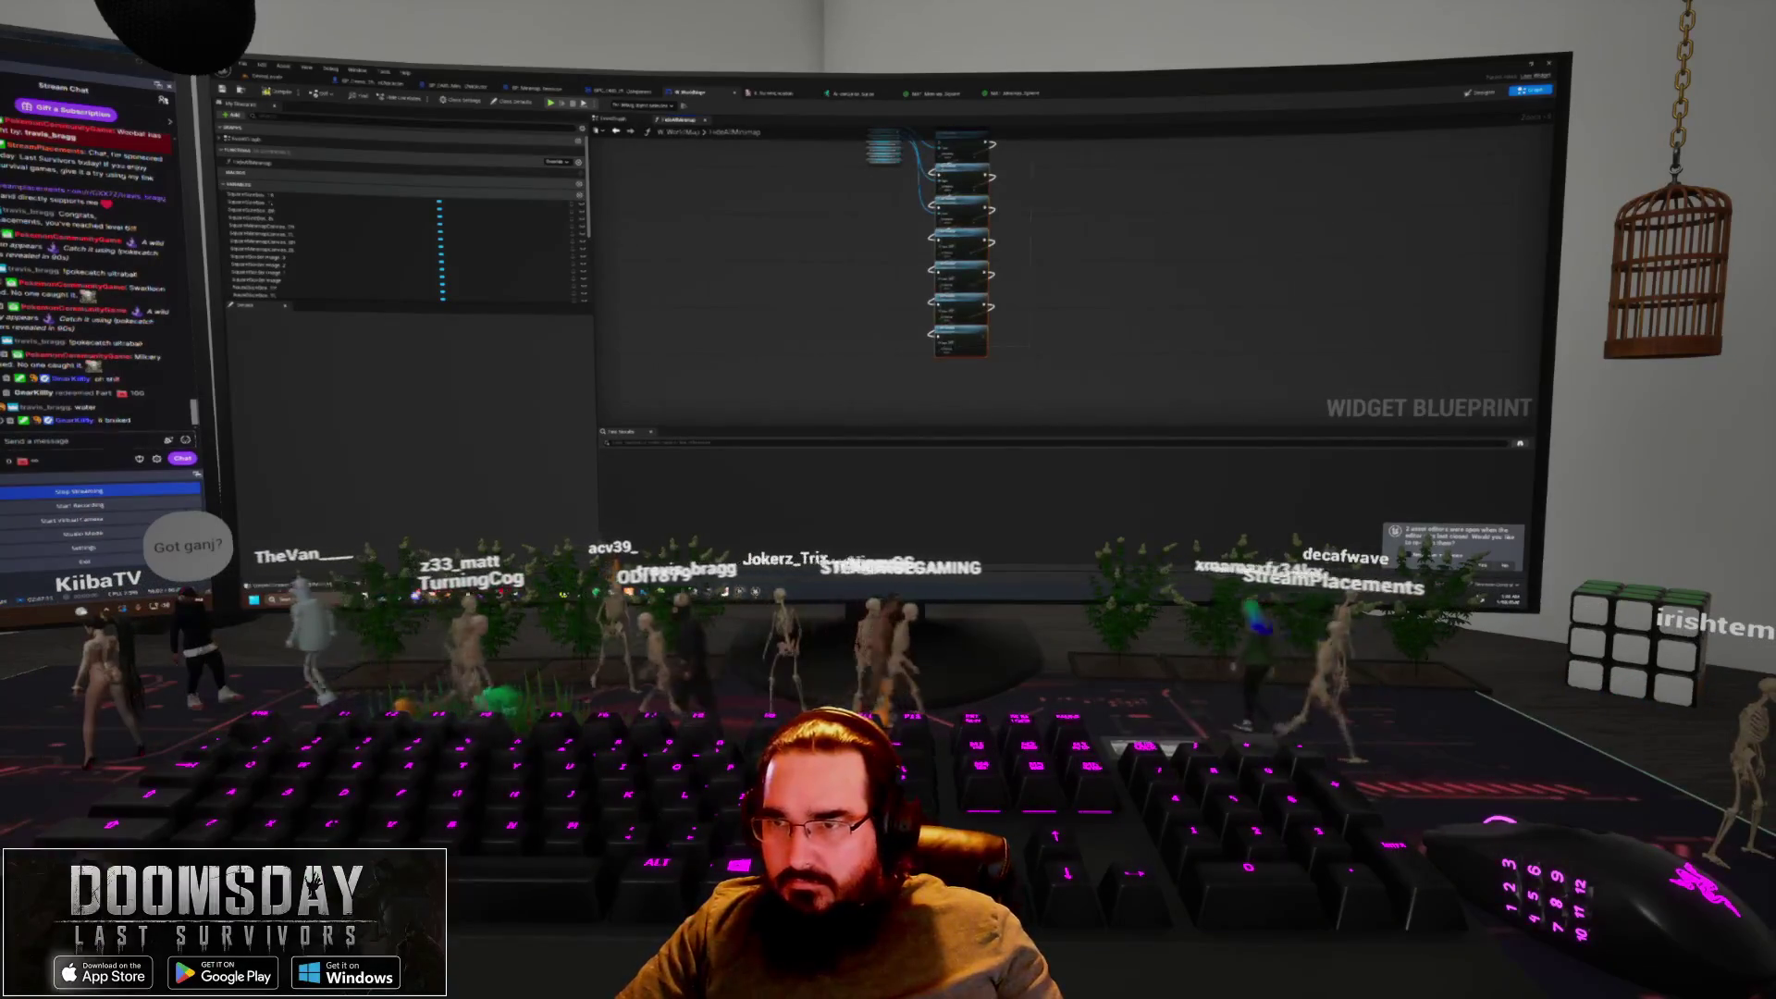
{"action": "scroll", "coordinate": [964, 277], "scroll_direction": "up", "scroll_amount": 4}
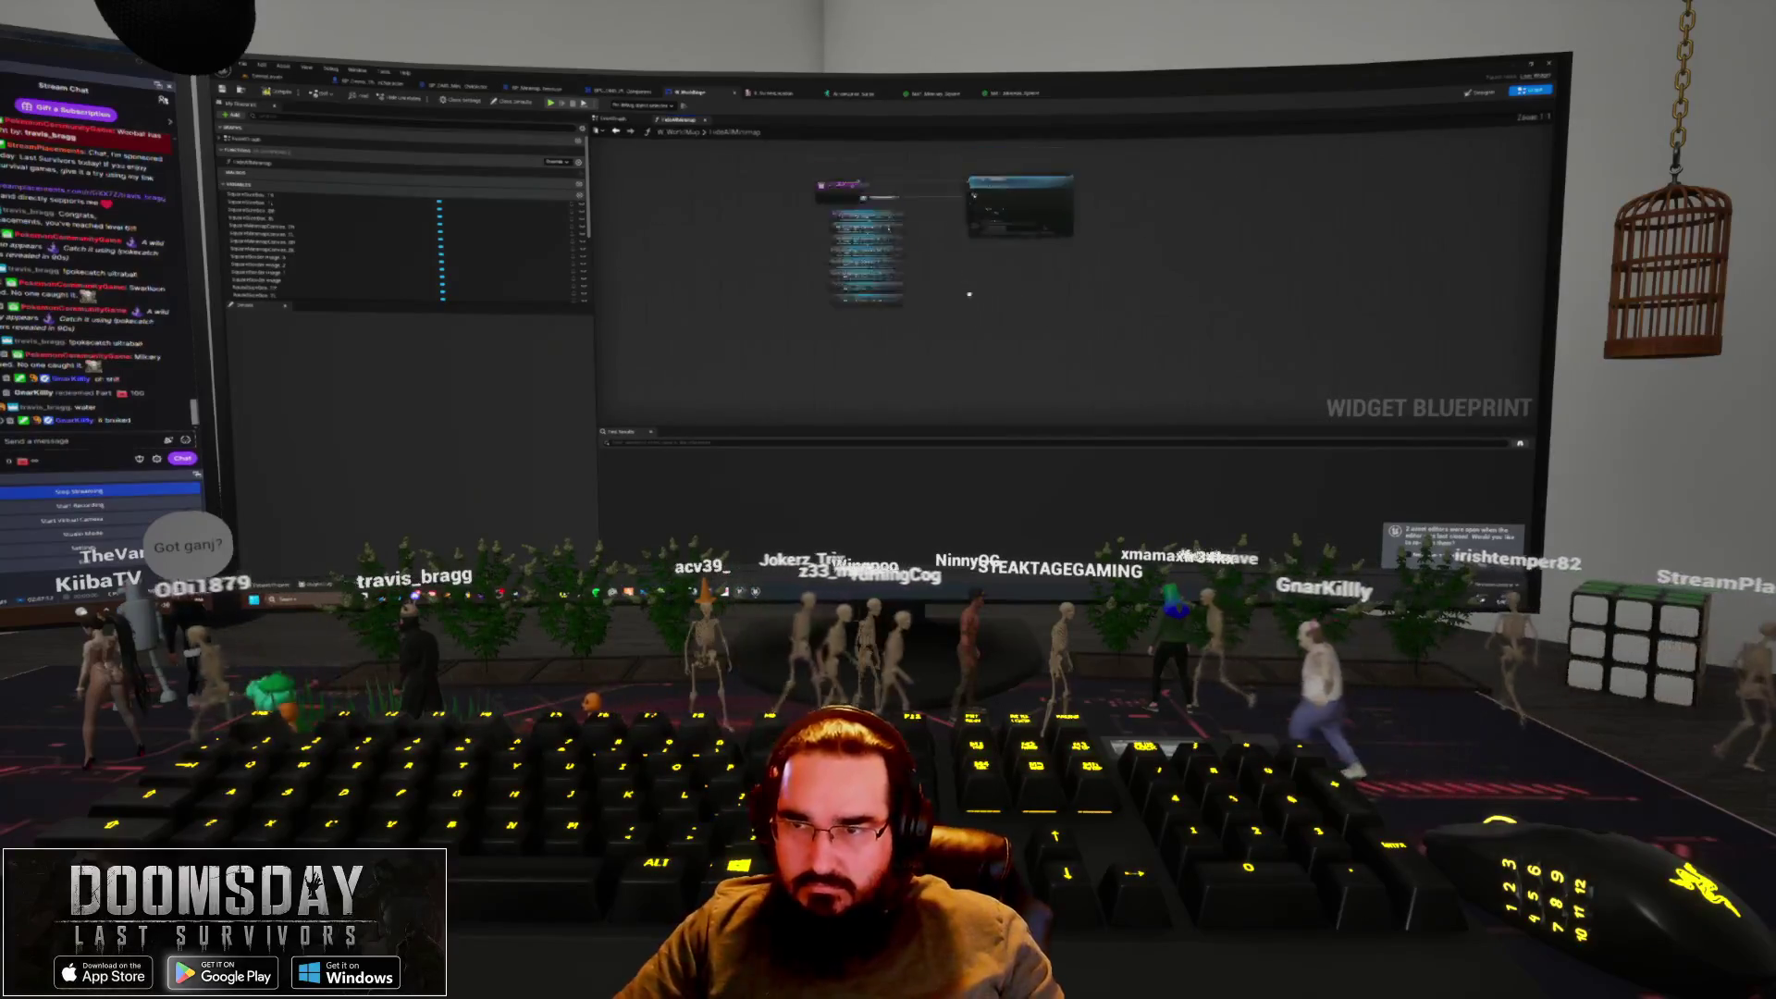
{"action": "left_click_drag", "start_coordinate": [964, 278], "coordinate": [969, 326]}
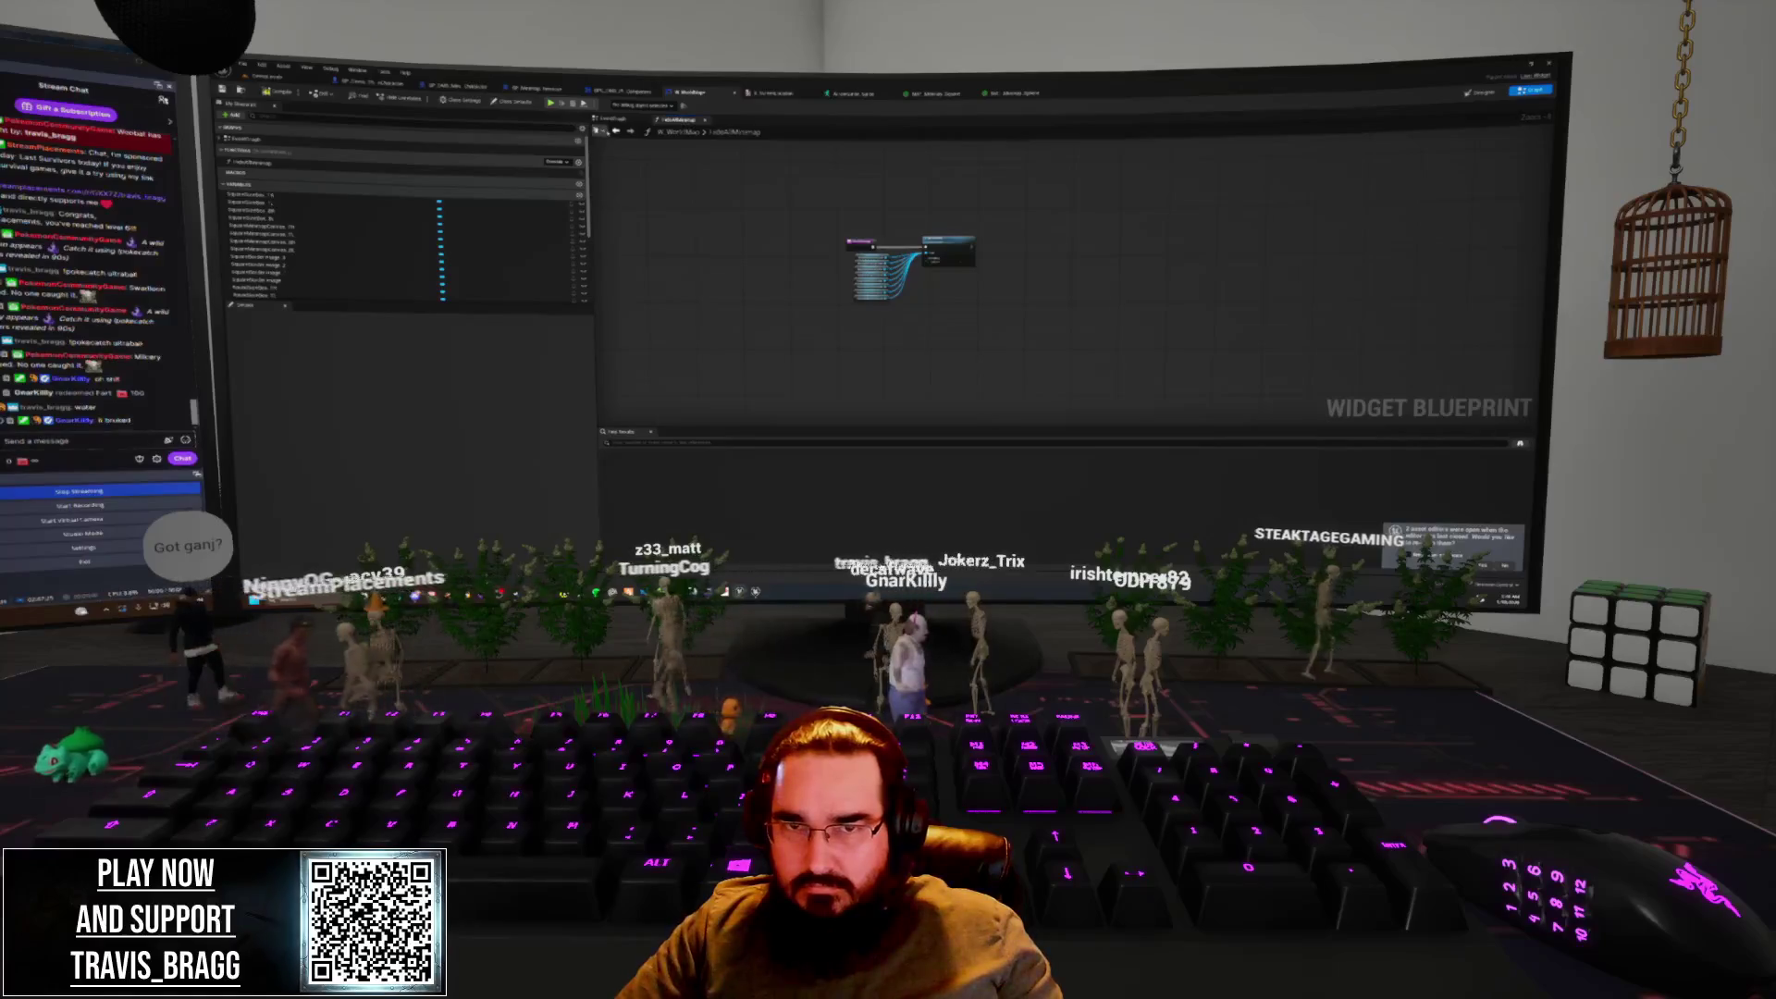
{"action": "scroll", "coordinate": [817, 254], "scroll_direction": "down", "scroll_amount": 3}
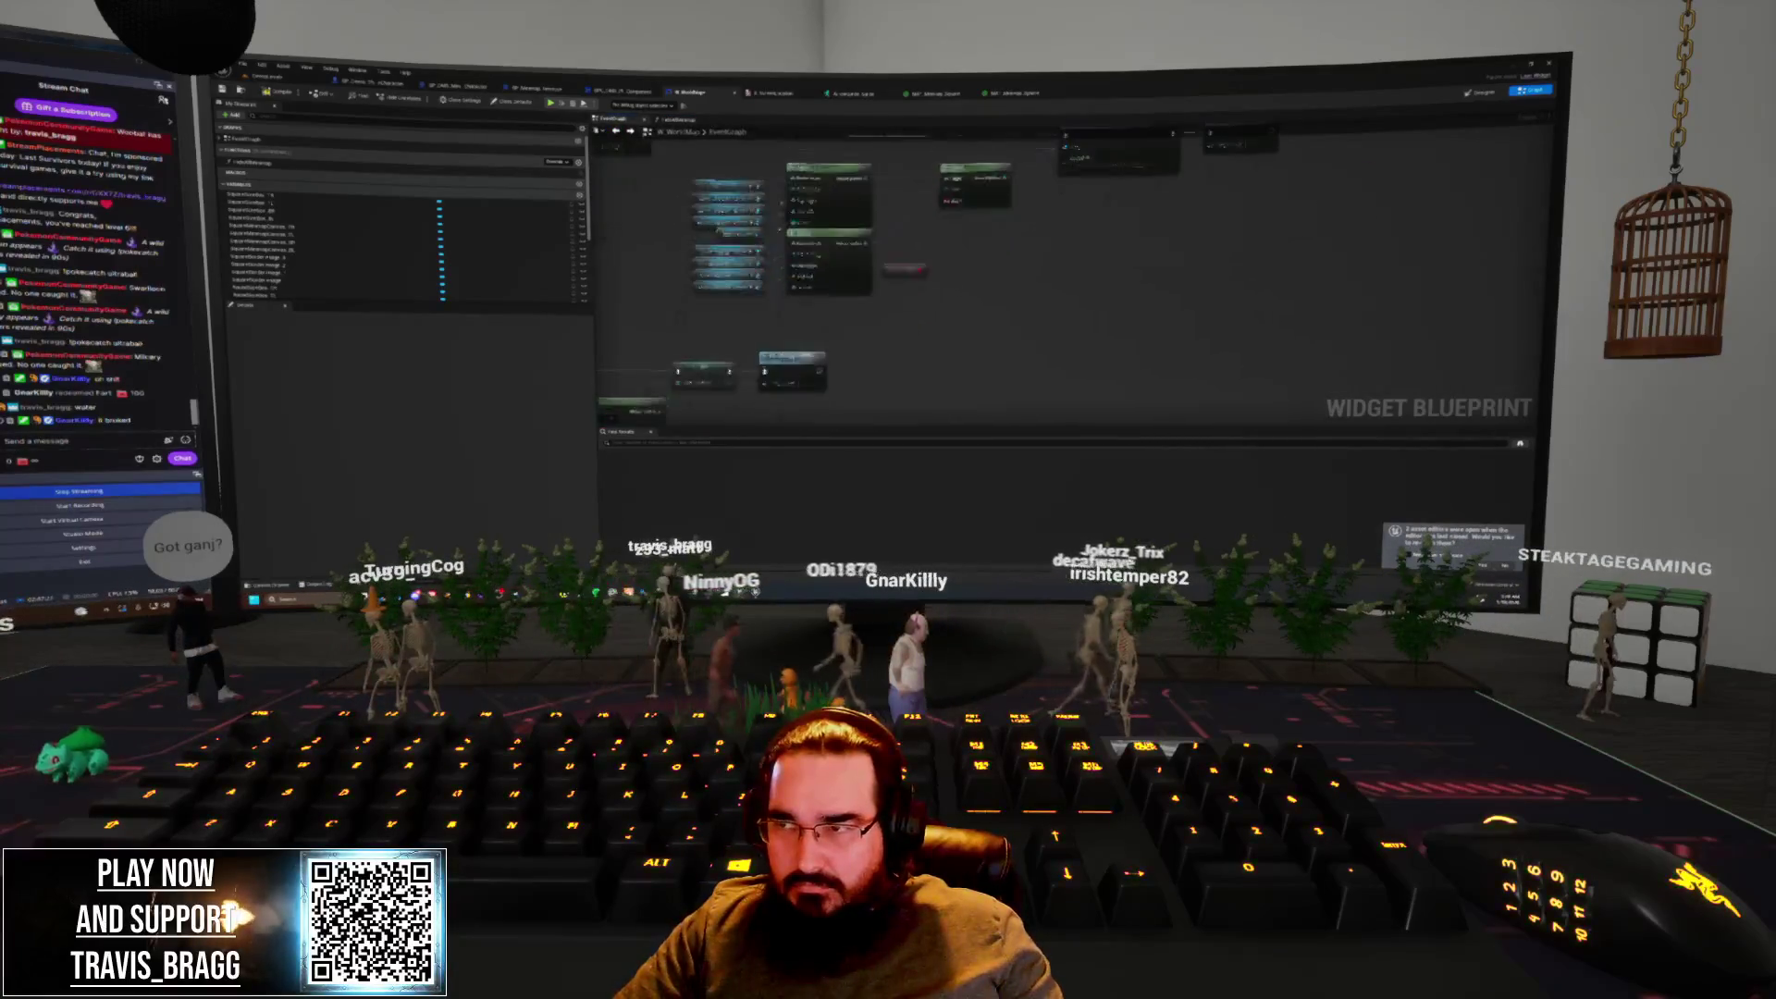
Review the minimap widget's Event Graph nodes, then return to the level editor viewport
{"action": "scroll", "coordinate": [983, 194], "scroll_direction": "up", "scroll_amount": 3}
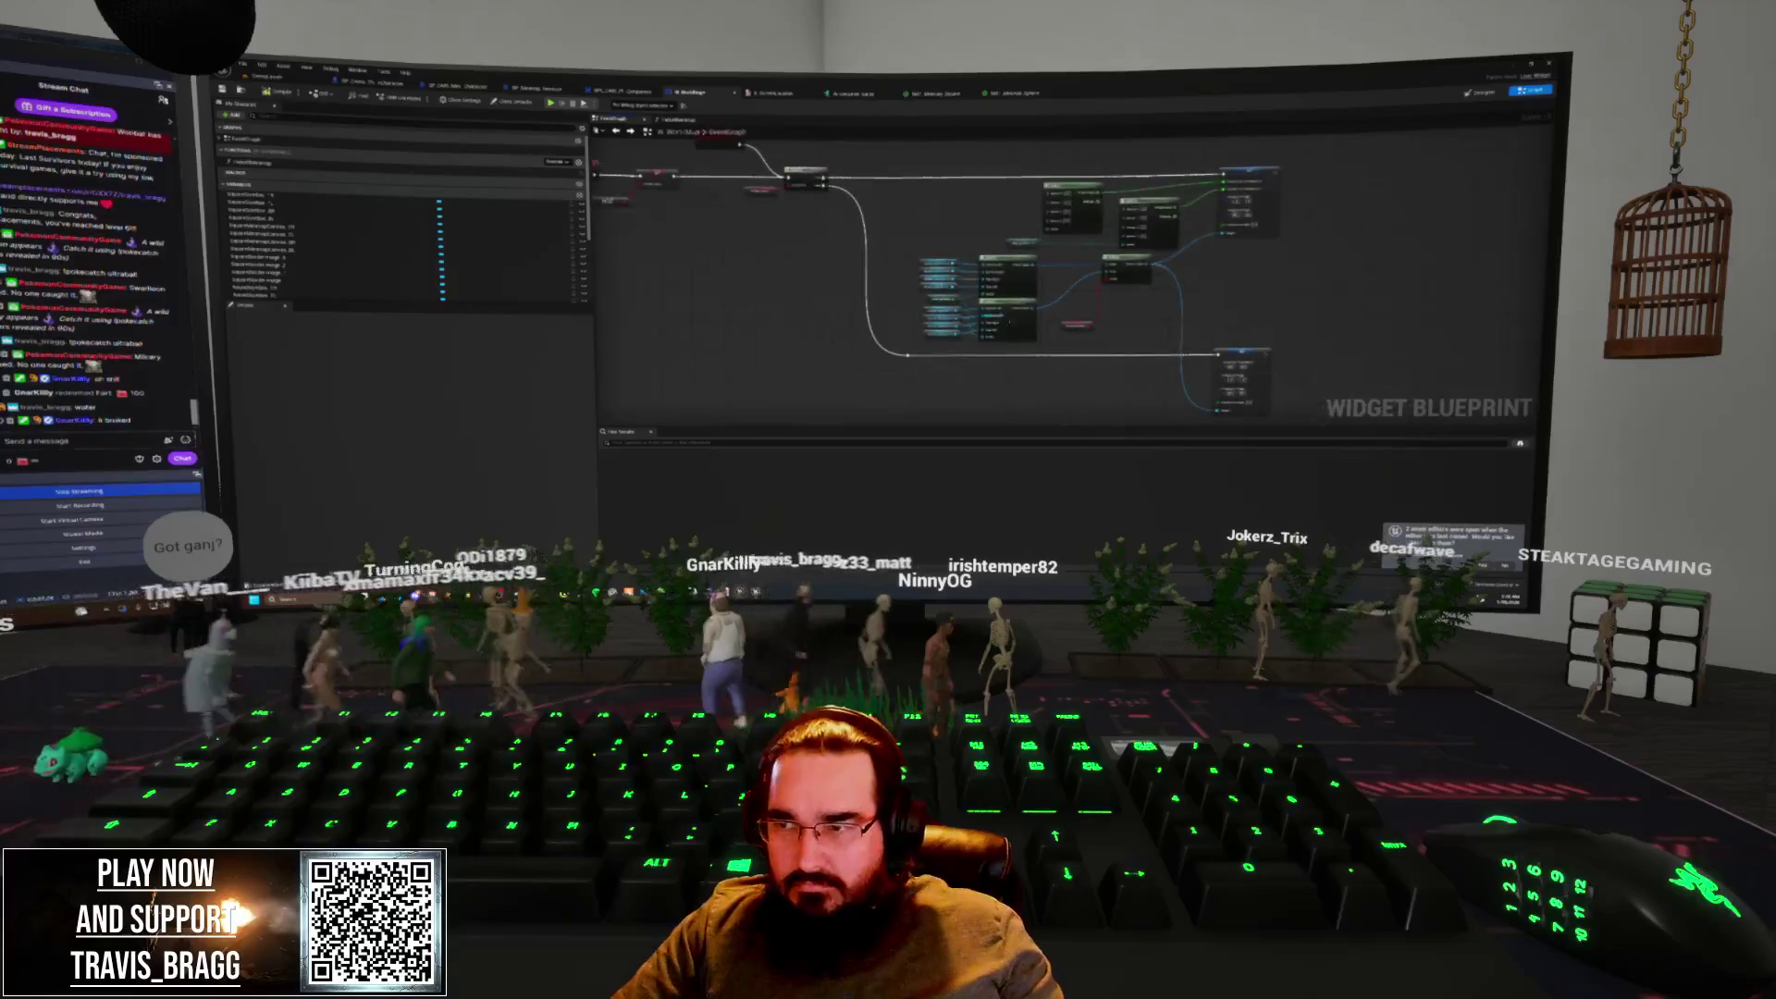
{"action": "scroll", "coordinate": [1054, 357], "scroll_direction": "down", "scroll_amount": 4}
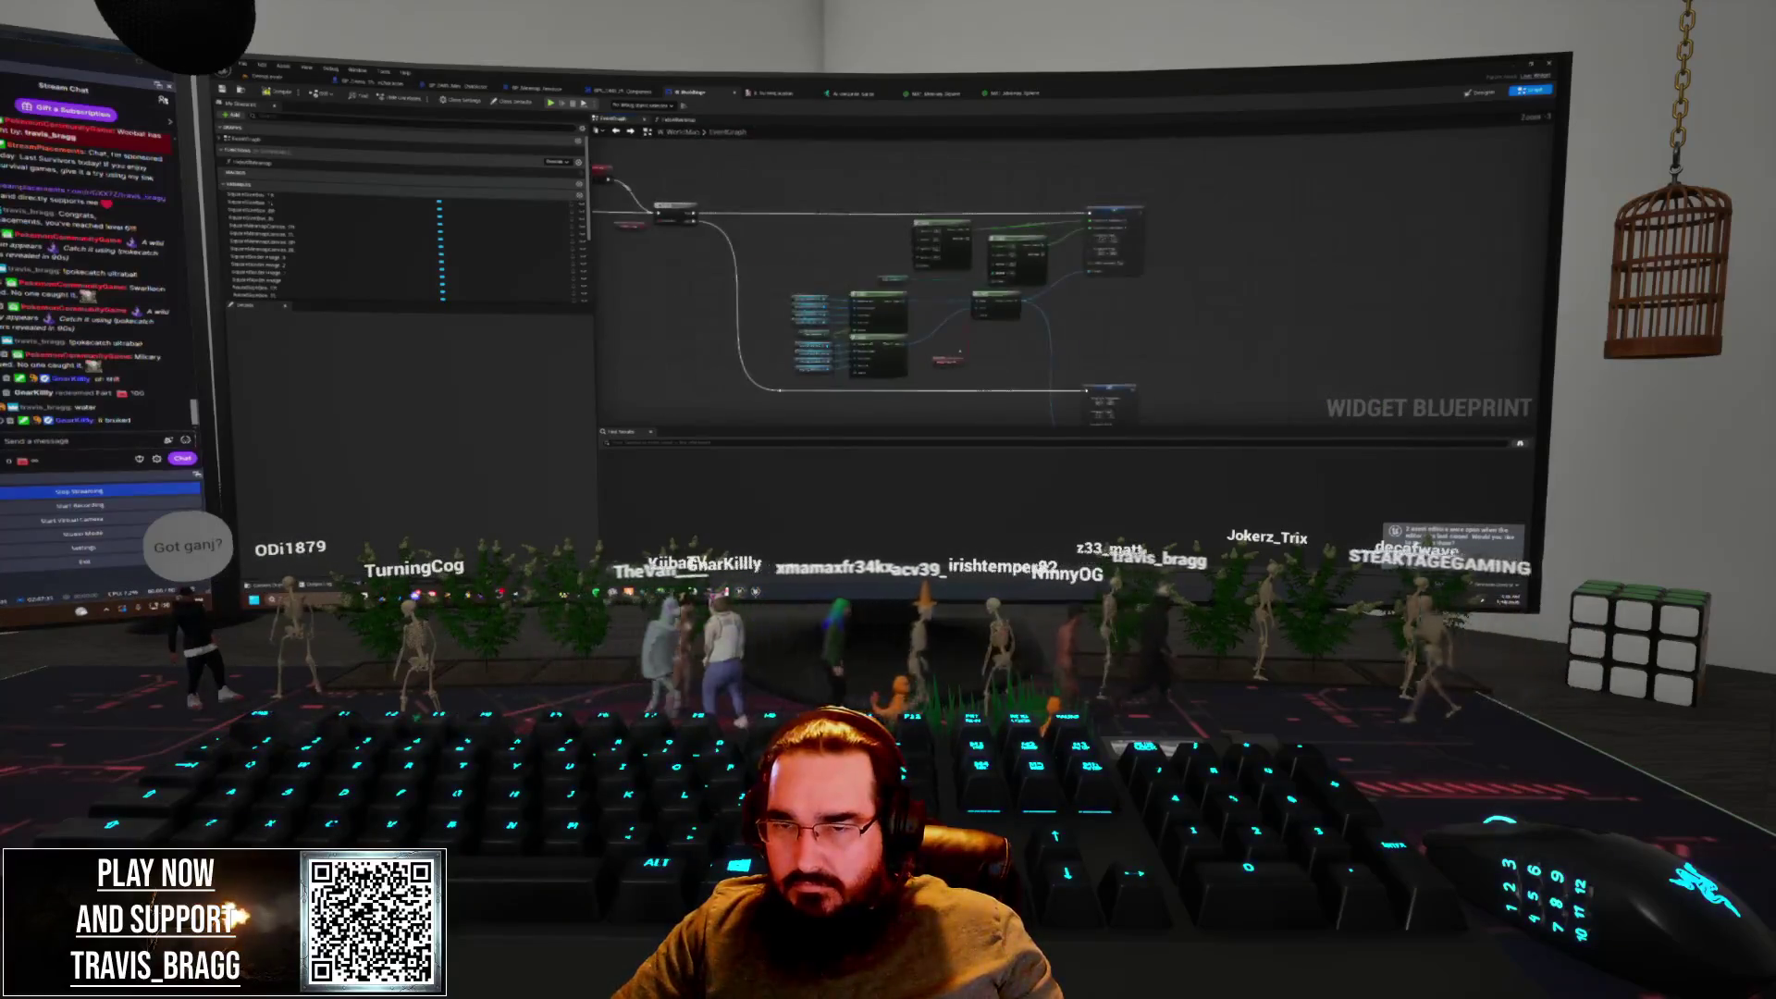
{"action": "scroll", "coordinate": [981, 350], "scroll_direction": "up", "scroll_amount": 4}
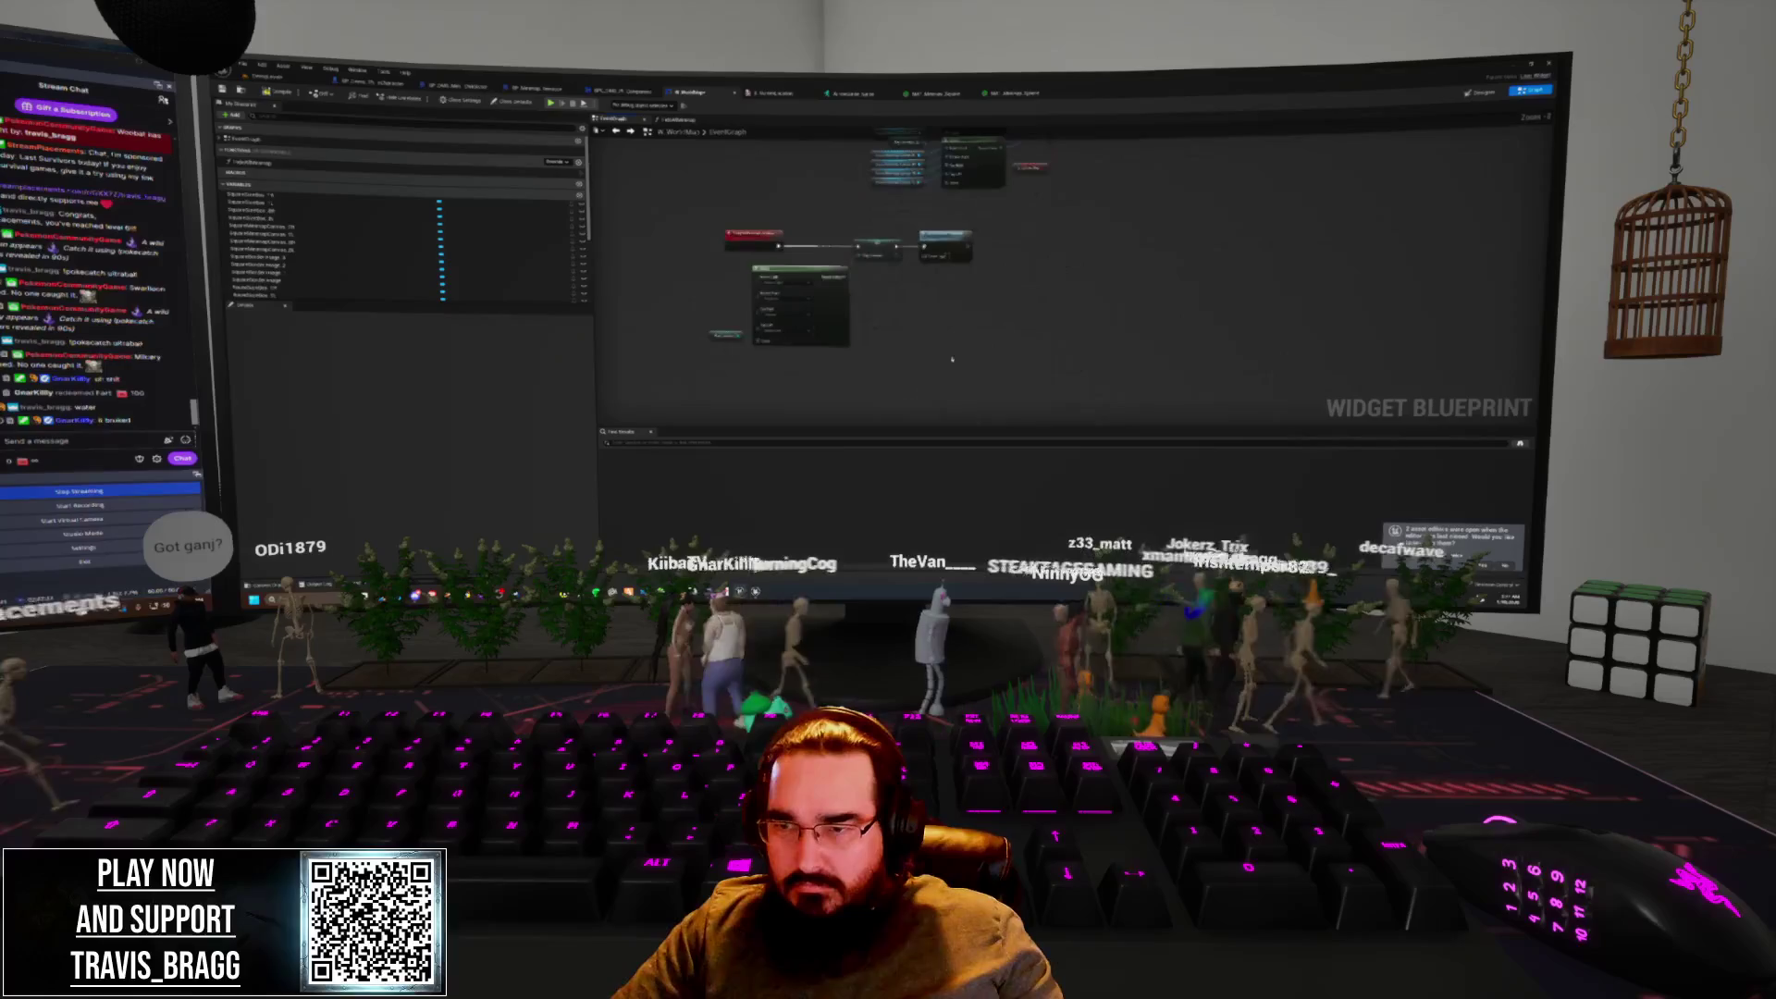
{"action": "scroll", "coordinate": [987, 363], "scroll_direction": "down", "scroll_amount": 2}
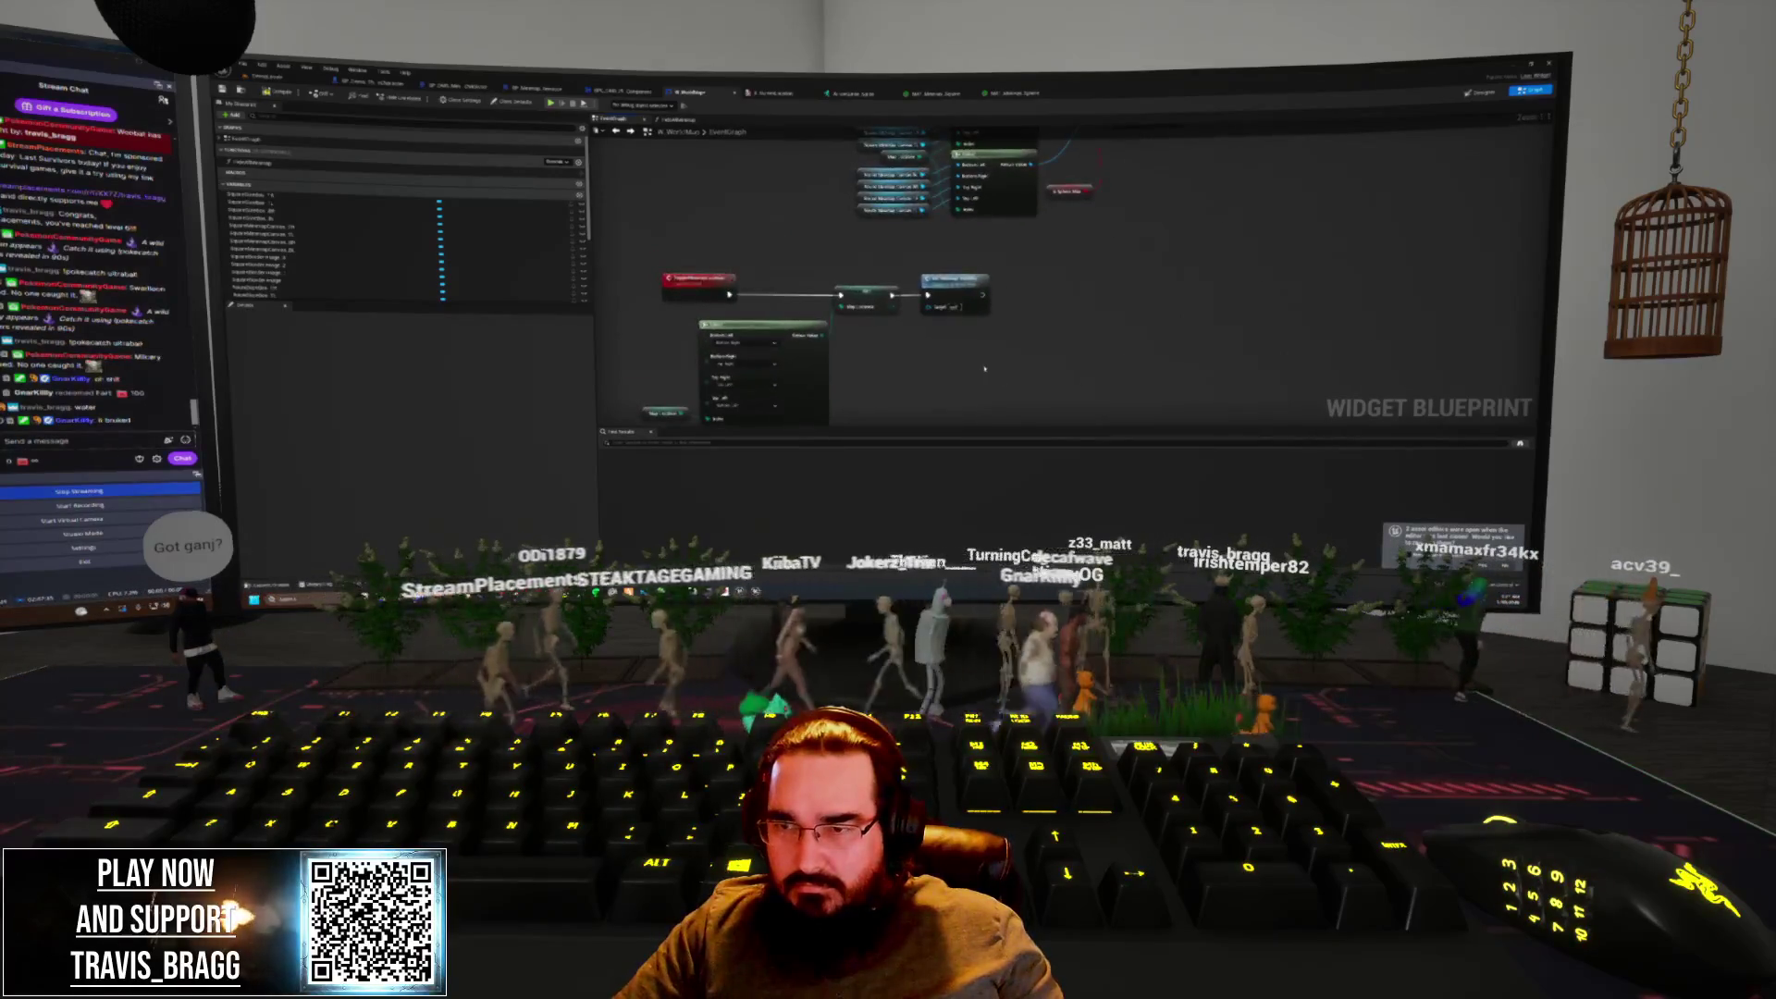
{"action": "scroll", "coordinate": [971, 277], "scroll_direction": "up", "scroll_amount": 2}
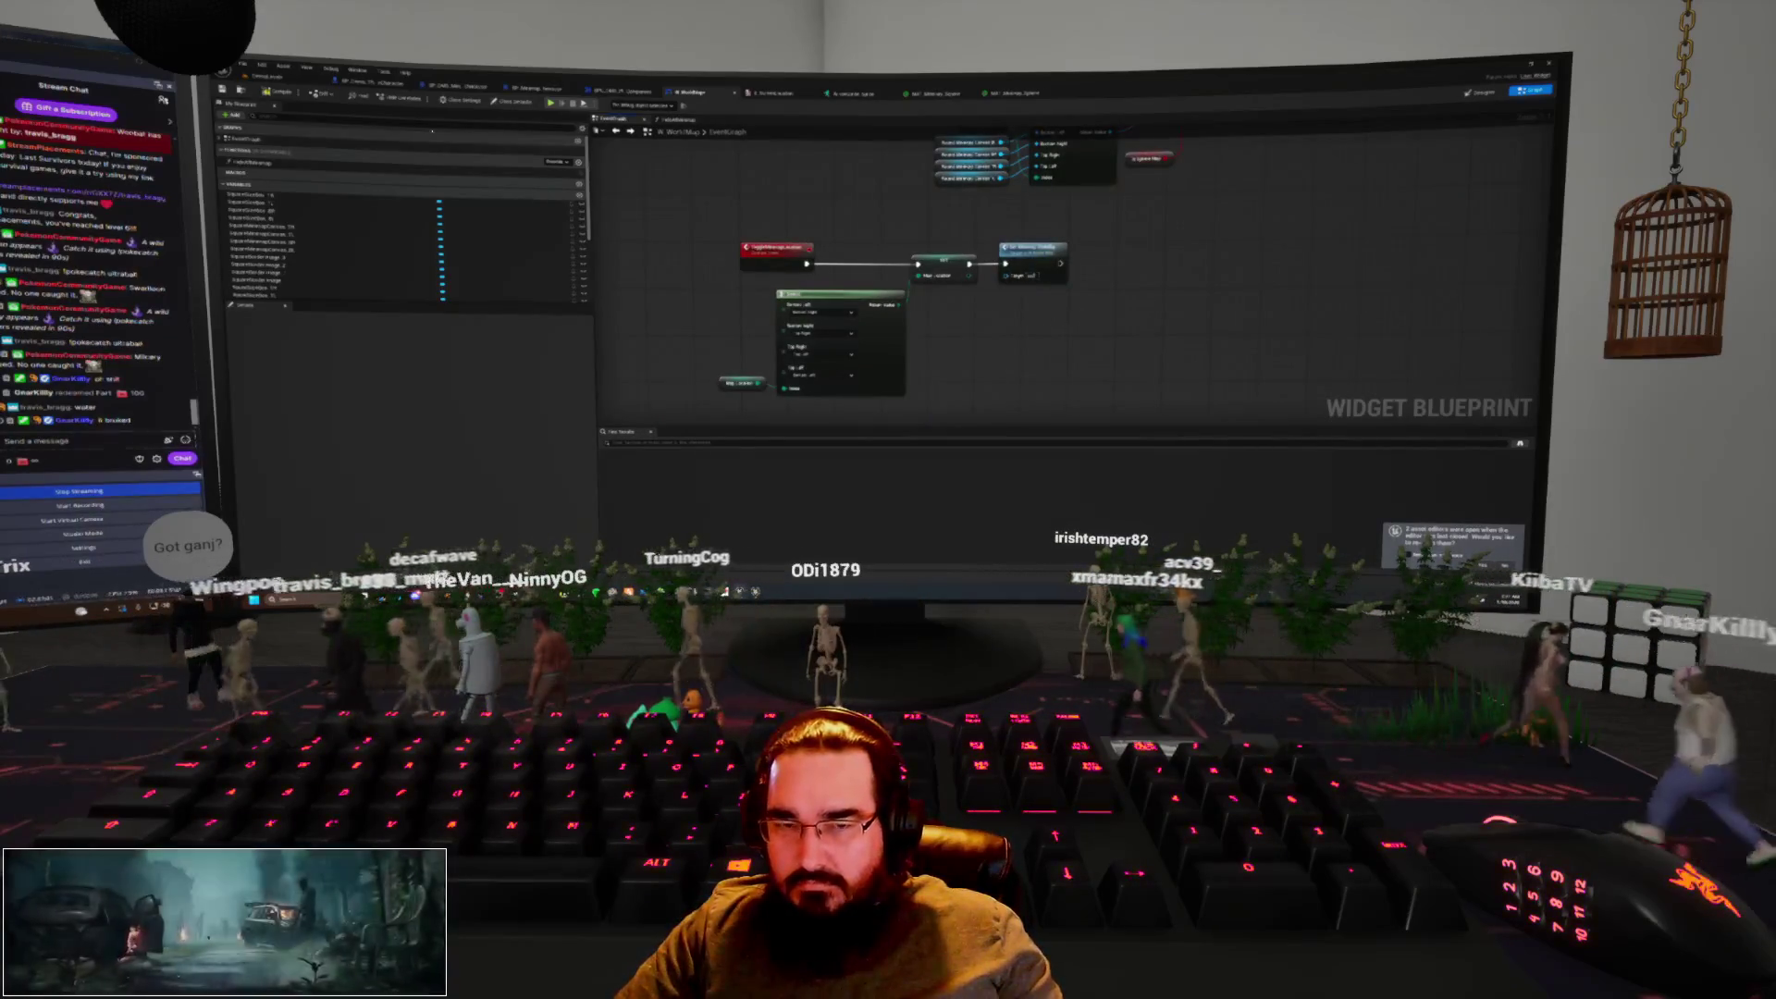
{"action": "left_click", "coordinate": [275, 81]}
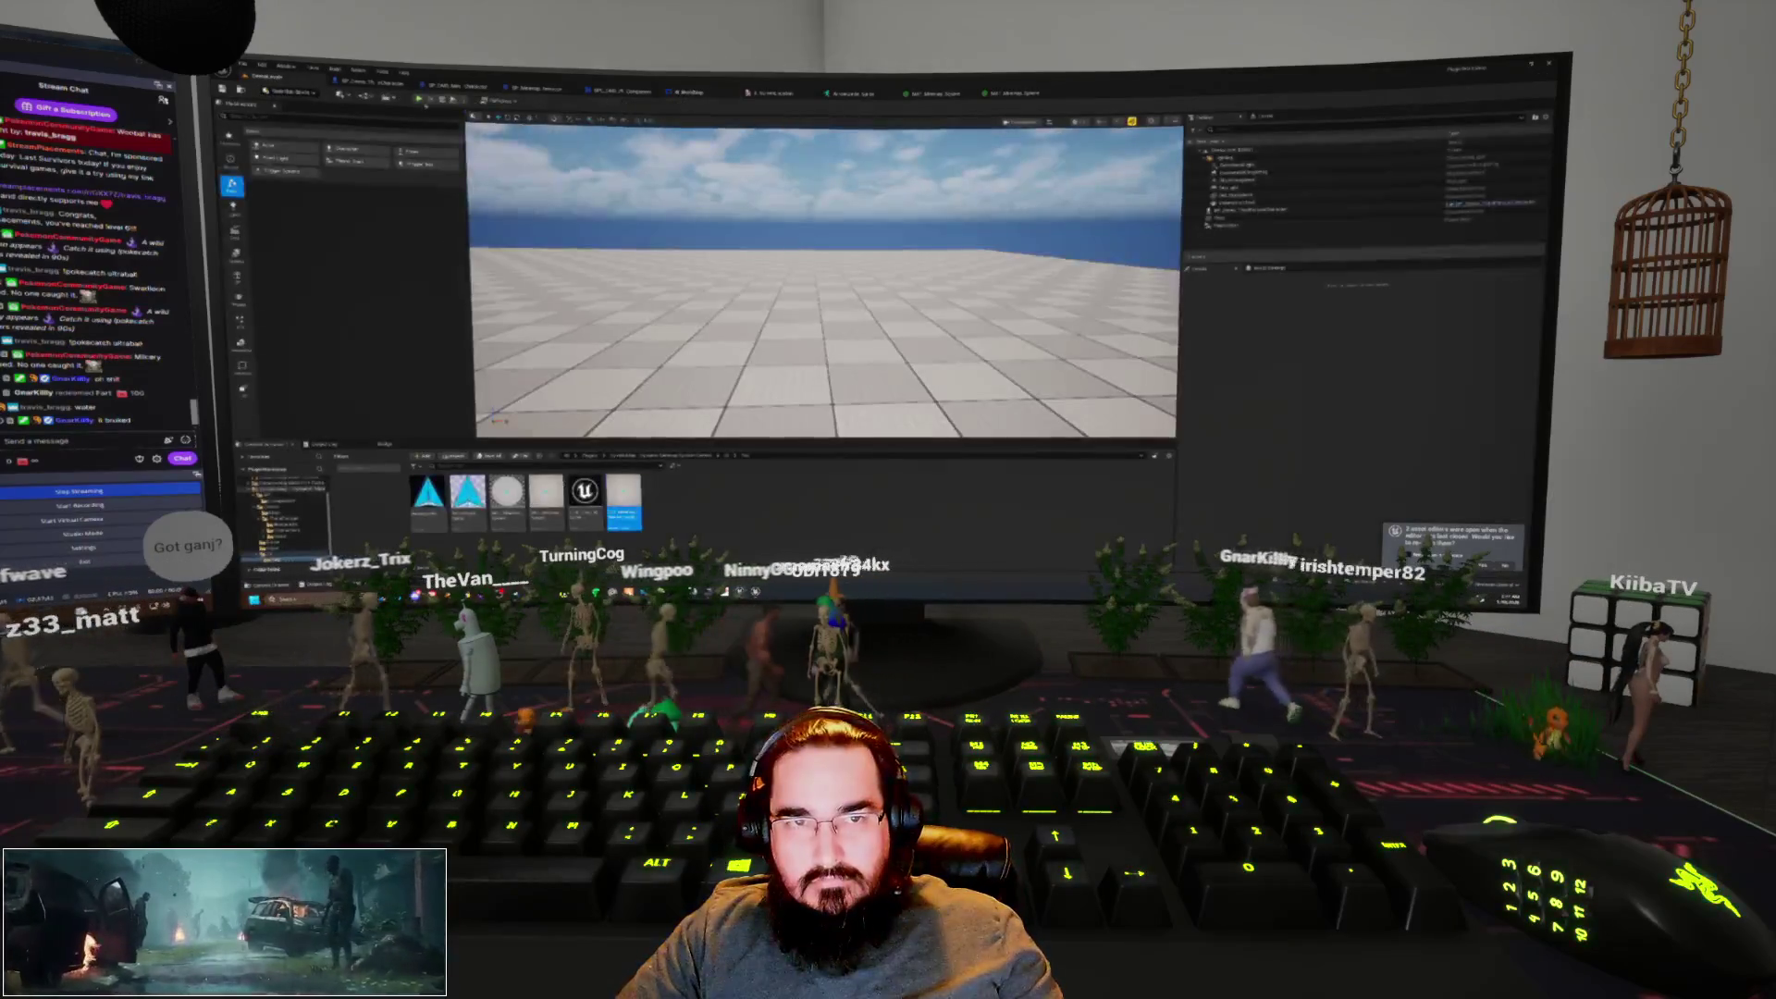
Play-test the character twice in editor, then return to the WorldMap widget blueprint graph
{"action": "key", "text": "alt+p"}
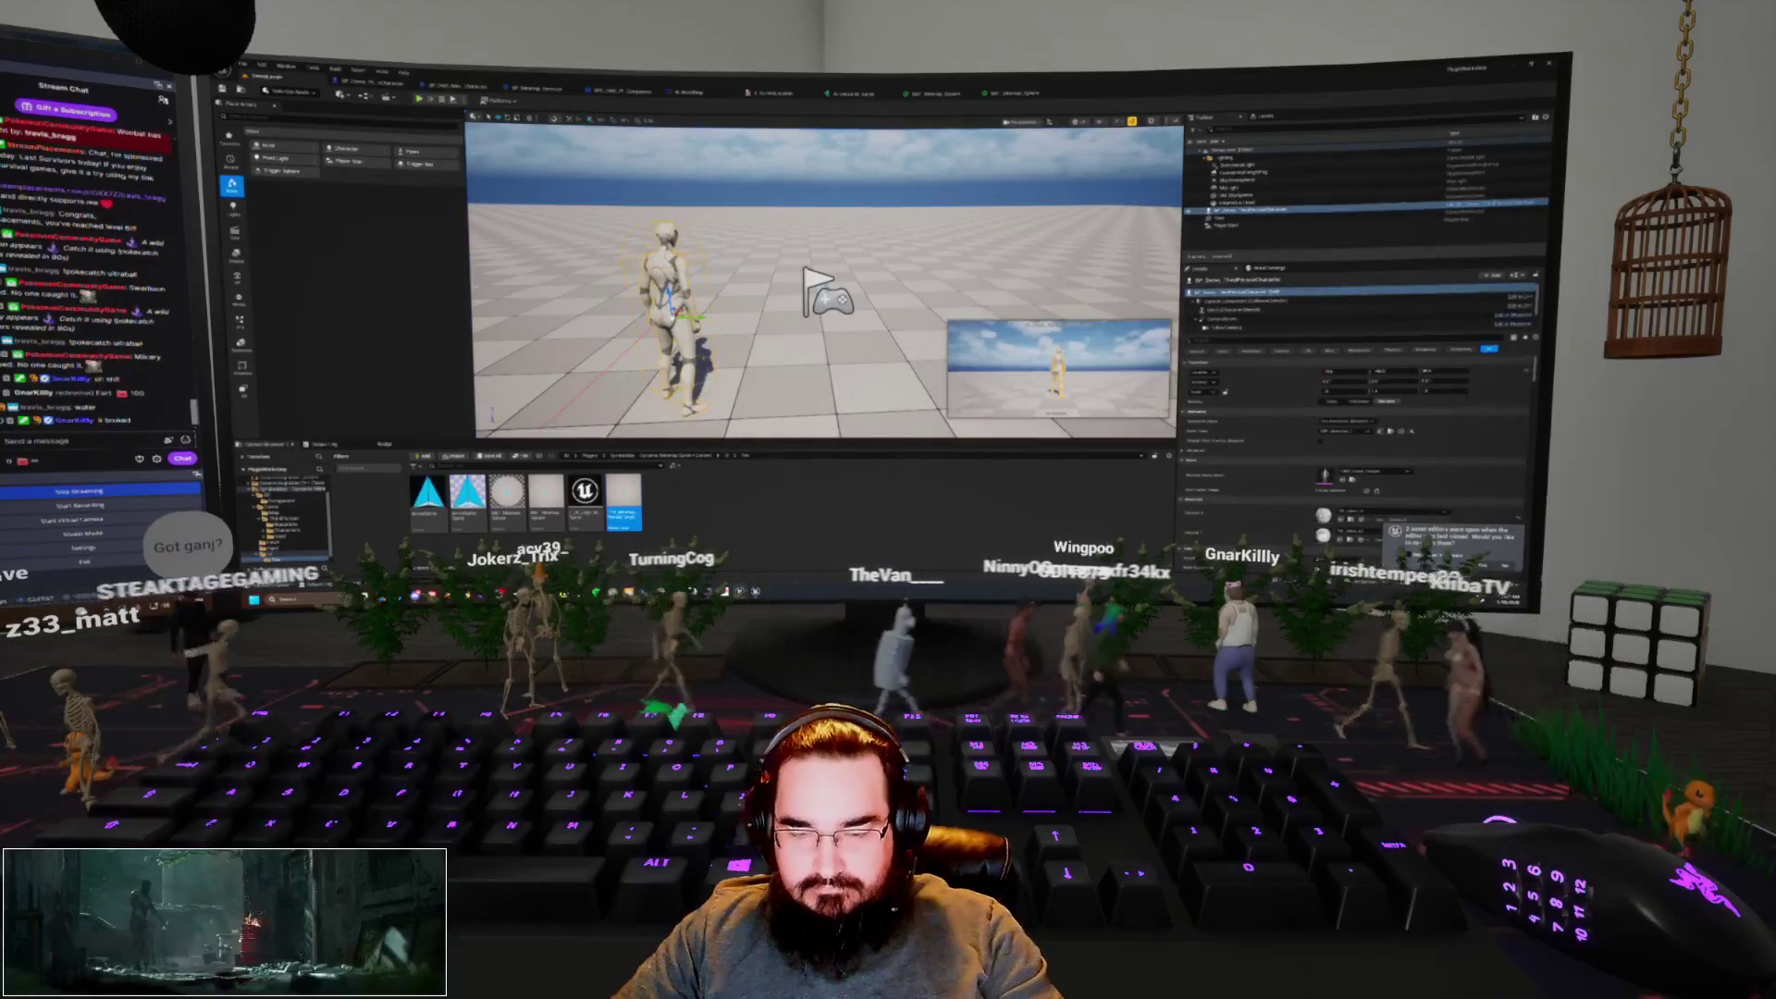
{"action": "key", "text": "Escape"}
{"action": "key", "text": "alt+p"}
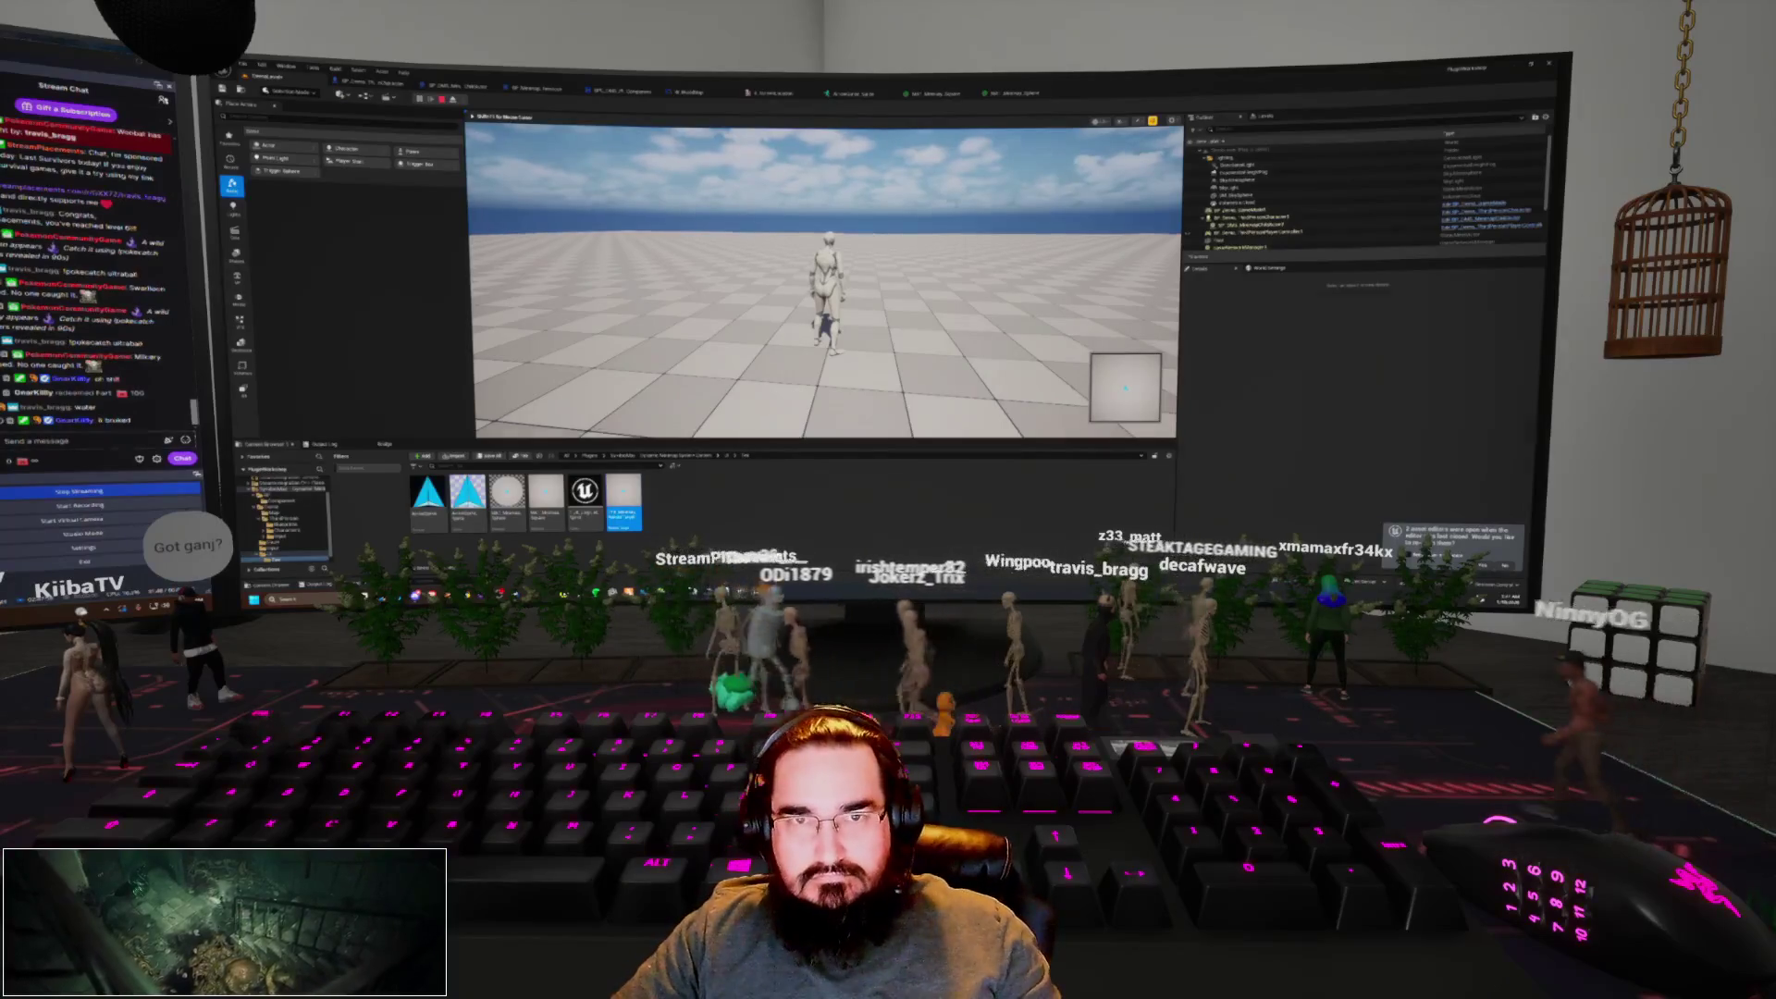
{"action": "key", "text": "Escape"}
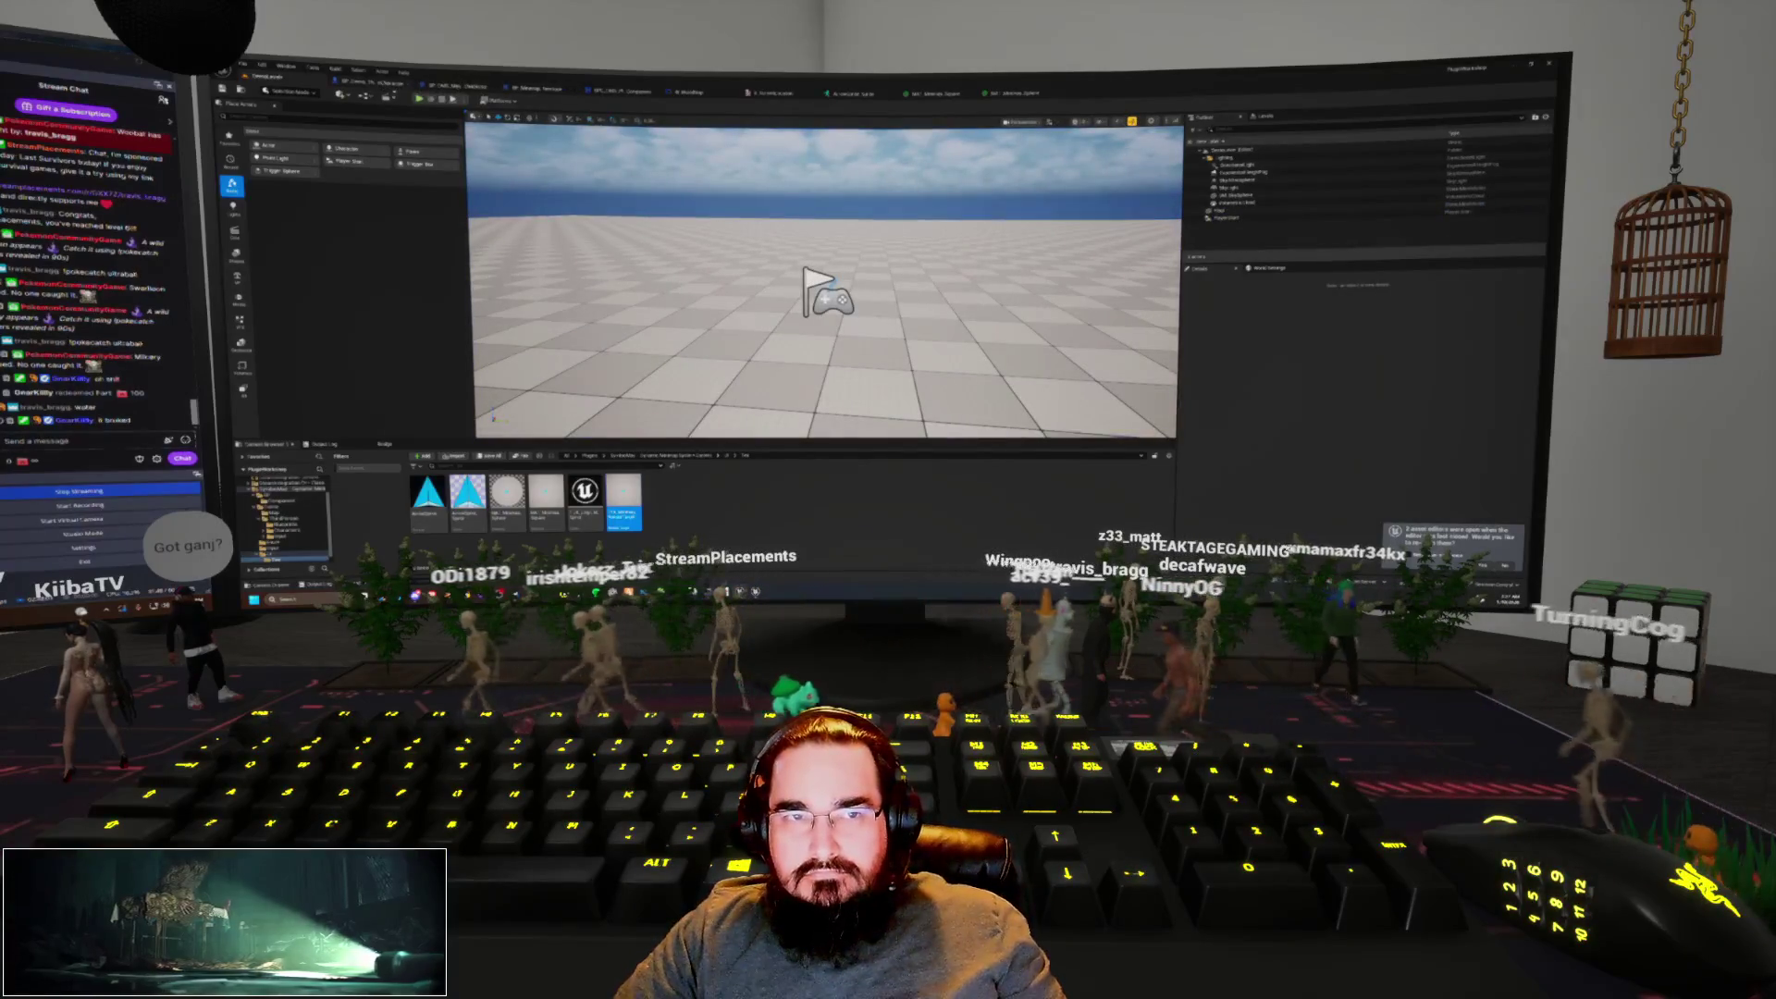
{"action": "key", "text": "ctrl+Tab"}
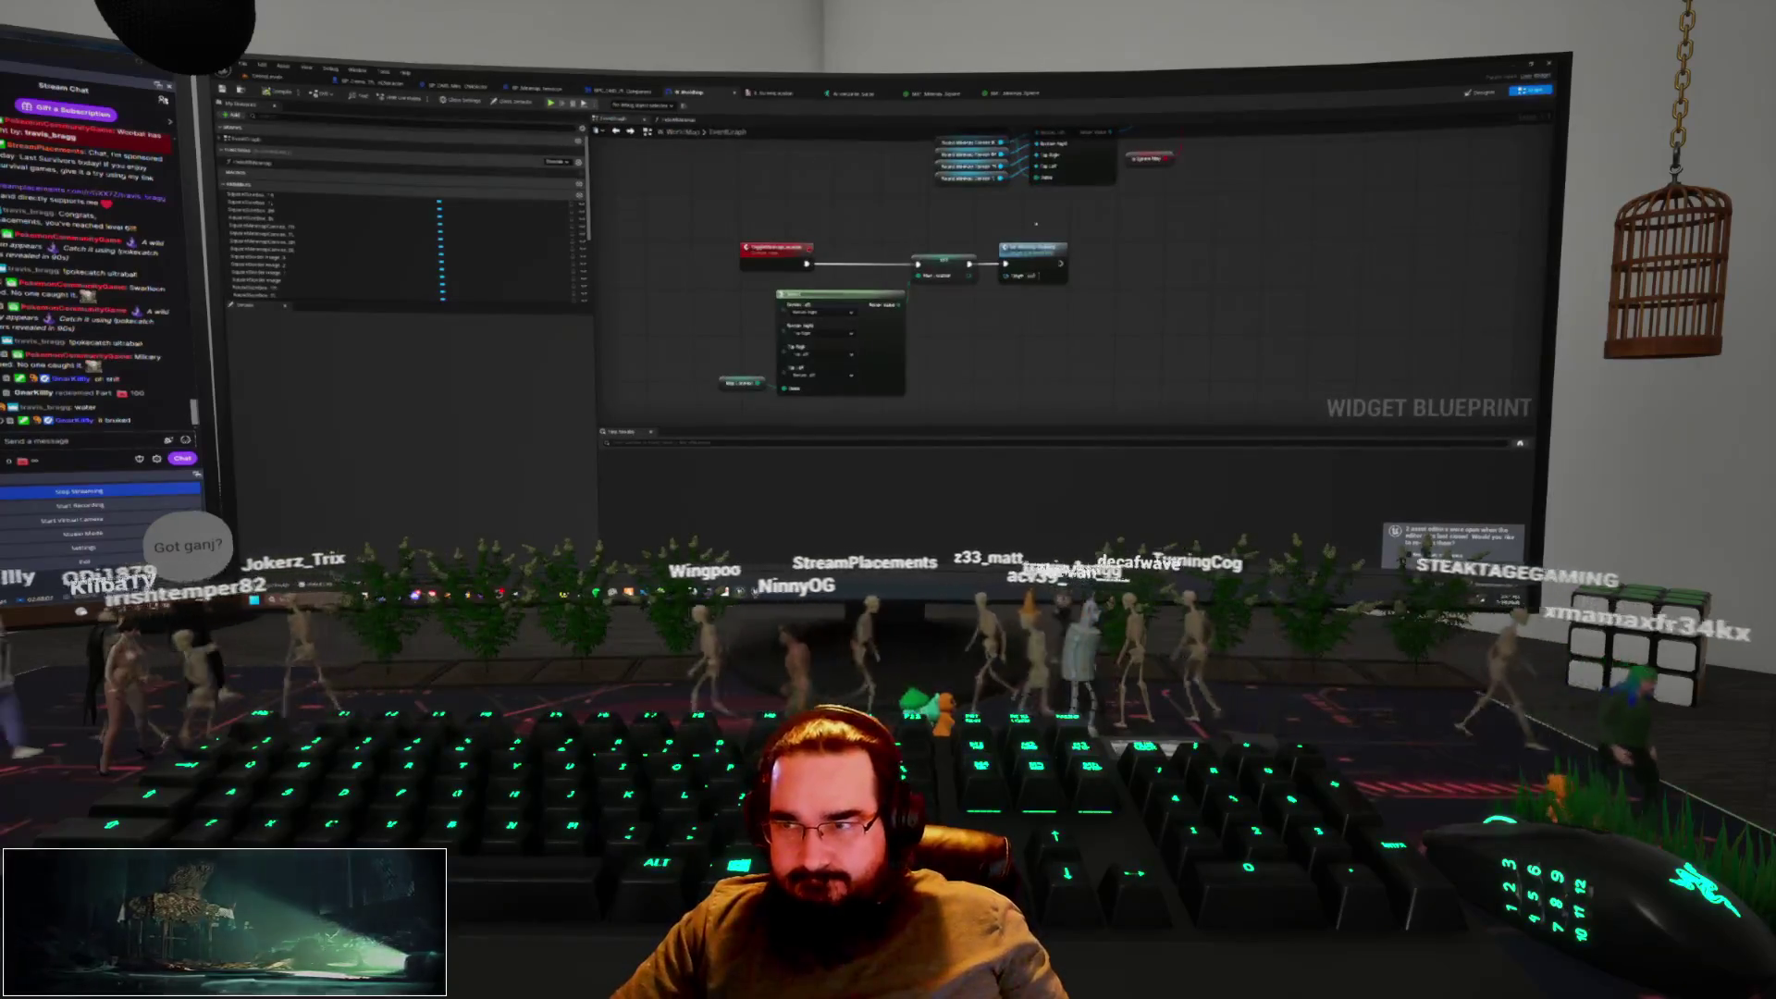
Select three Event Graph nodes, then view the minimap Designer layout with four black corner squares
{"action": "scroll", "coordinate": [1025, 327], "scroll_direction": "down", "scroll_amount": 10}
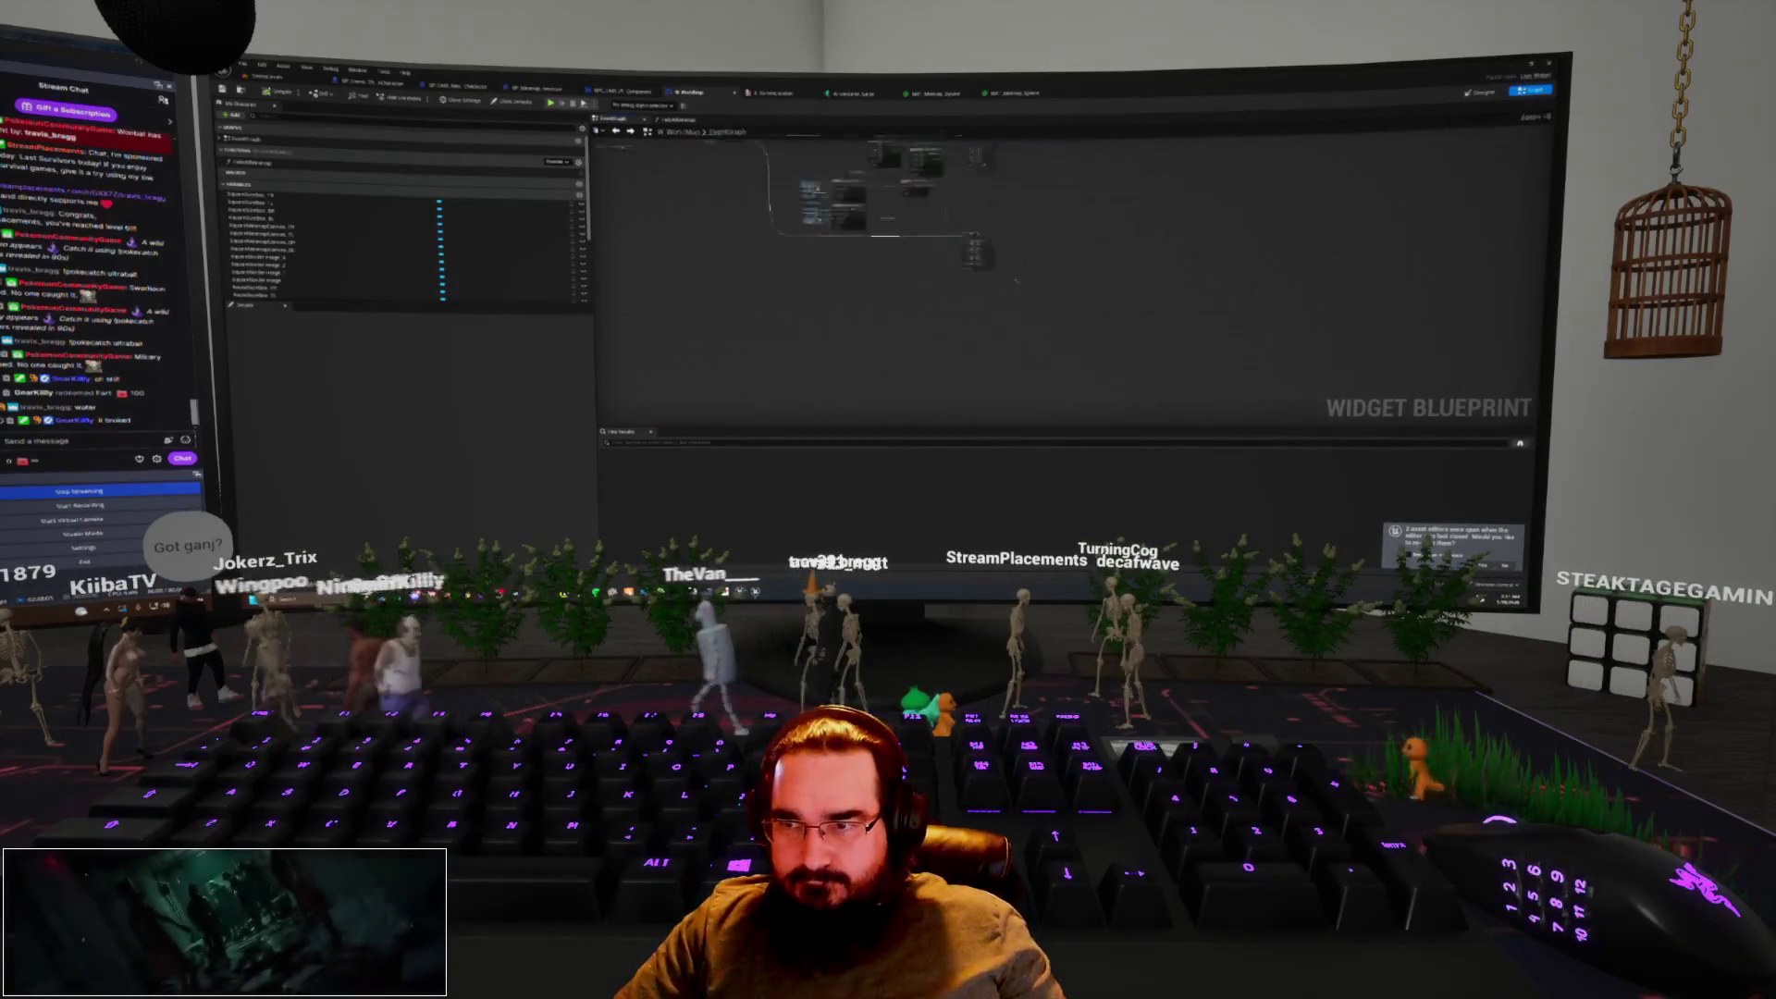
{"action": "scroll", "coordinate": [1019, 284], "scroll_direction": "up", "scroll_amount": 8}
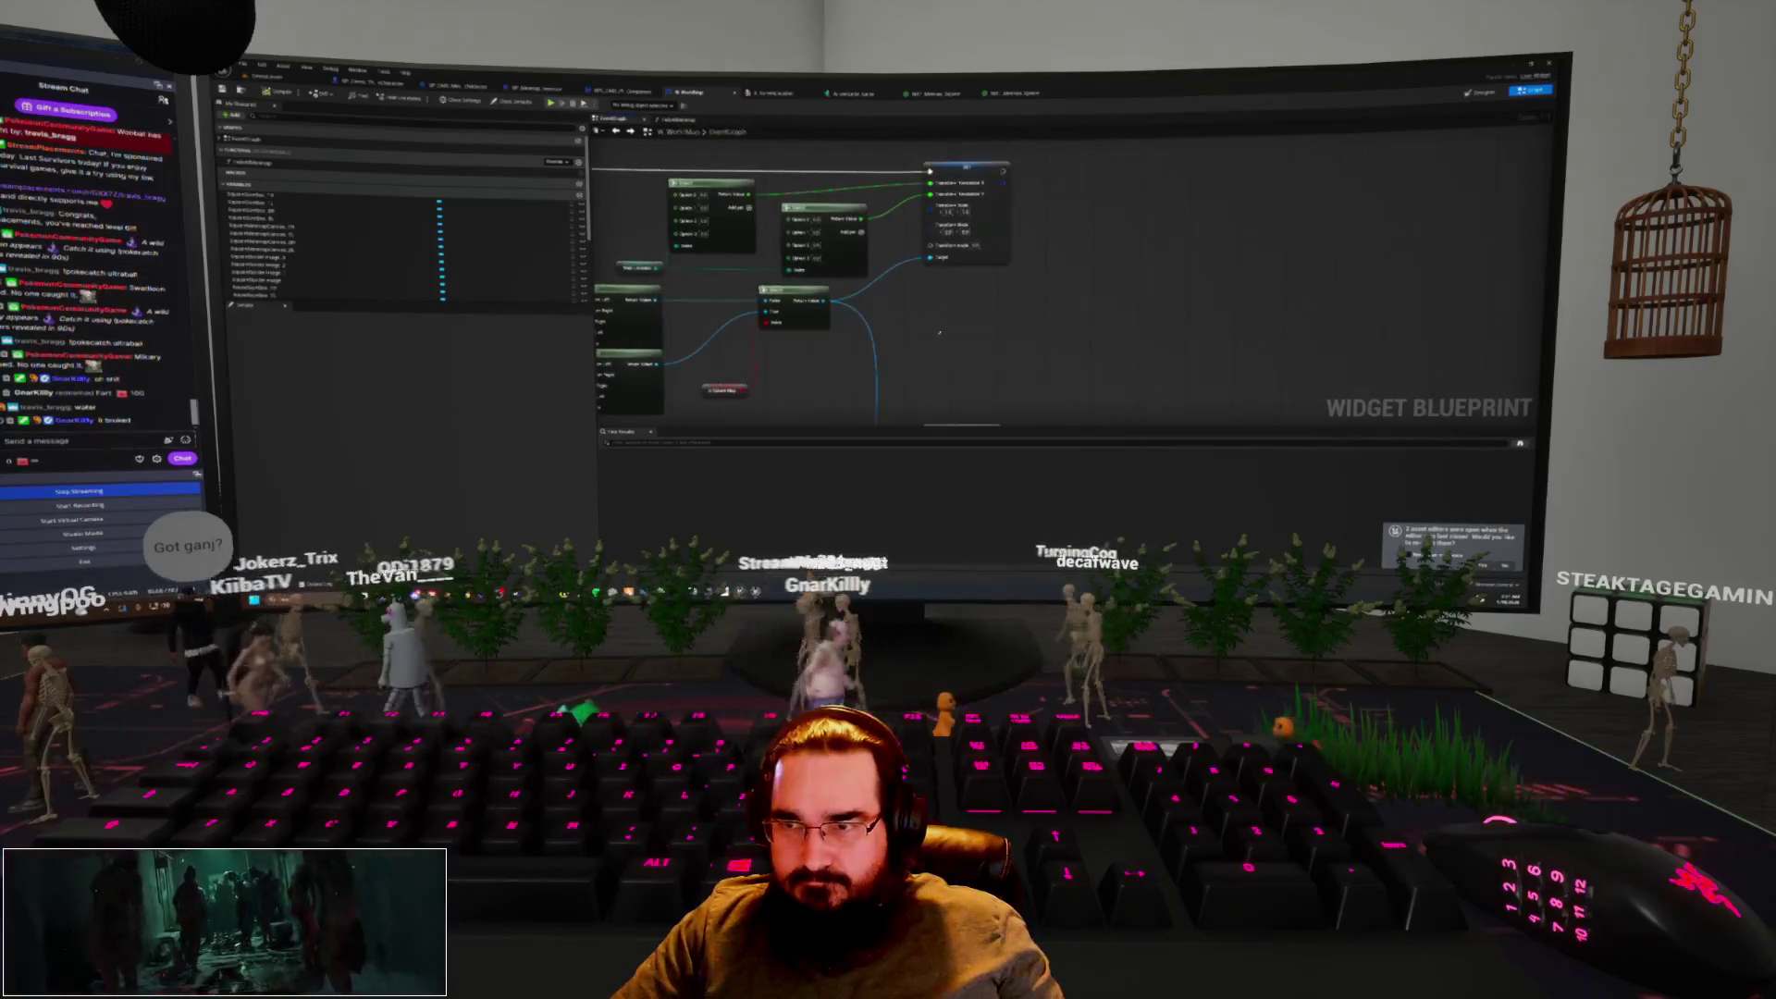
{"action": "mouse_move", "coordinate": [941, 331]}
{"action": "left_mouse_down"}
{"action": "mouse_move", "coordinate": [987, 319]}
{"action": "mouse_move", "coordinate": [977, 299]}
{"action": "left_mouse_up"}
{"action": "left_click_drag", "start_coordinate": [965, 172], "coordinate": [1025, 107]}
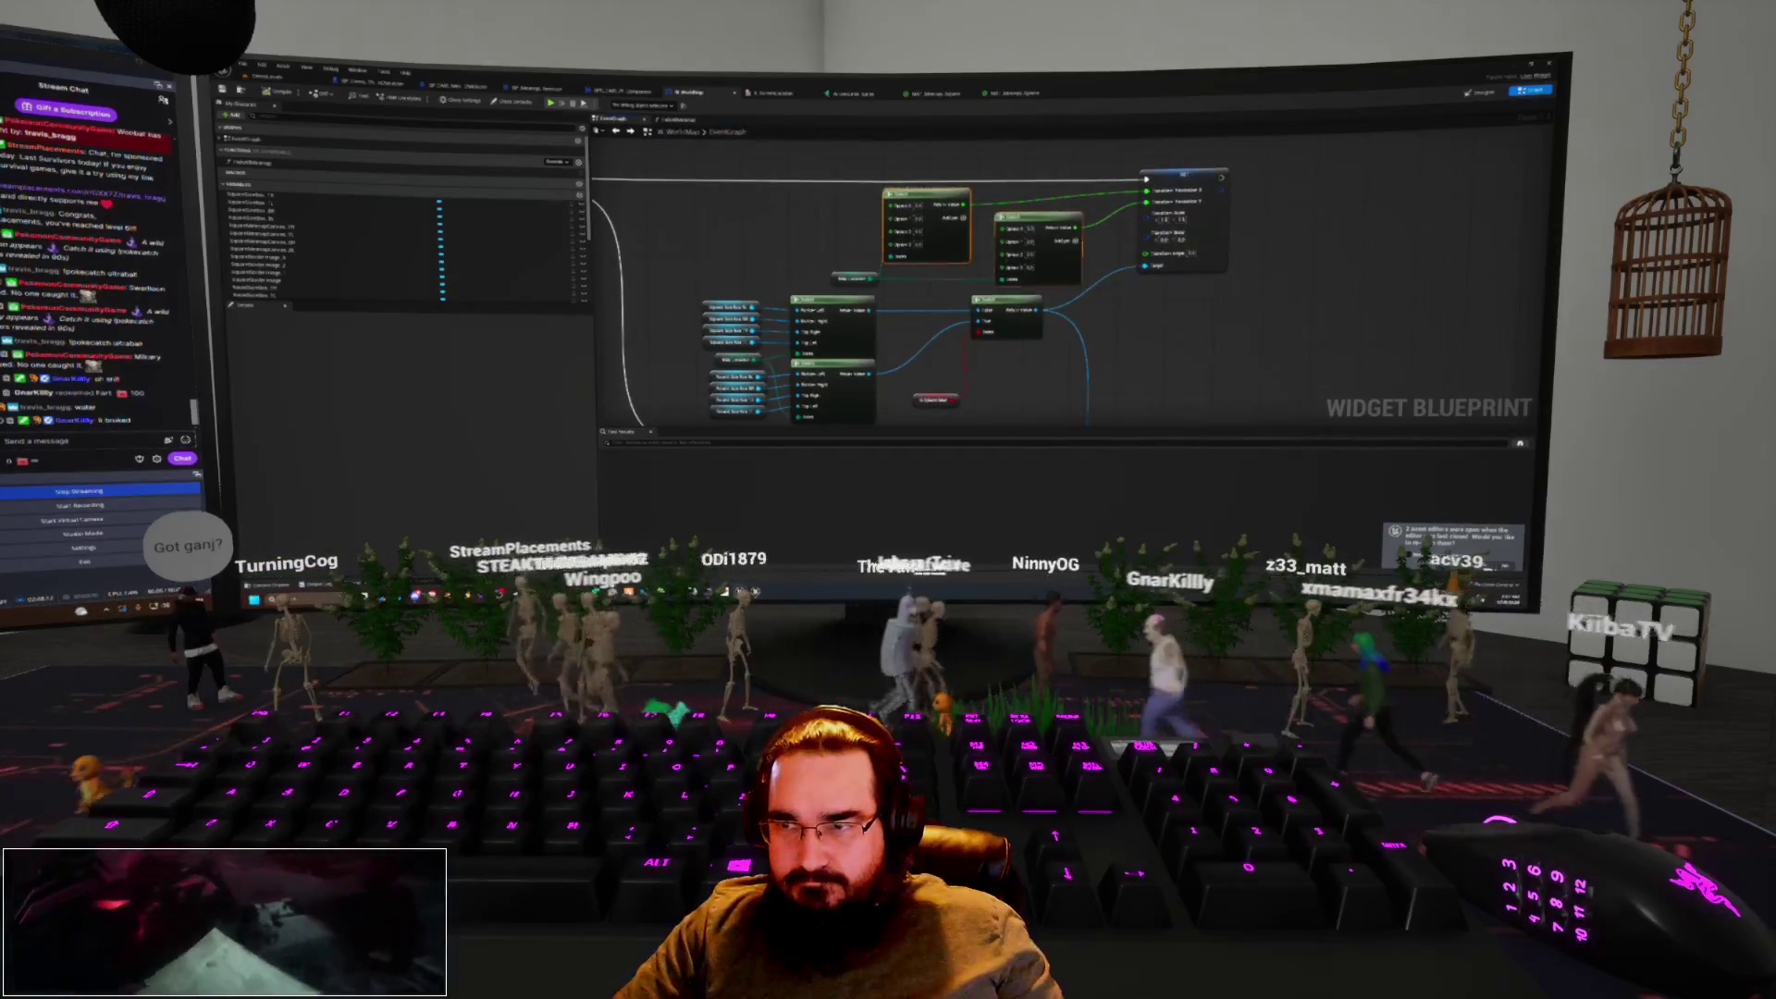
{"action": "left_click_drag", "start_coordinate": [816, 199], "coordinate": [1080, 294]}
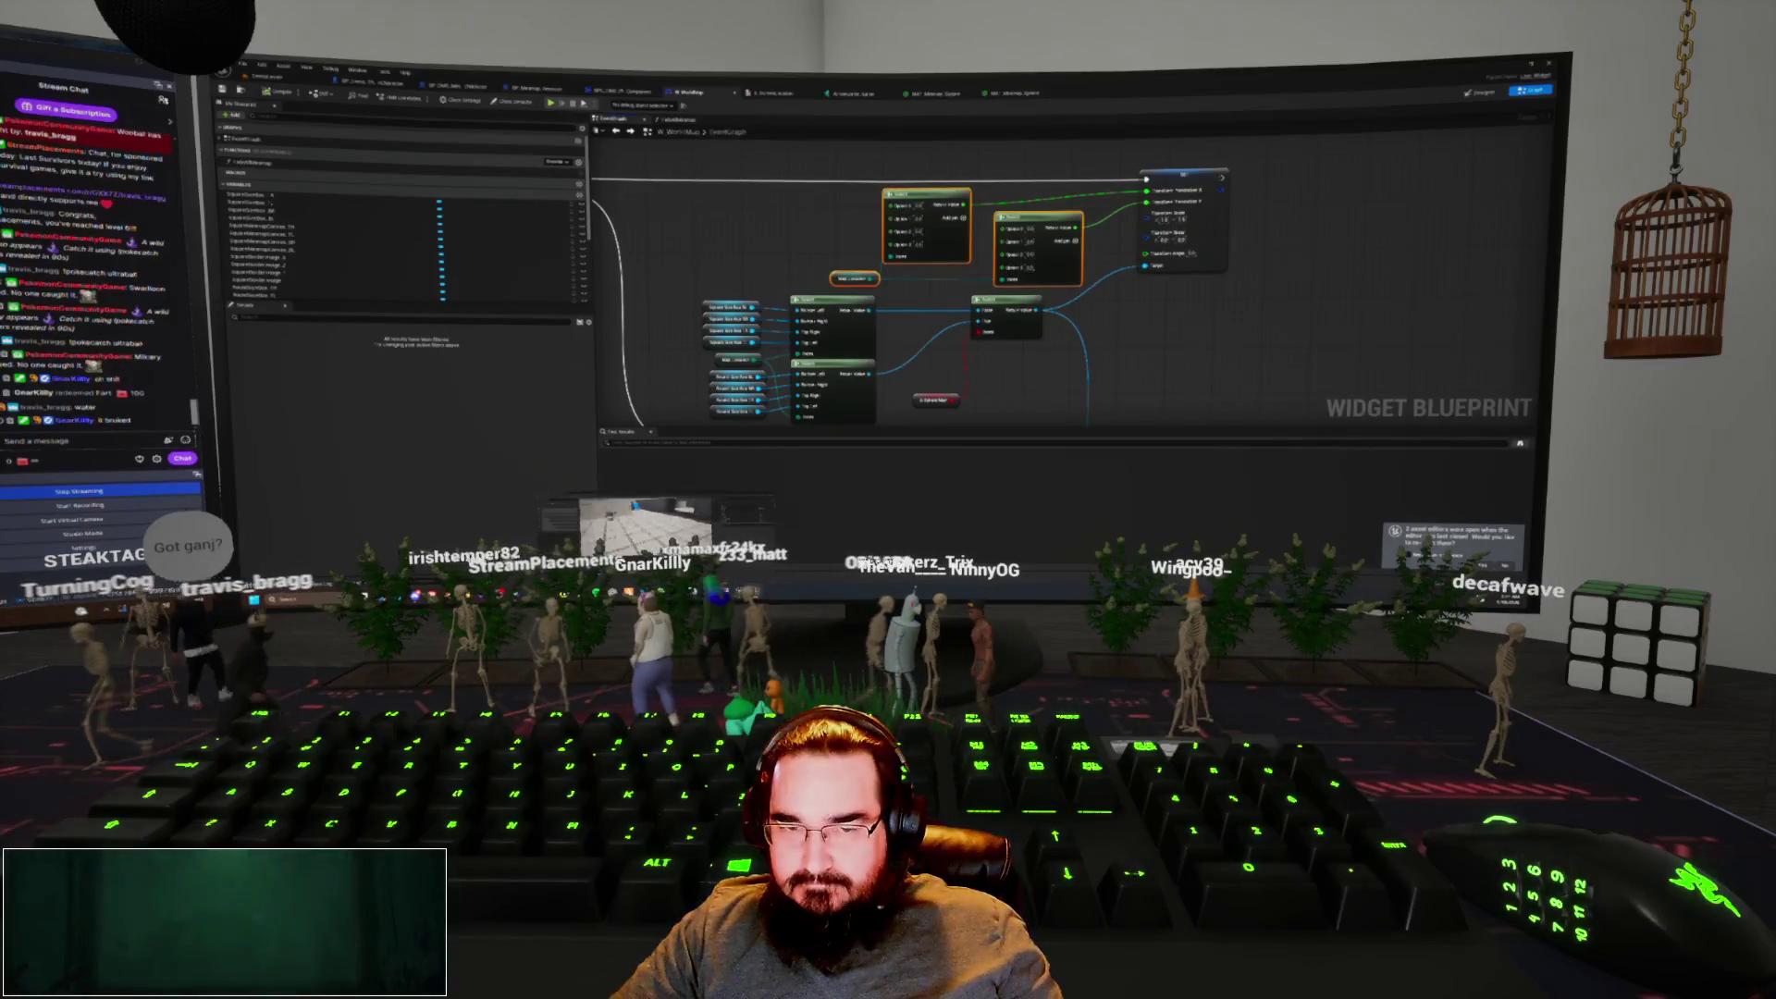
{"action": "left_click", "coordinate": [644, 525]}
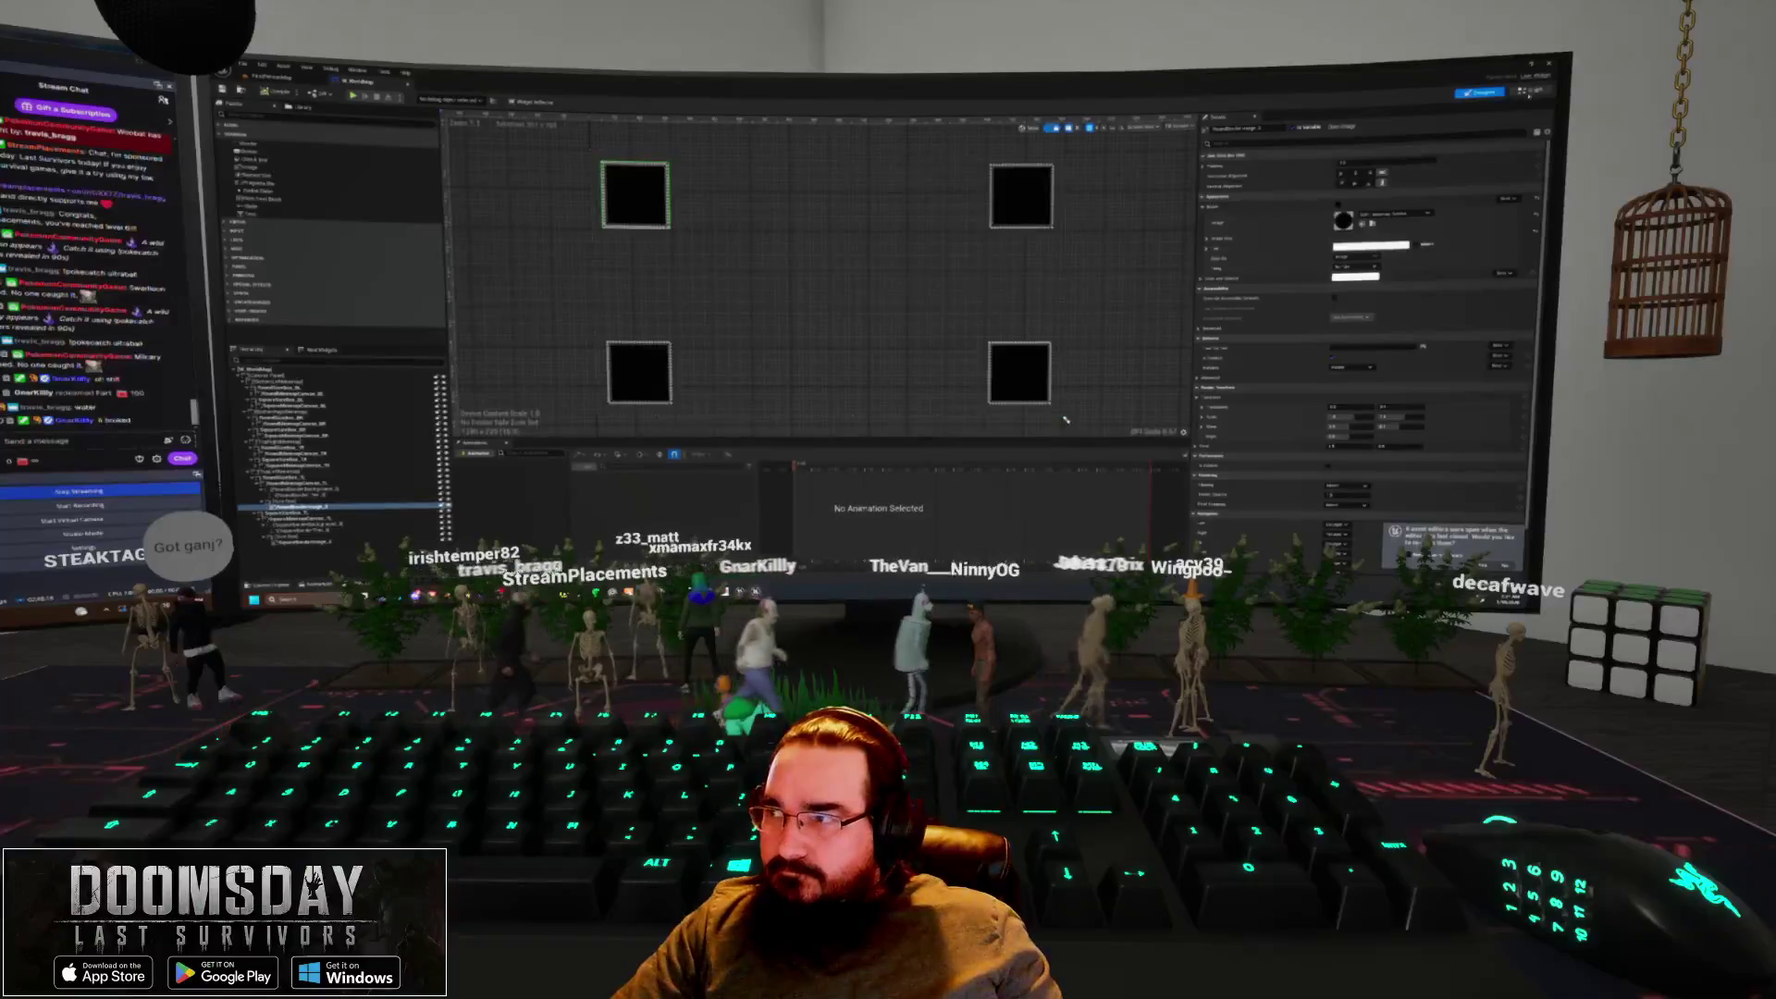
Review the widget's node graph, then go back to the level editor's floor and Player Start
{"action": "left_click", "coordinate": [1530, 90]}
{"action": "scroll", "coordinate": [925, 296], "scroll_direction": "up", "scroll_amount": 2}
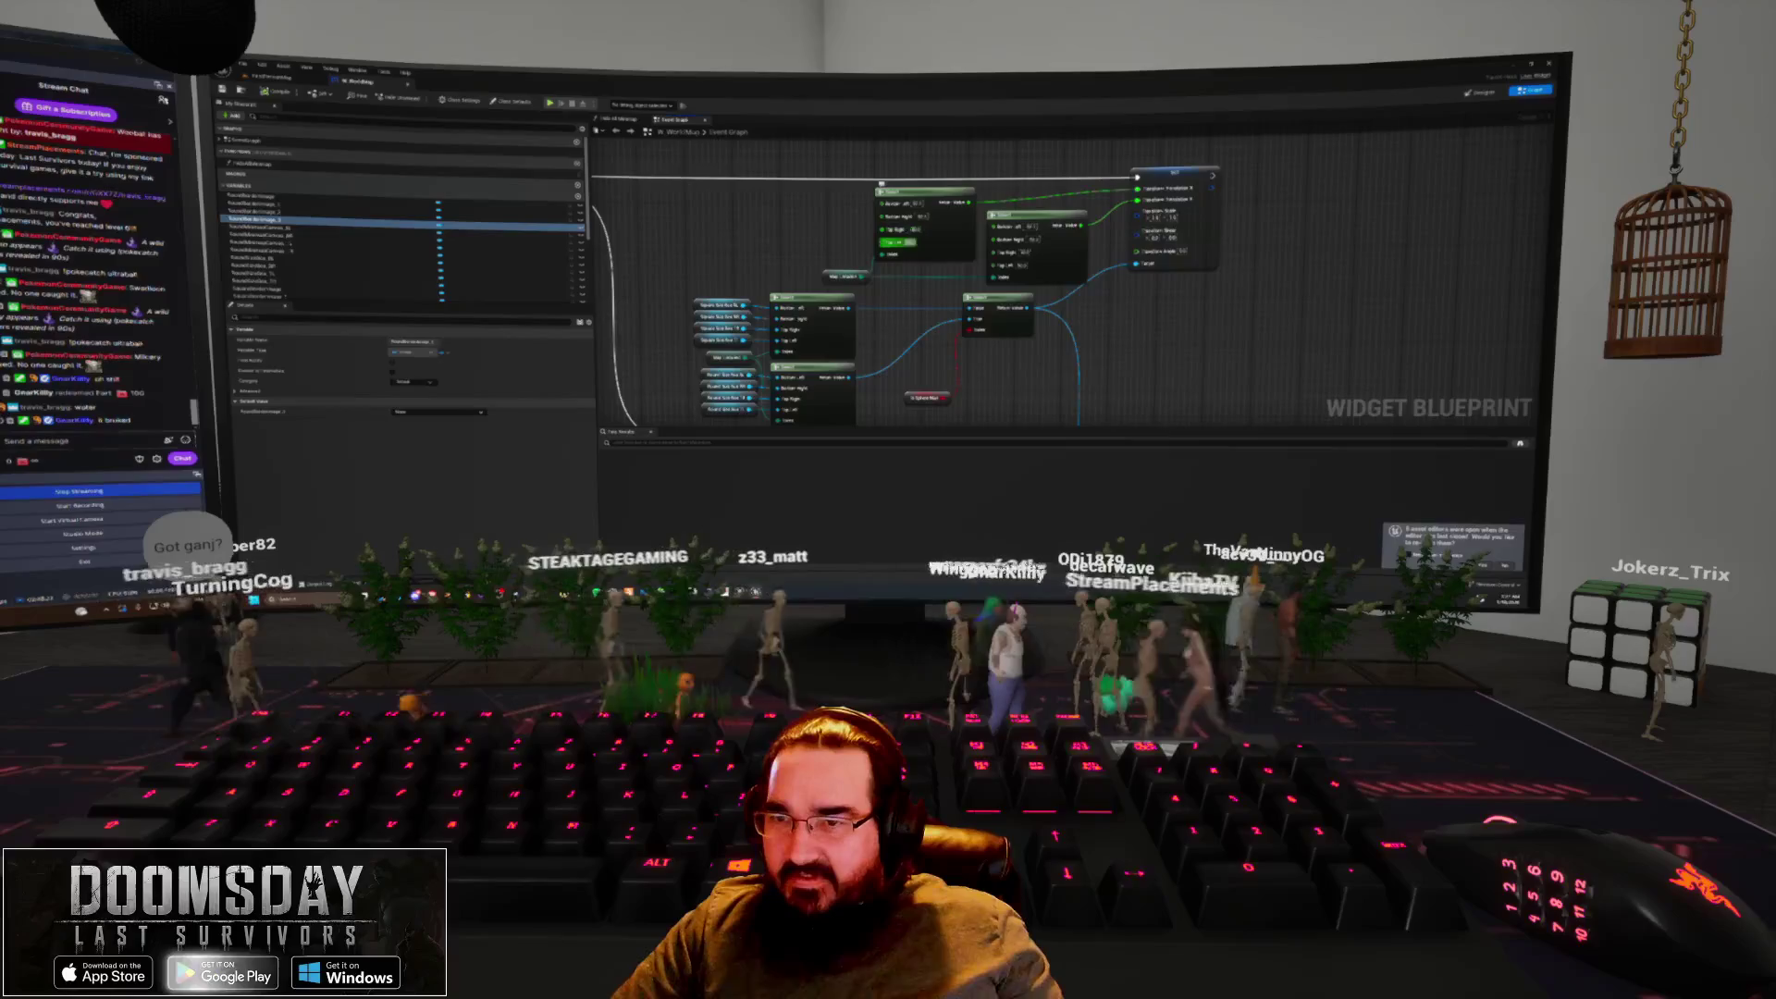
{"action": "left_click_drag", "start_coordinate": [925, 296], "coordinate": [888, 273]}
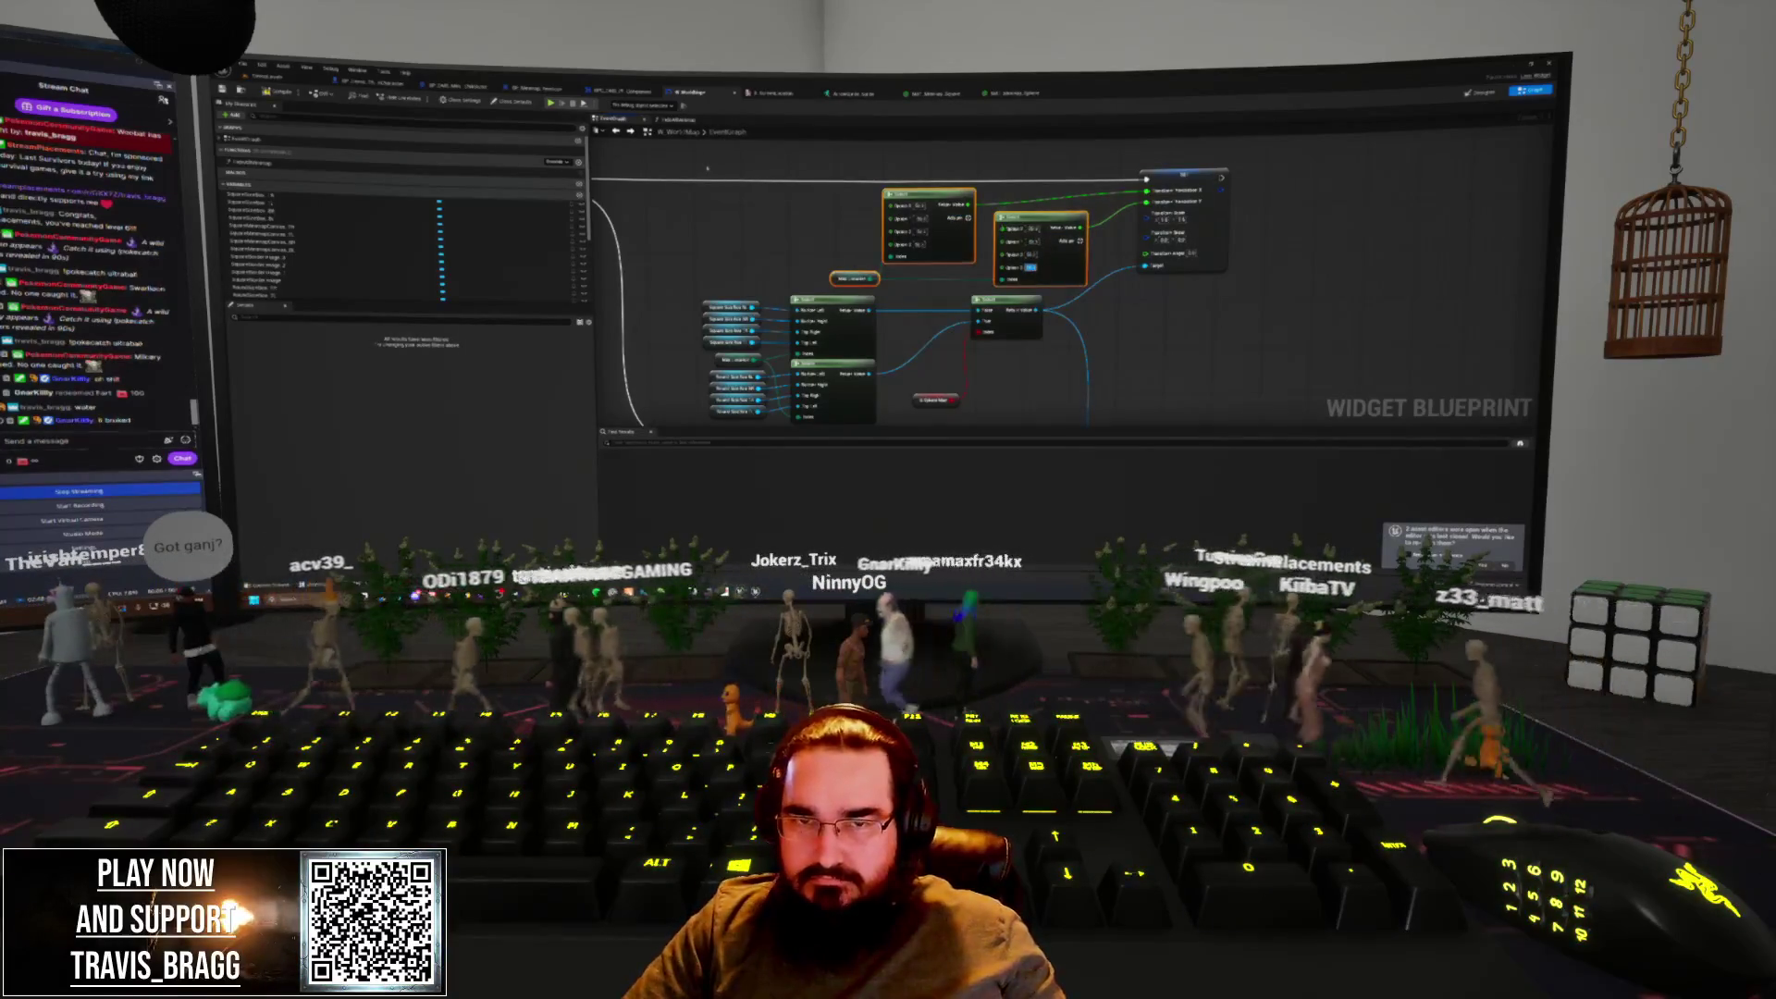
{"action": "key", "text": "ctrl+Tab"}
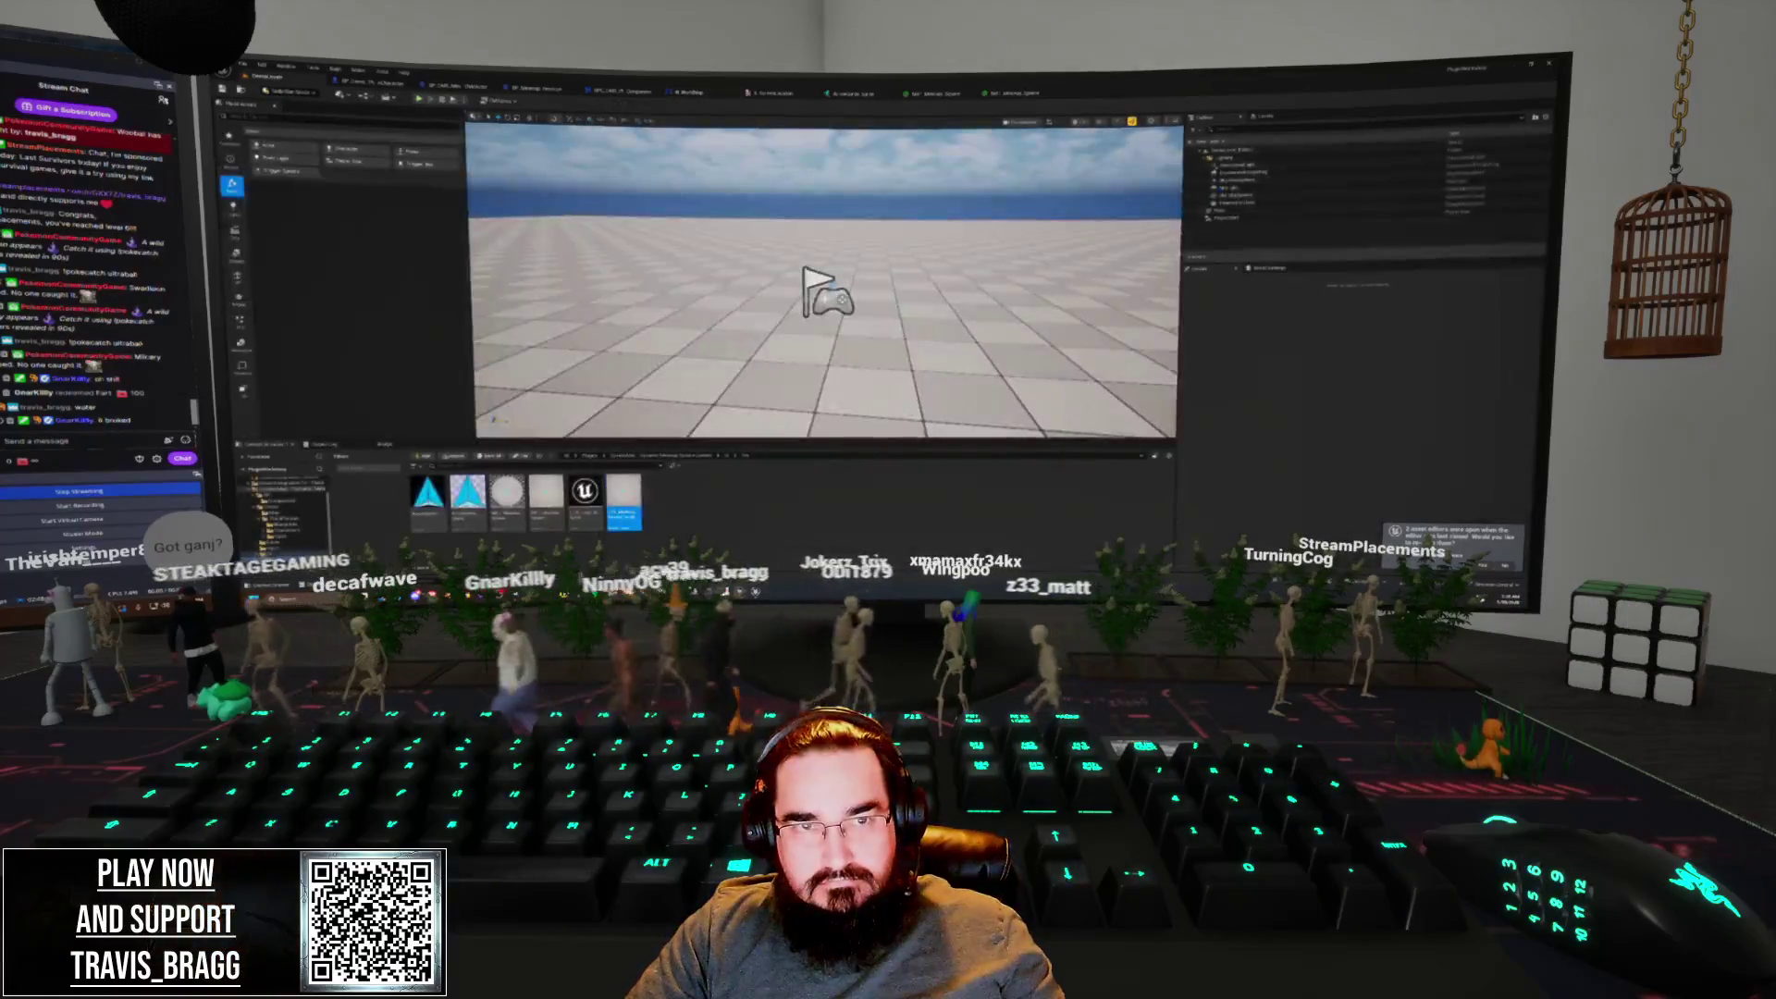
{"action": "key", "text": "alt+p"}
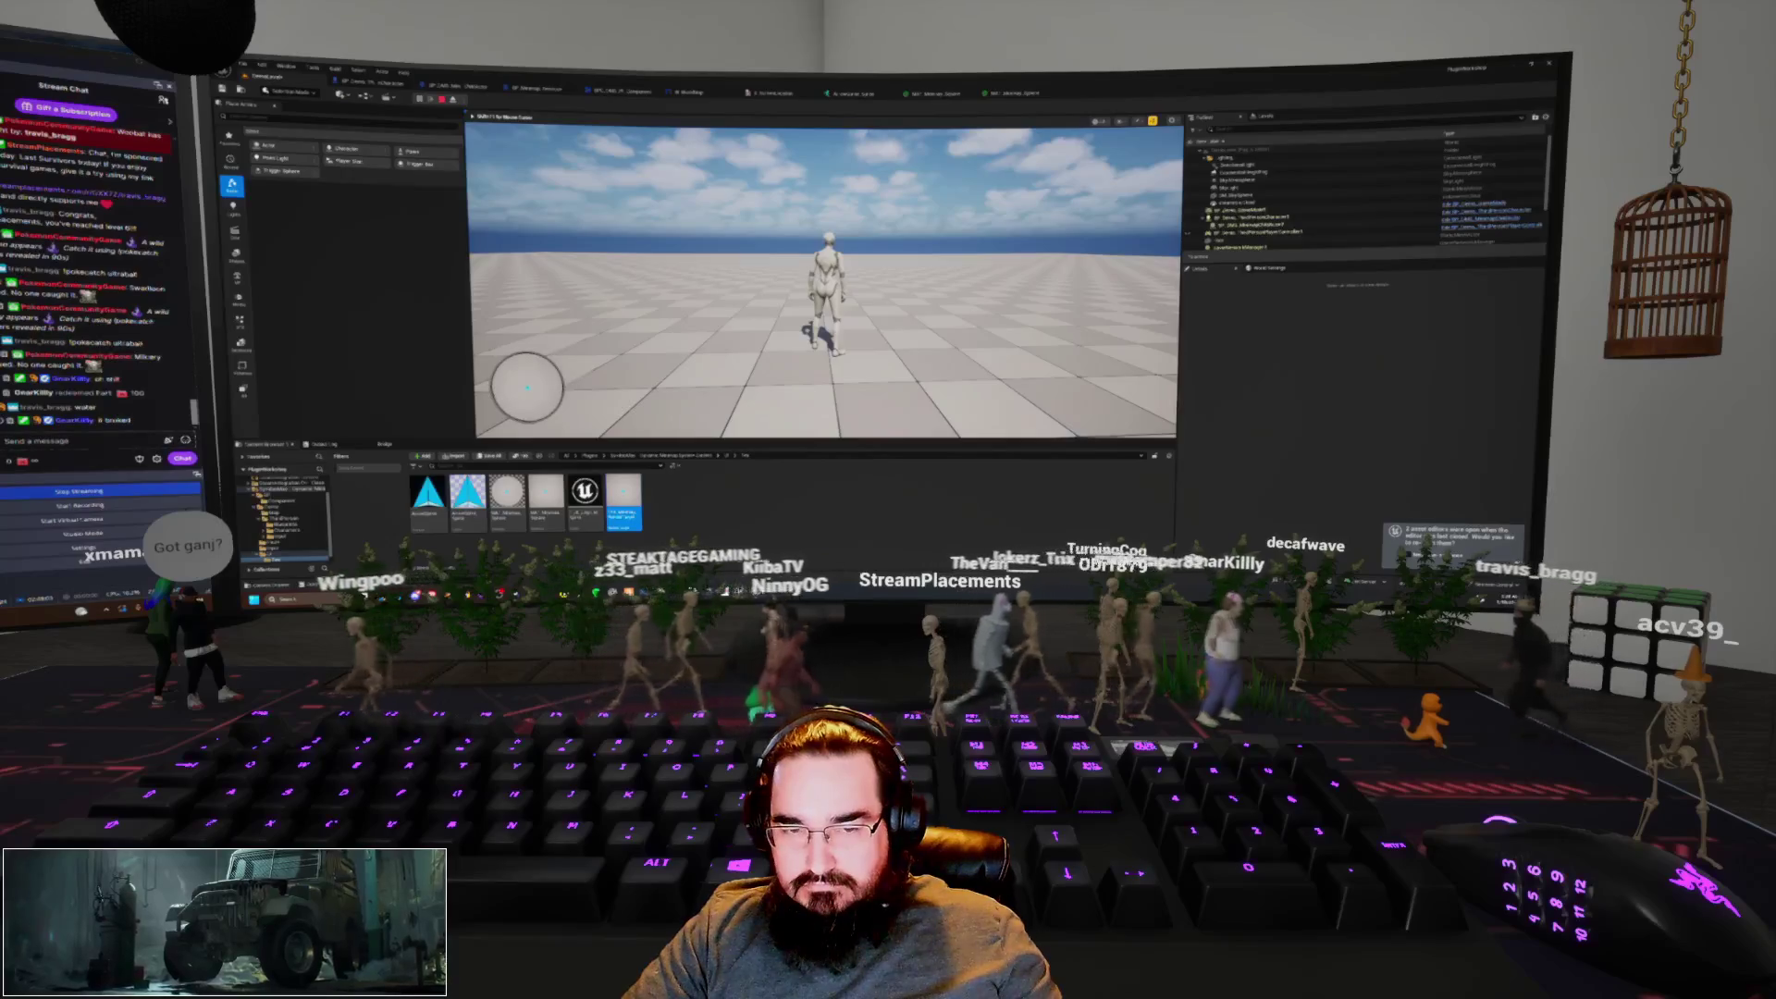
{"action": "key", "text": "a"}
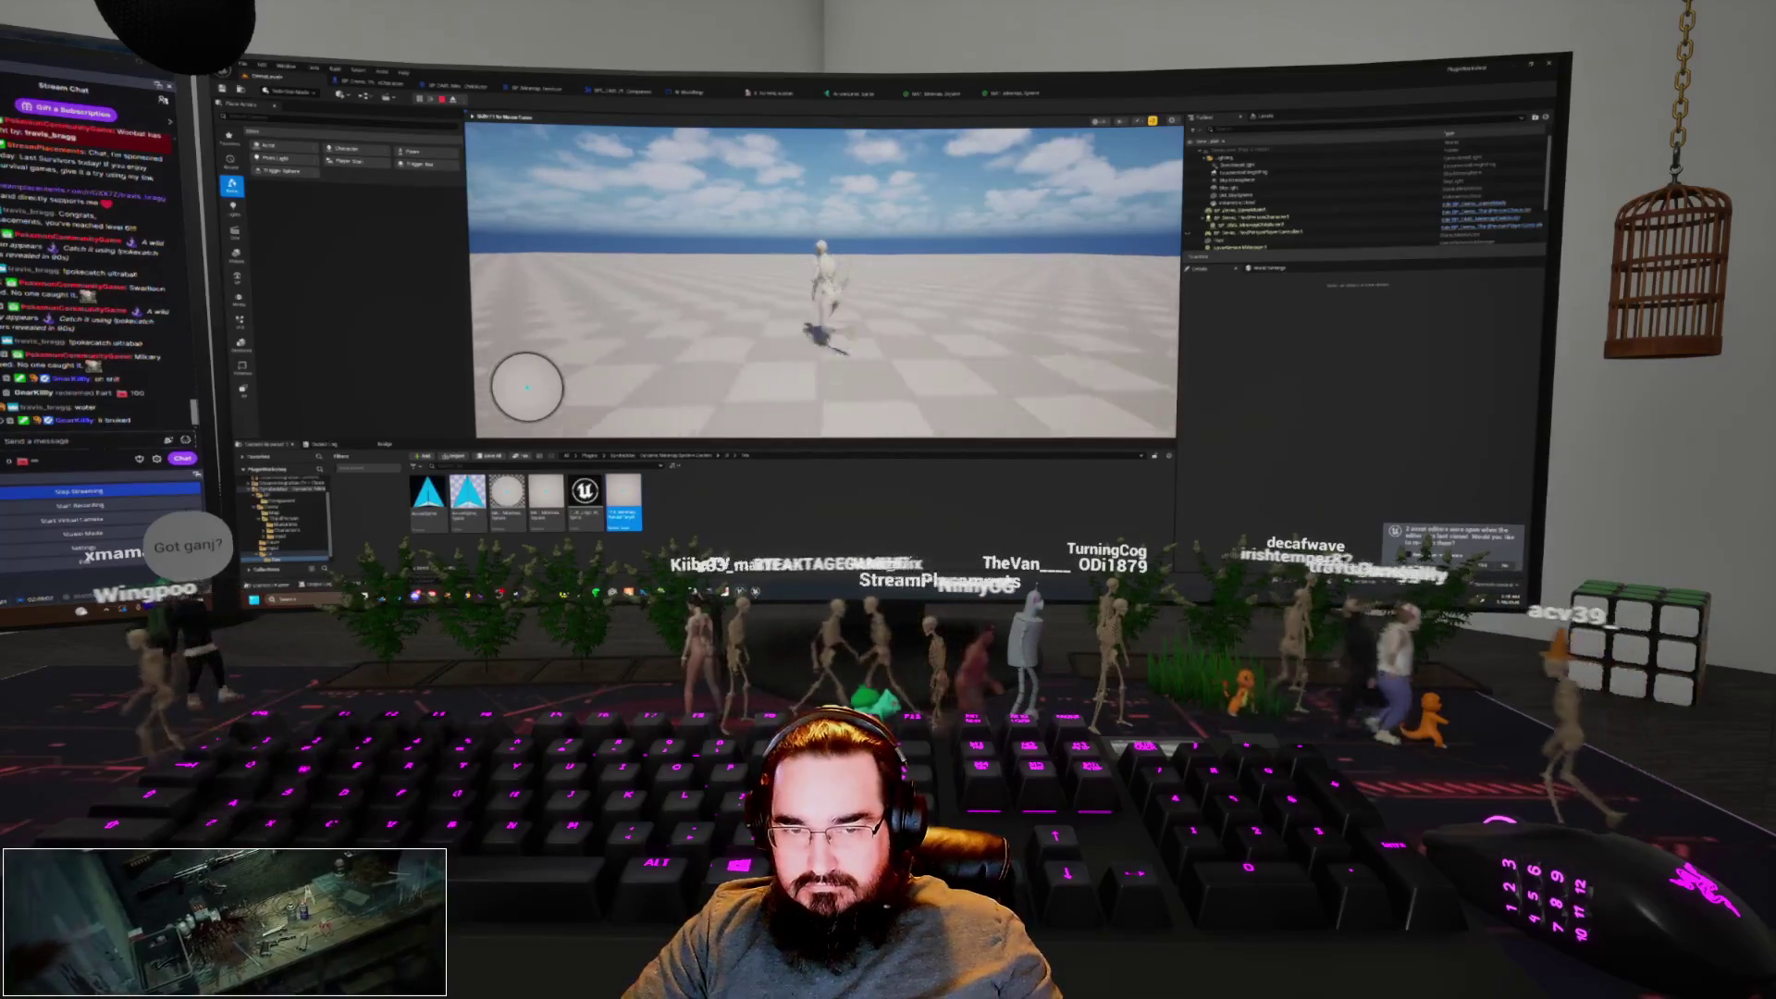
{"action": "key", "text": "w"}
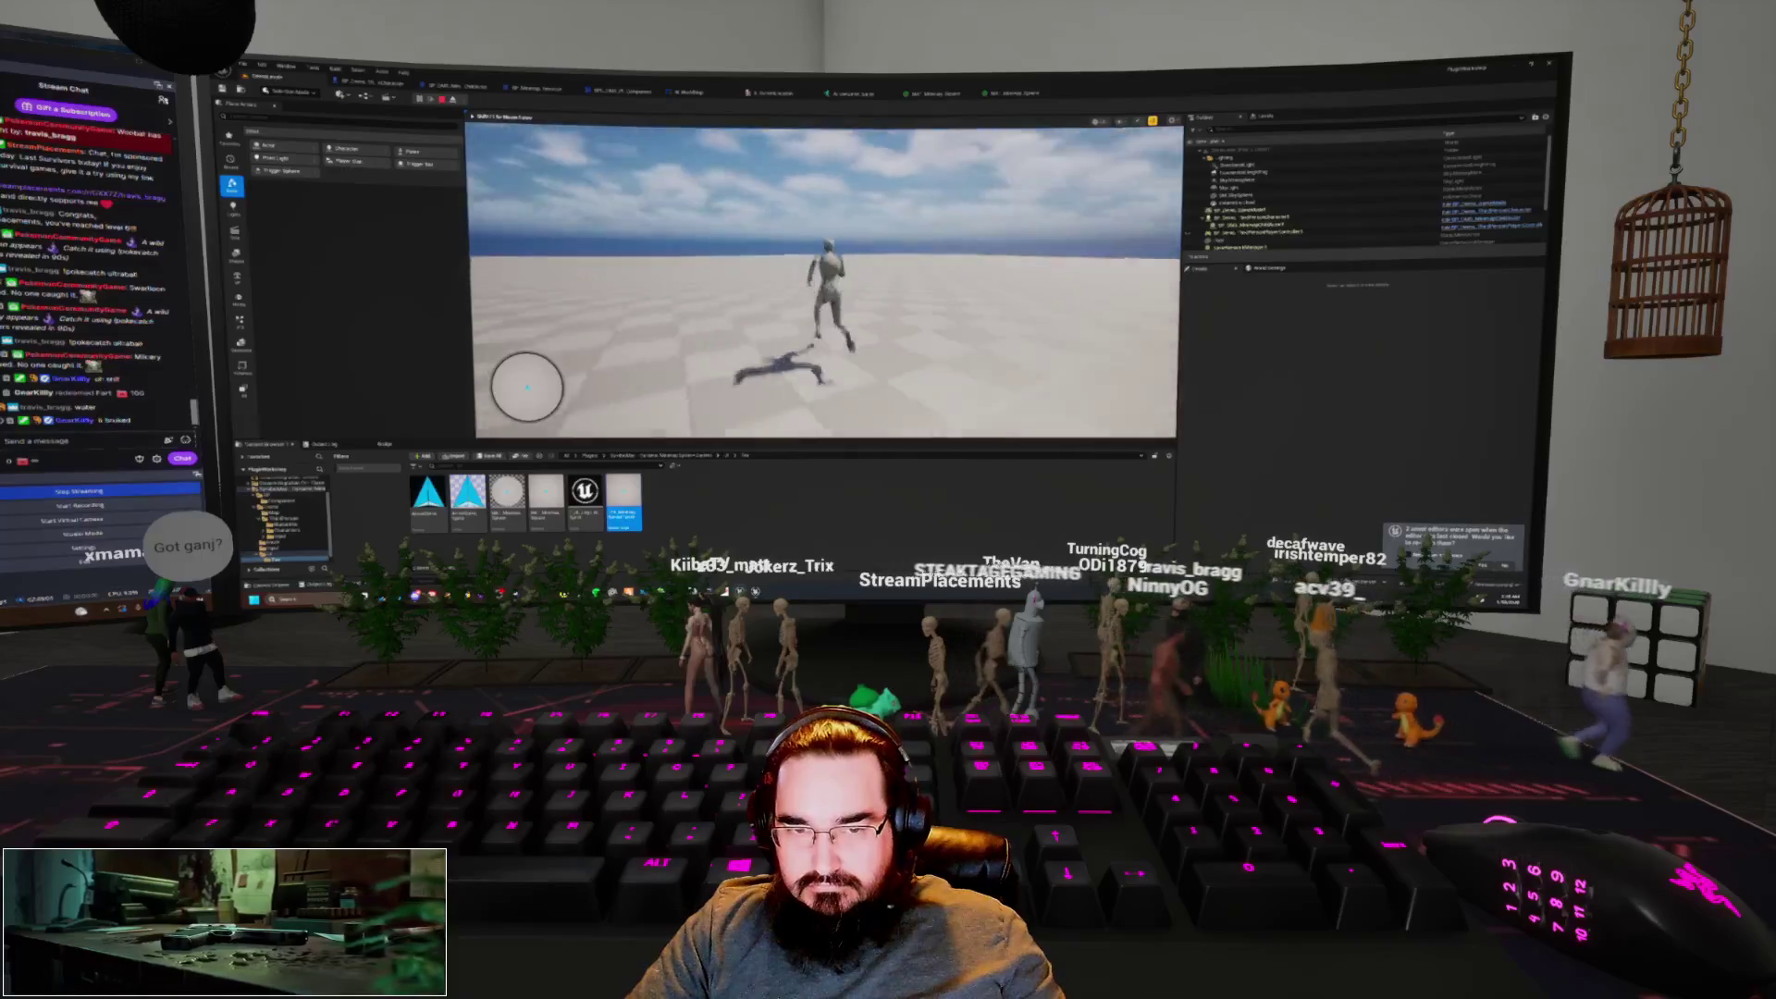
{"action": "key", "text": "Escape"}
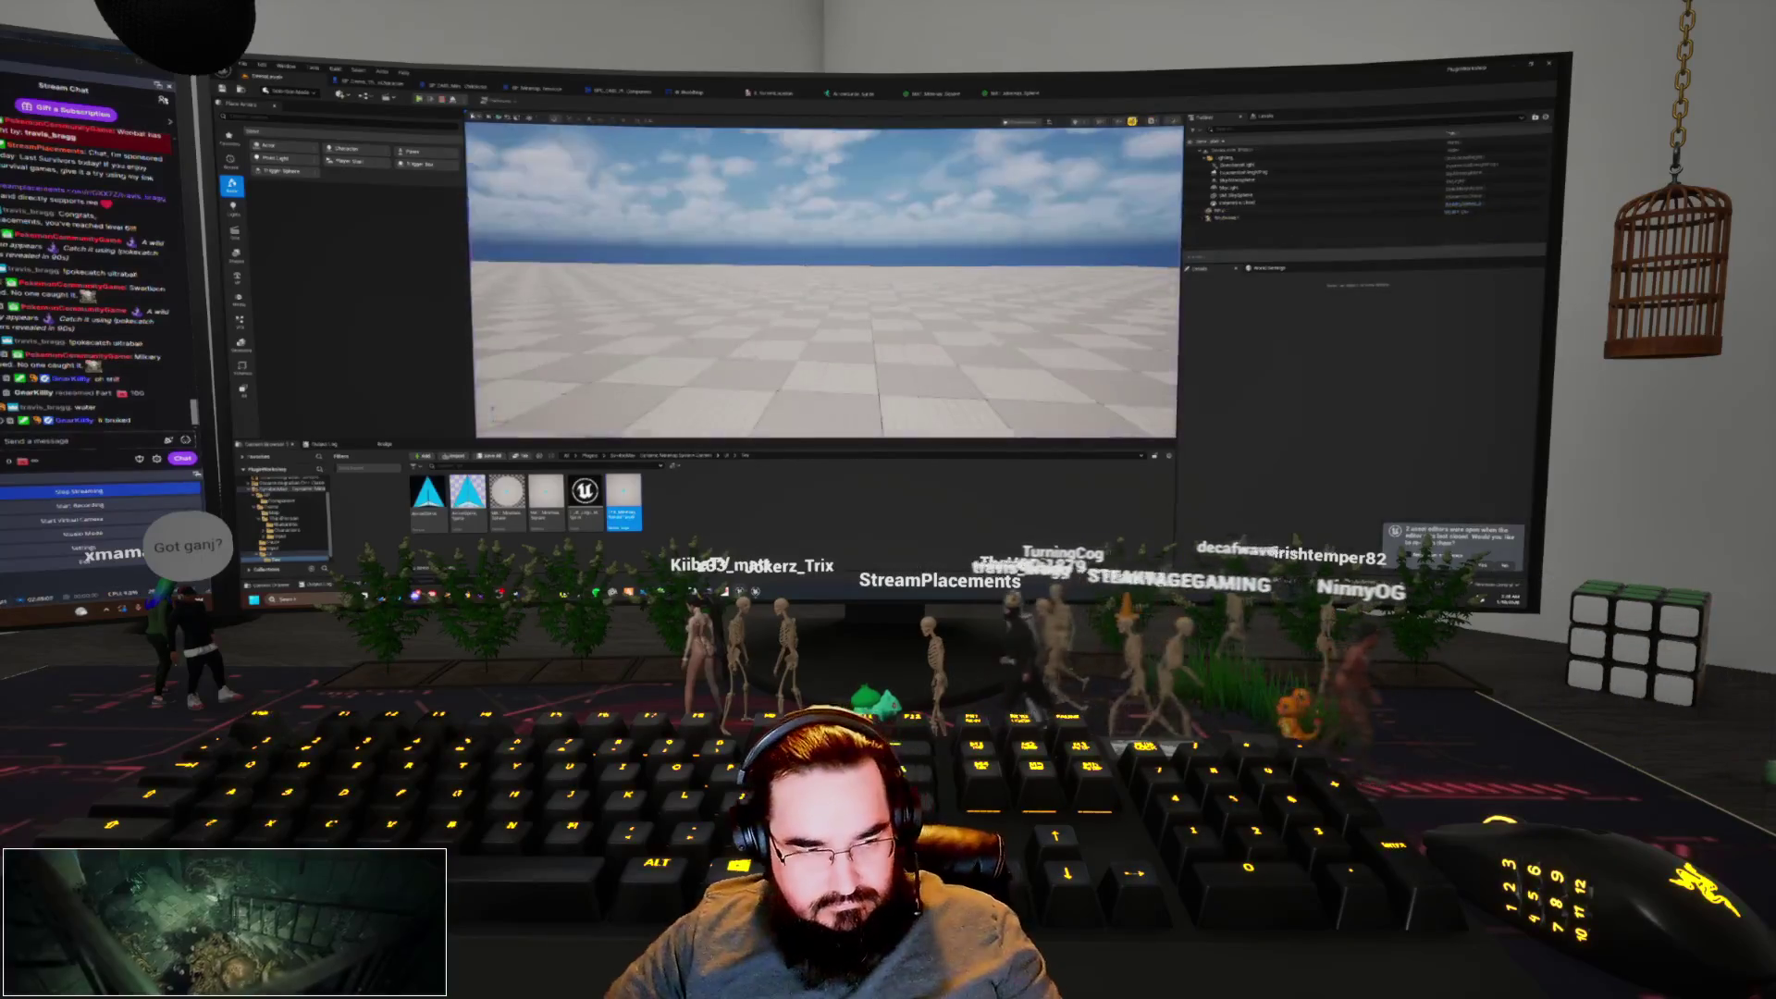